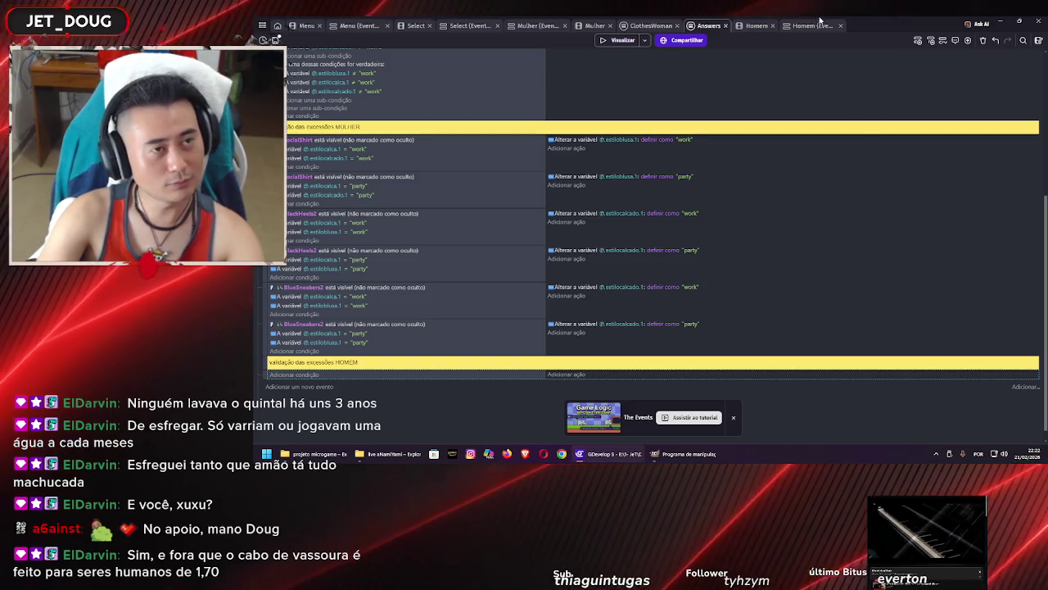
Switch to the Homem scene and open the ClothesMan external events from the project manager
left_click(757, 26)
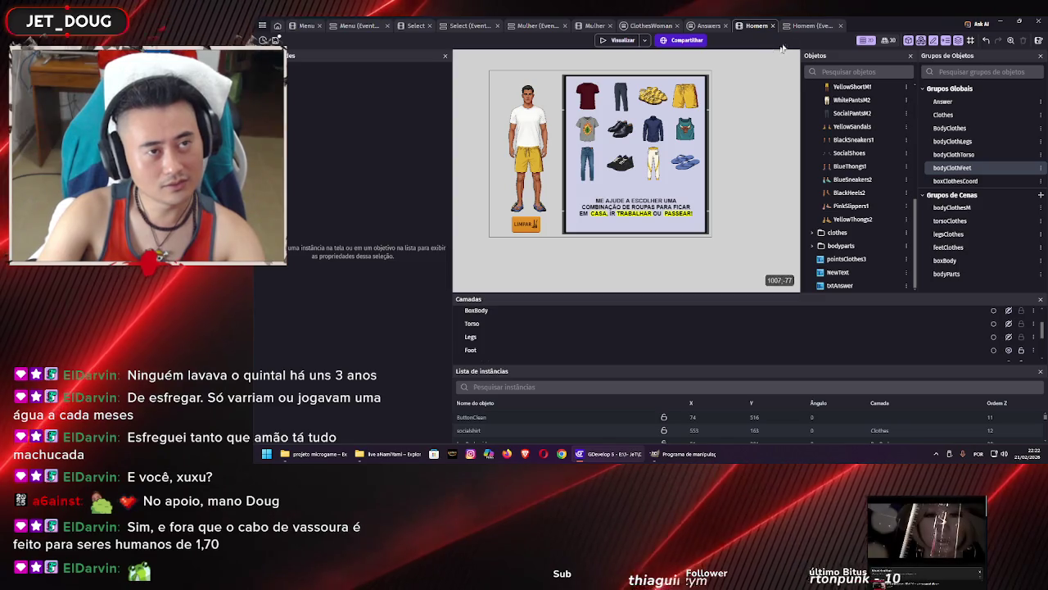
left_click(263, 27)
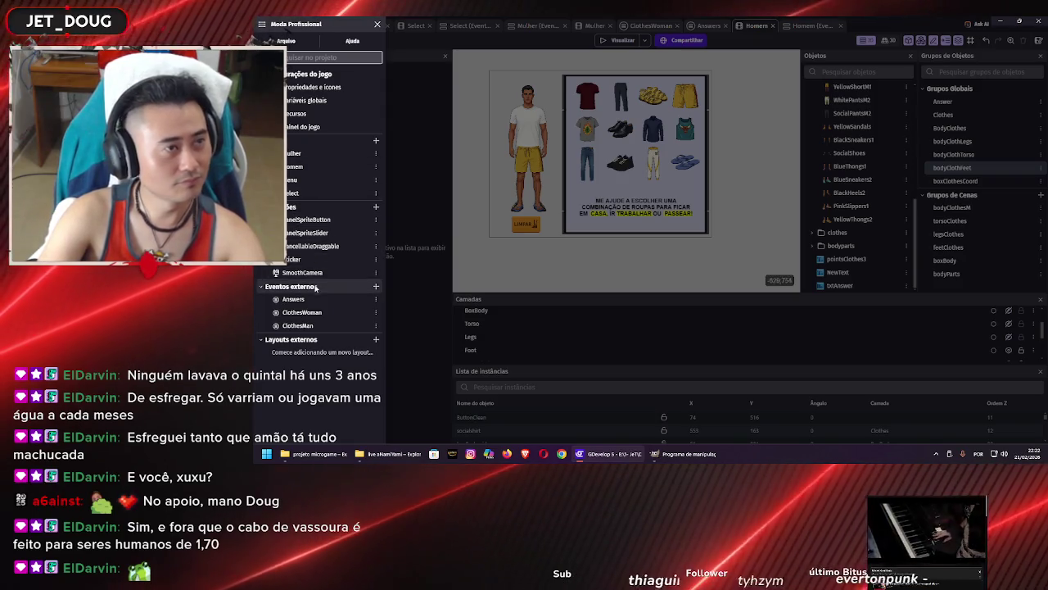
left_click(298, 325)
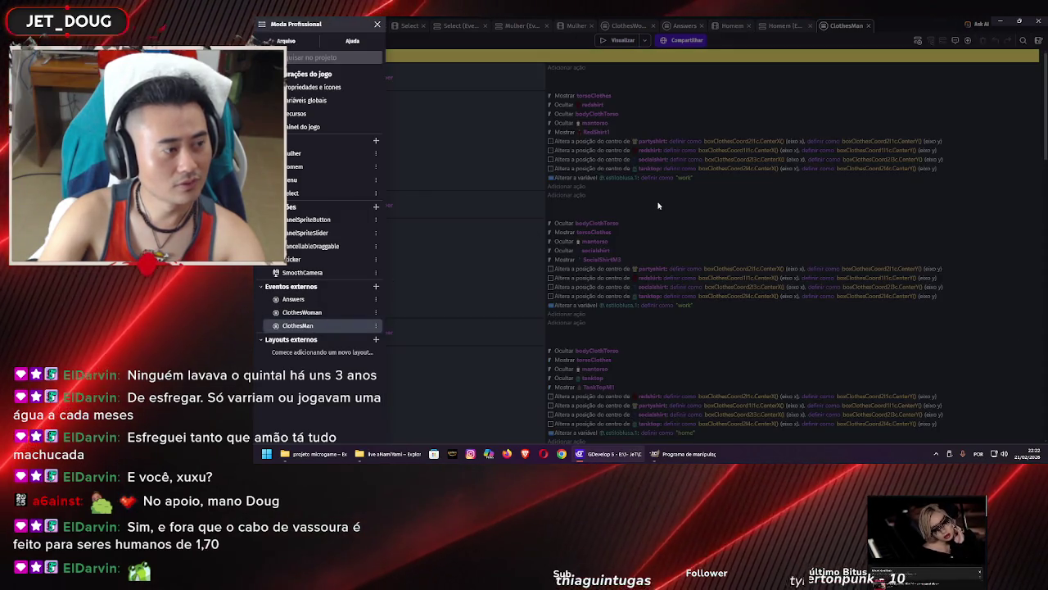
Read through the ClothesMan clothing rules, then go back to the Homem scene
left_click(534, 204)
scroll(467, 139, "down", 10)
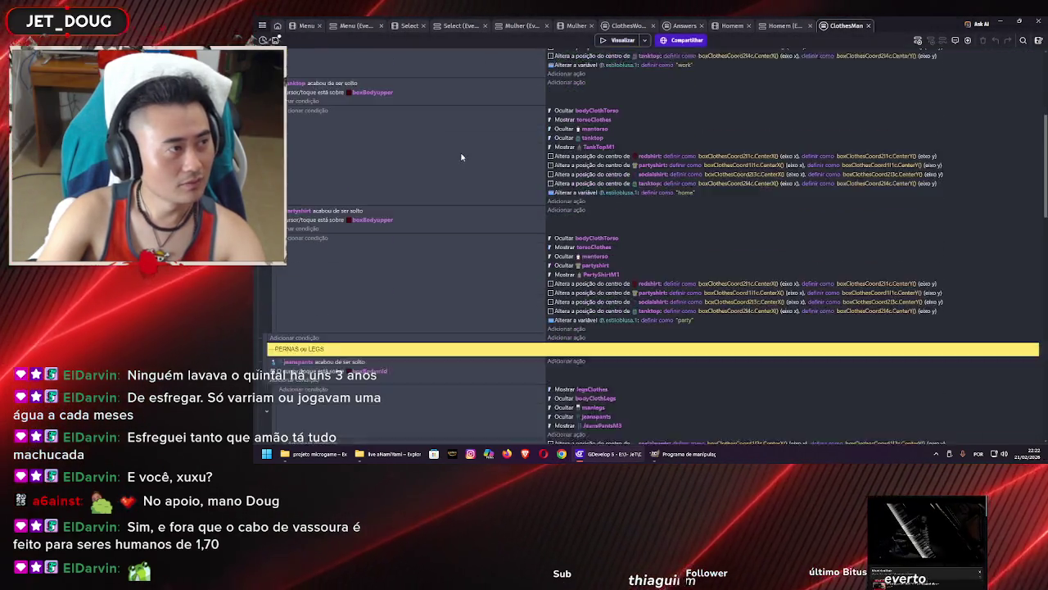
scroll(462, 152, "down", 10)
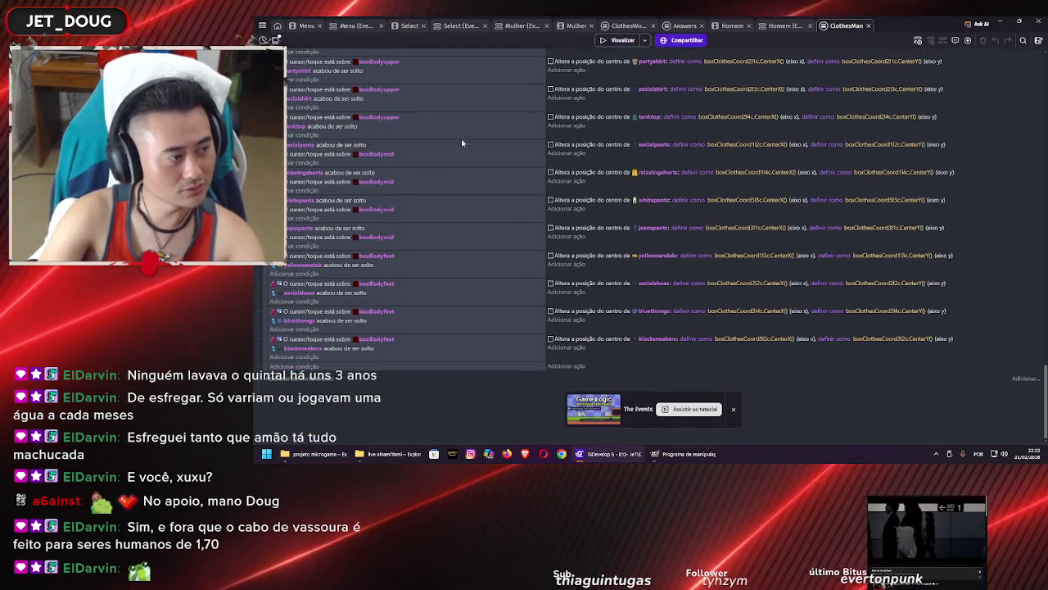
scroll(462, 131, "up", 3)
scroll(467, 139, "up", 10)
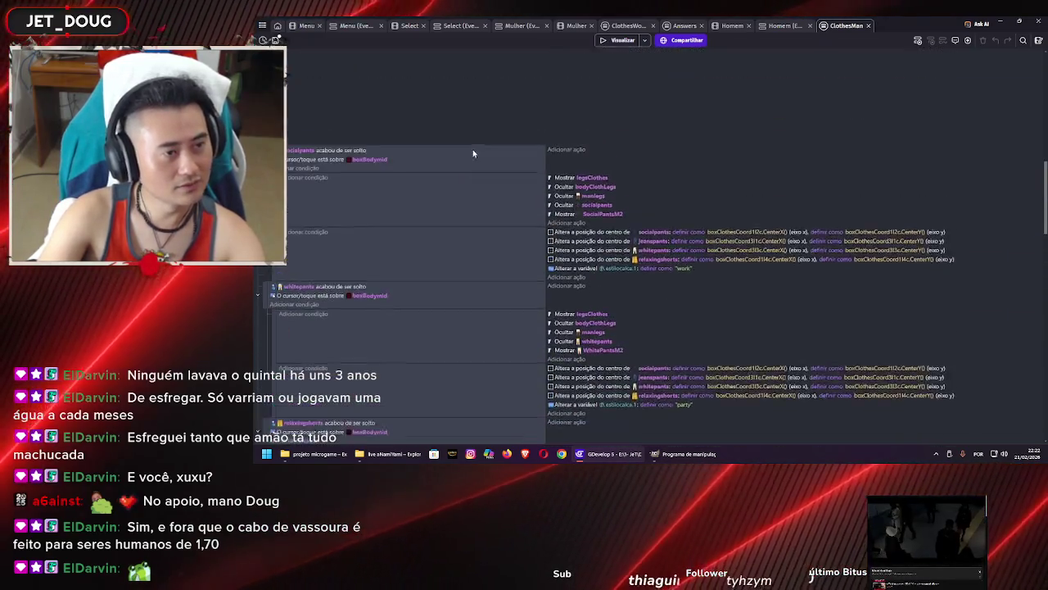
left_click(732, 25)
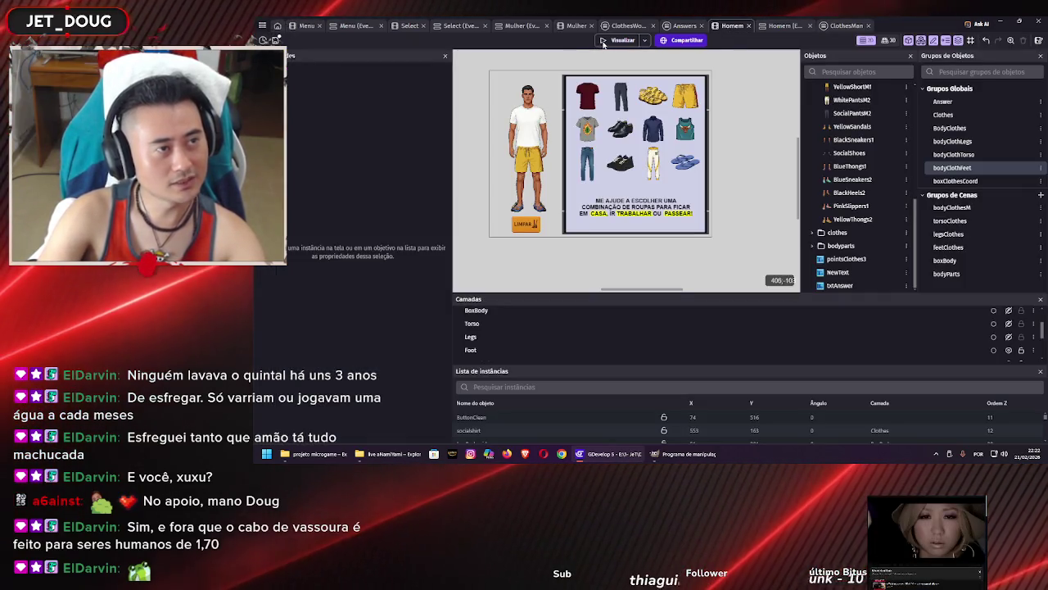
Preview the game and try dressing the man in the red T-shirt
left_click(606, 40)
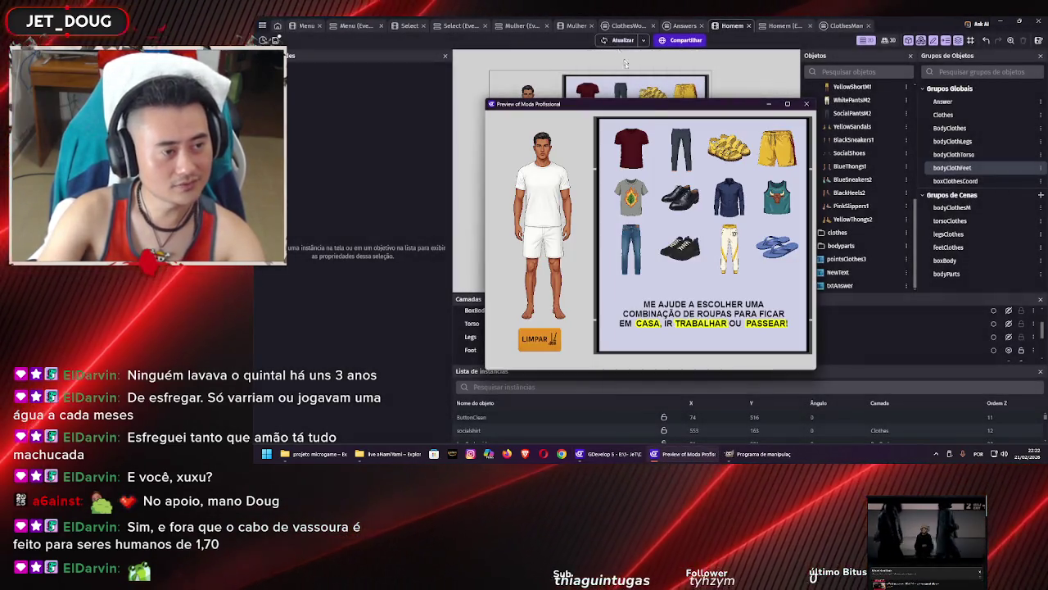
left_click_drag(631, 147, 551, 187)
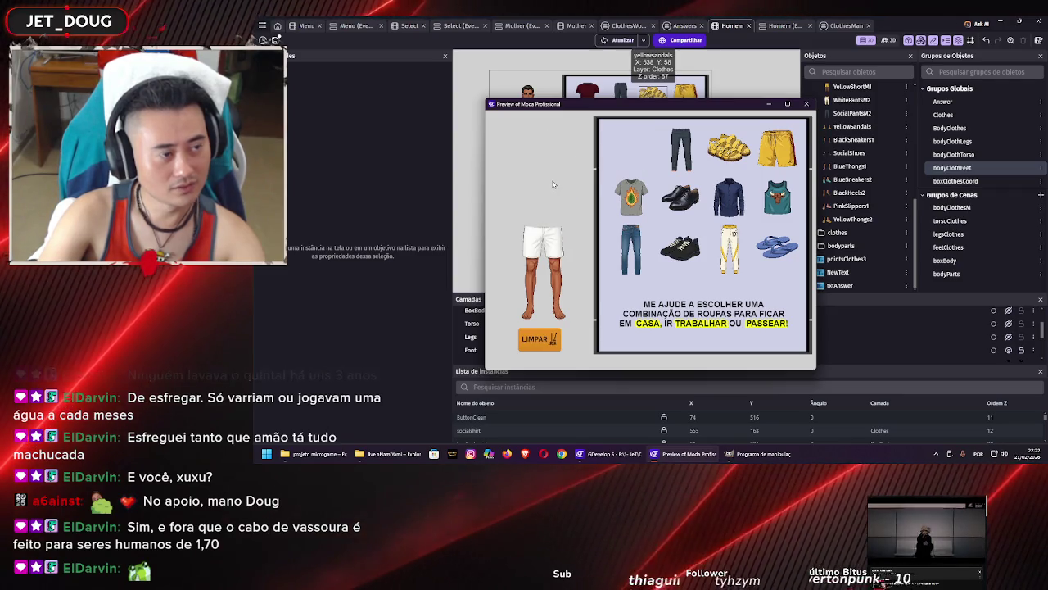
left_click(807, 104)
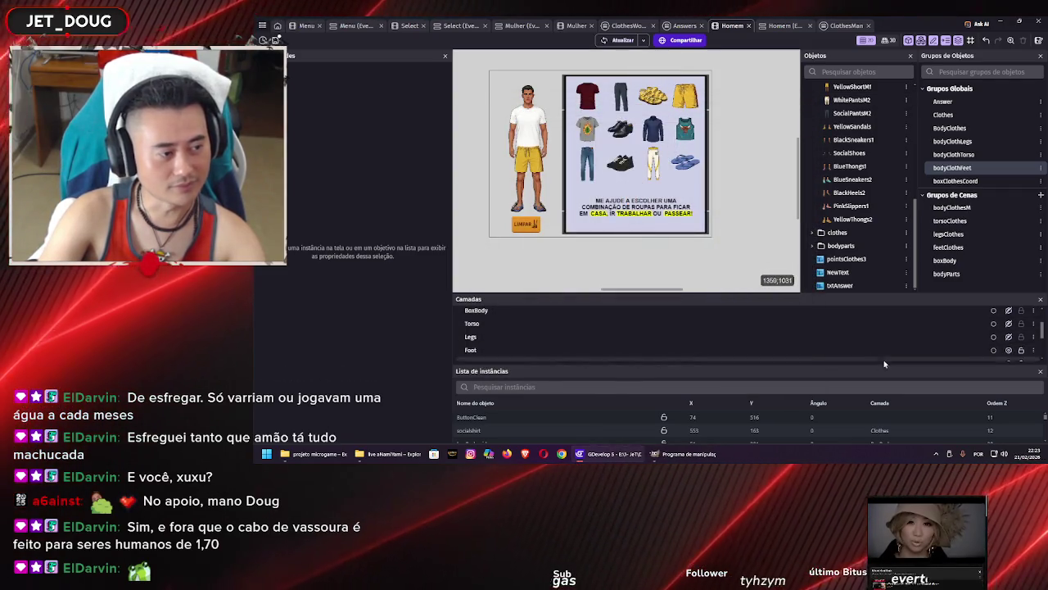
Toggle visibility of the Torso, BoxBody, BoxClothes and Clothes layers in Camadas
left_click(1009, 325)
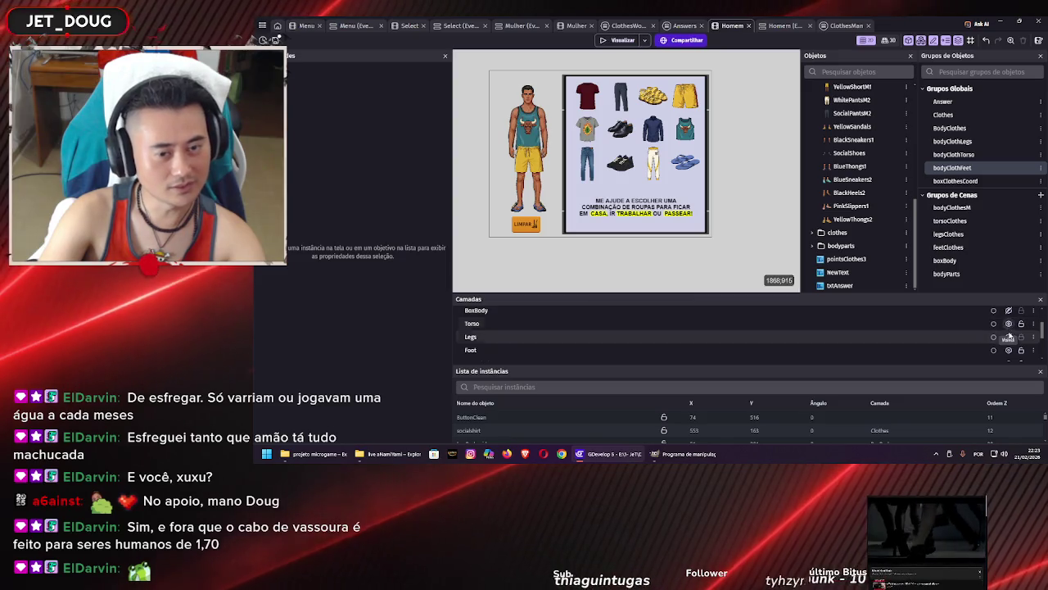
left_click(1009, 338)
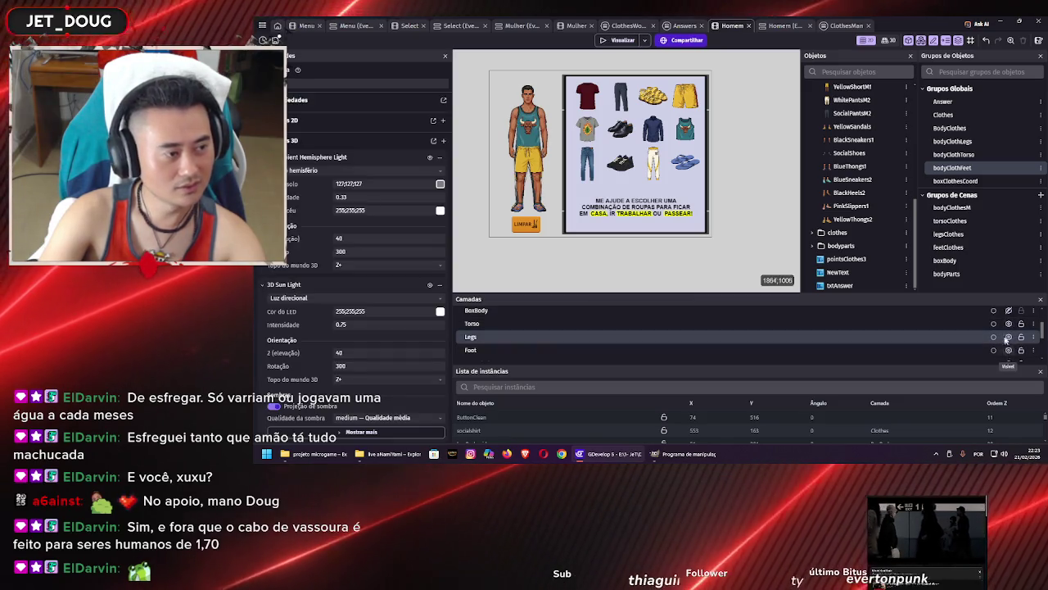
left_click(1009, 310)
left_click(1009, 310)
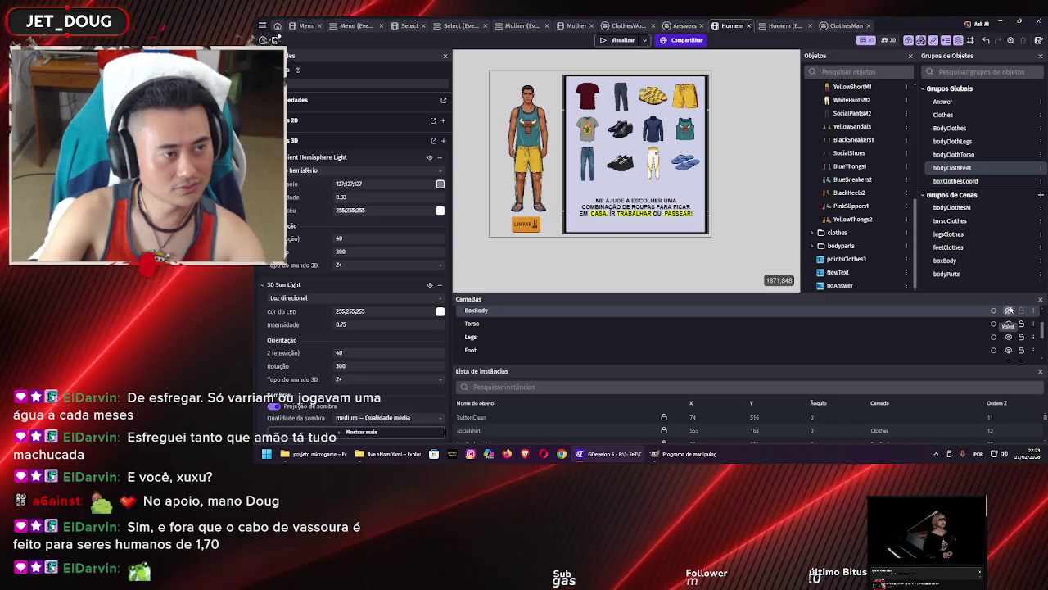
scroll(1009, 319, "up", 2)
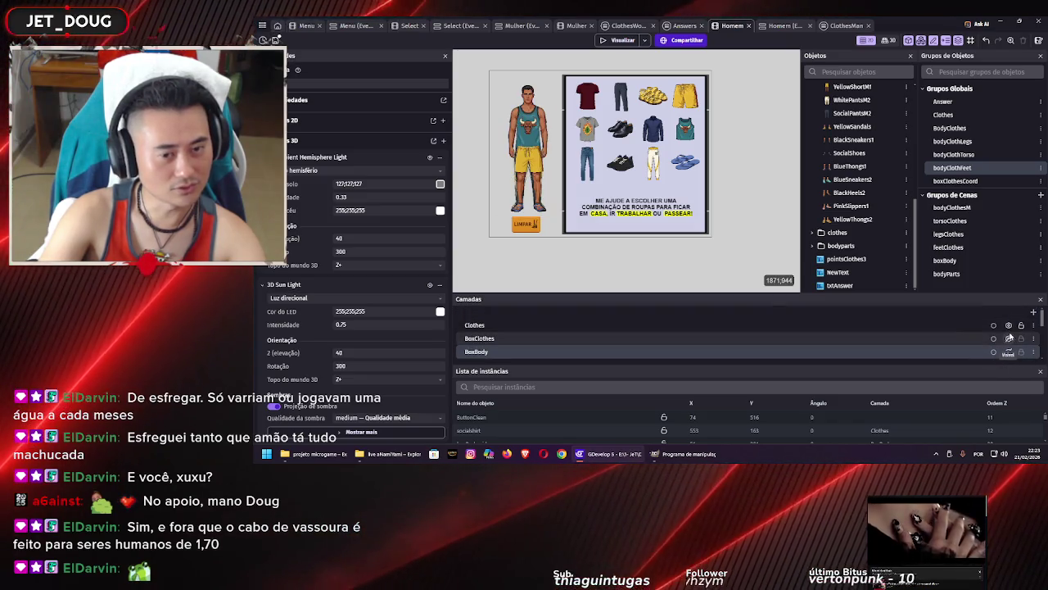
left_click(1010, 338)
left_click(1010, 338)
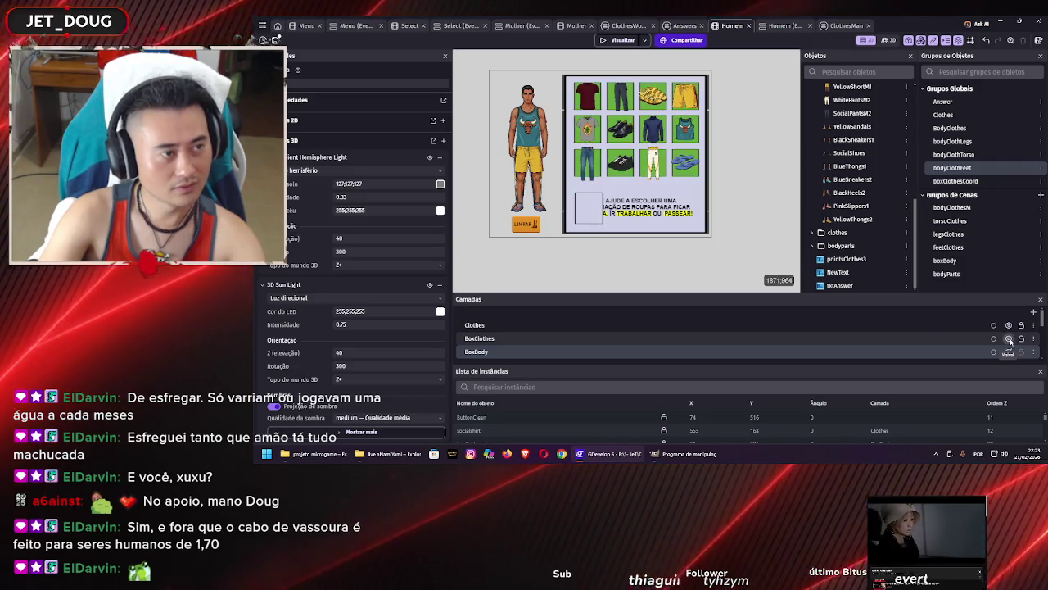
left_click(1010, 338)
left_click(1010, 326)
left_click(1010, 326)
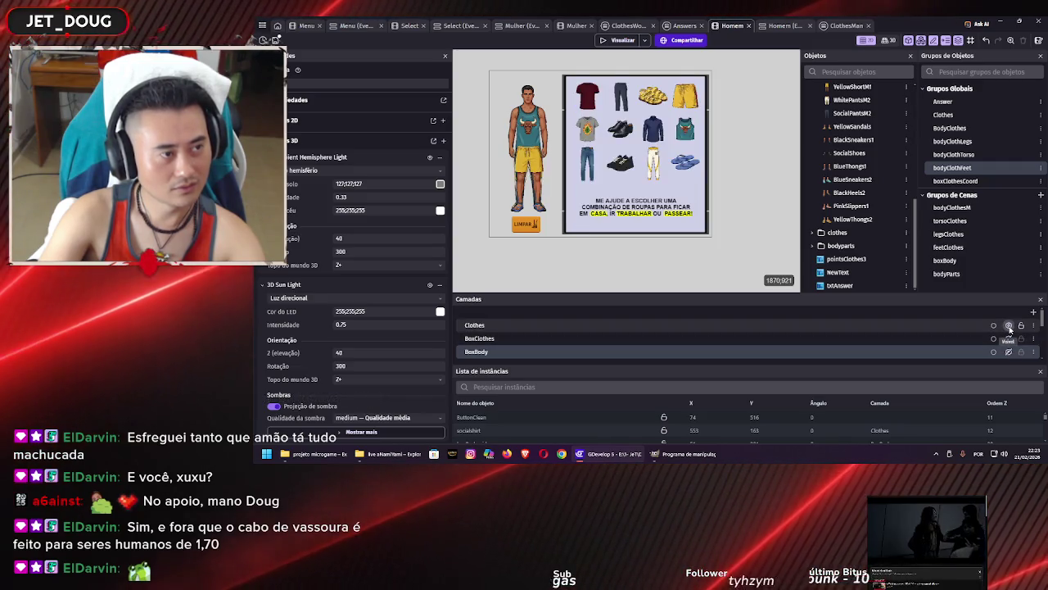
Move the yellow shorts YellowShortM1 to a different layer and save the project
left_click(528, 154)
left_click(412, 166)
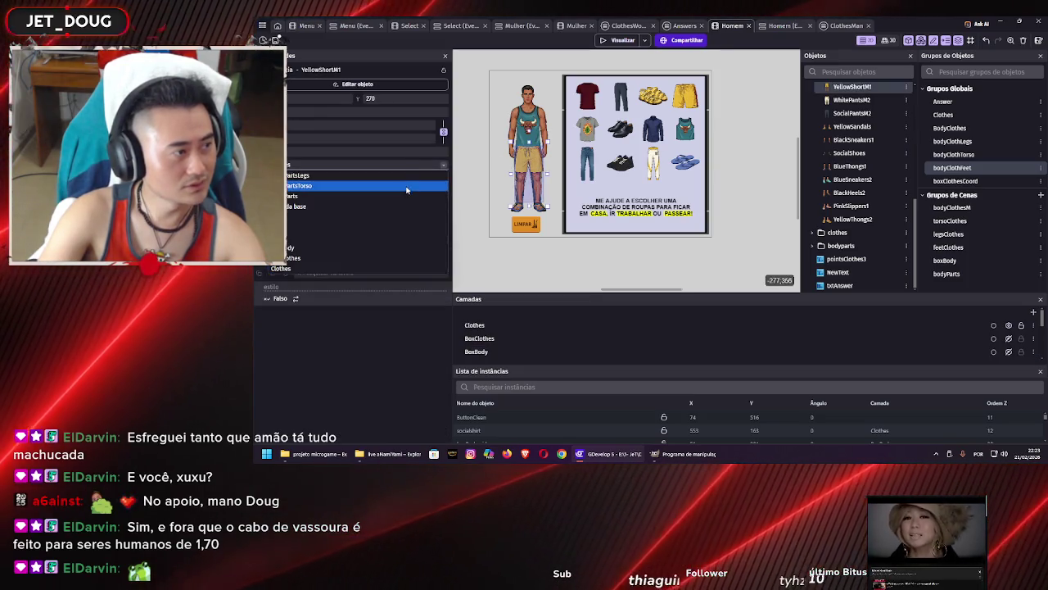
left_click(392, 227)
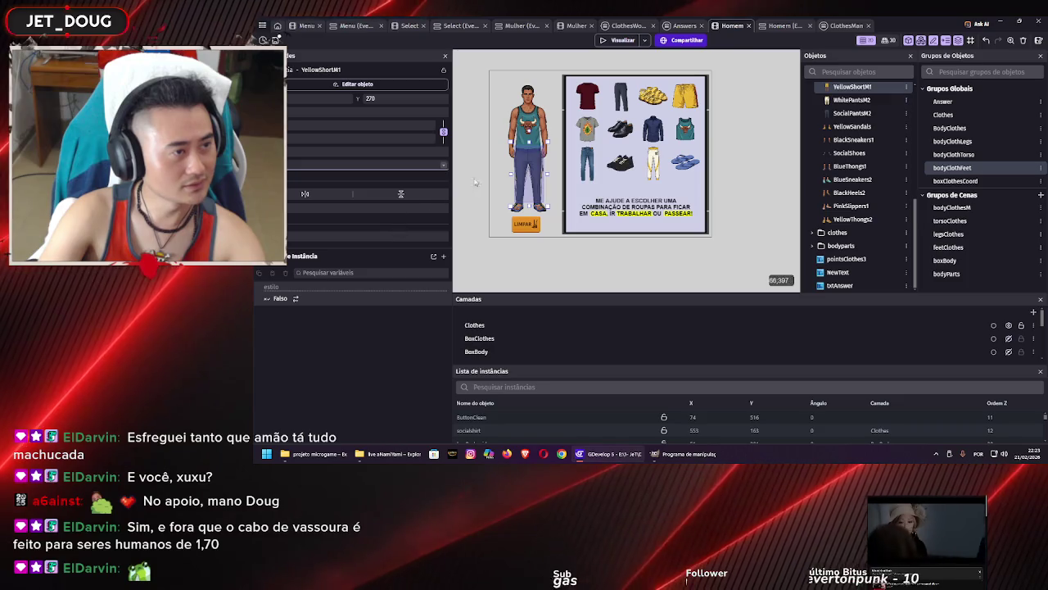
scroll(910, 334, "down", 5)
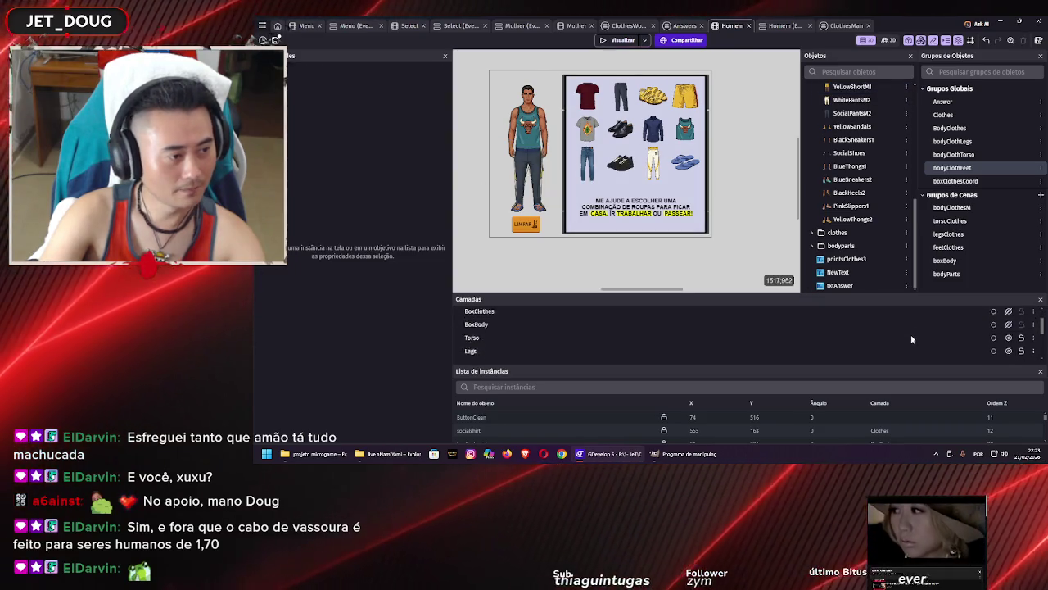
scroll(915, 332, "down", 3)
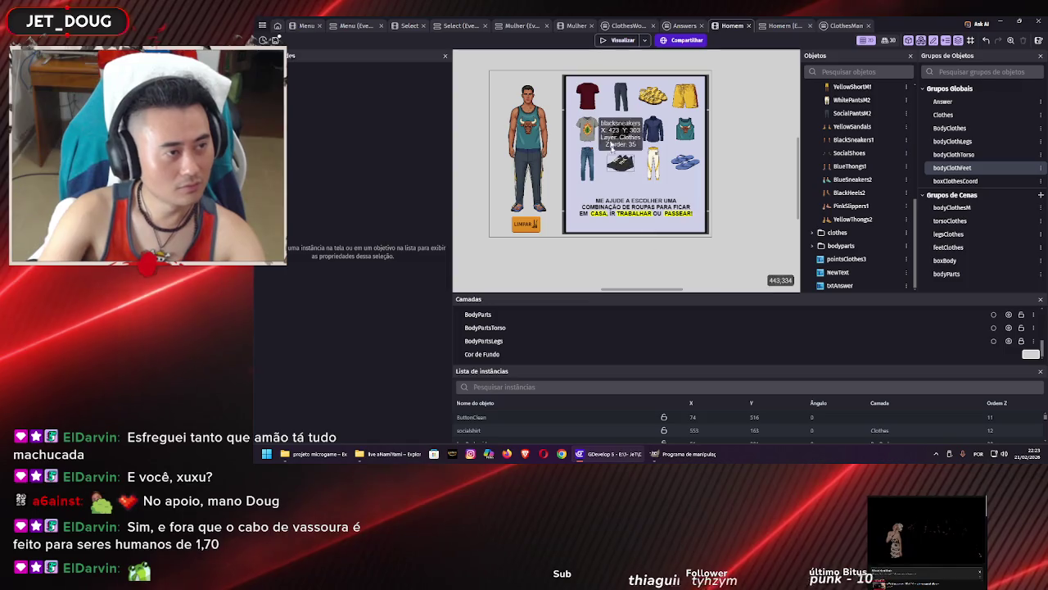
key("ctrl+s")
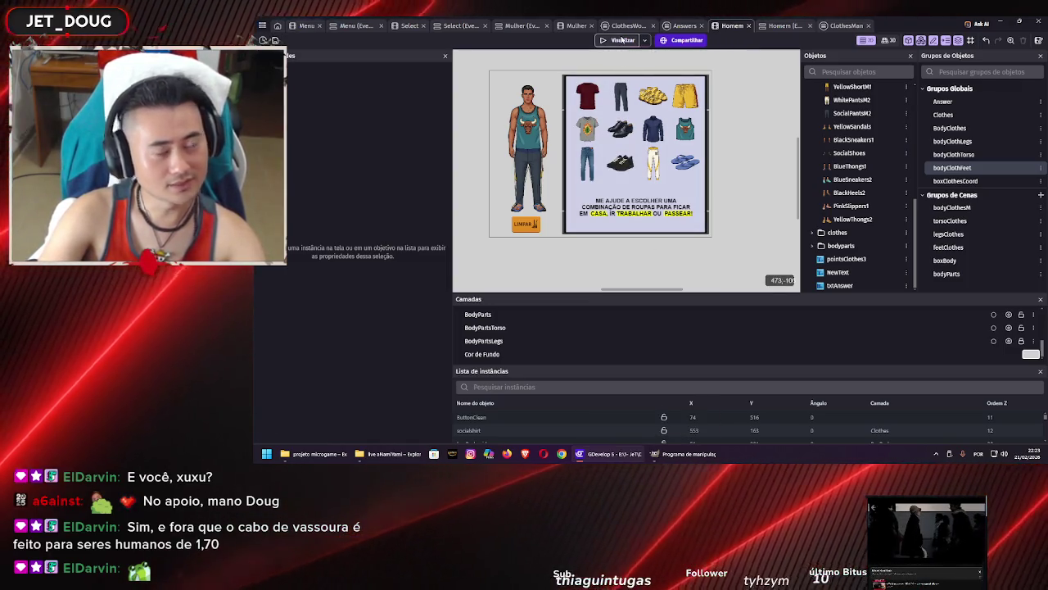
Preview the game and try the red, grey leaf, navy and teal shirts on the man
left_click(623, 40)
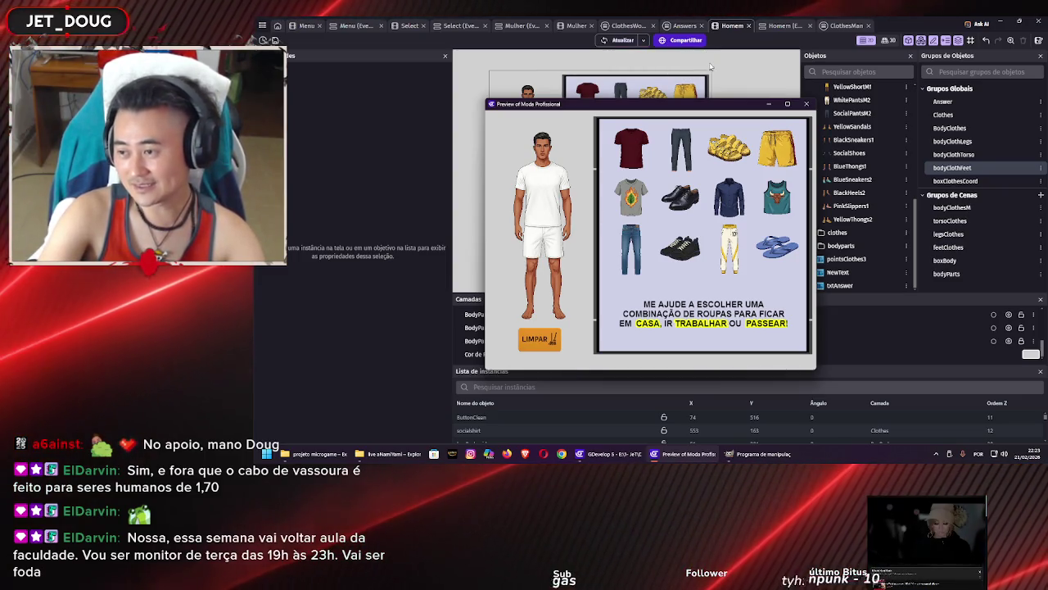
left_click_drag(631, 147, 554, 184)
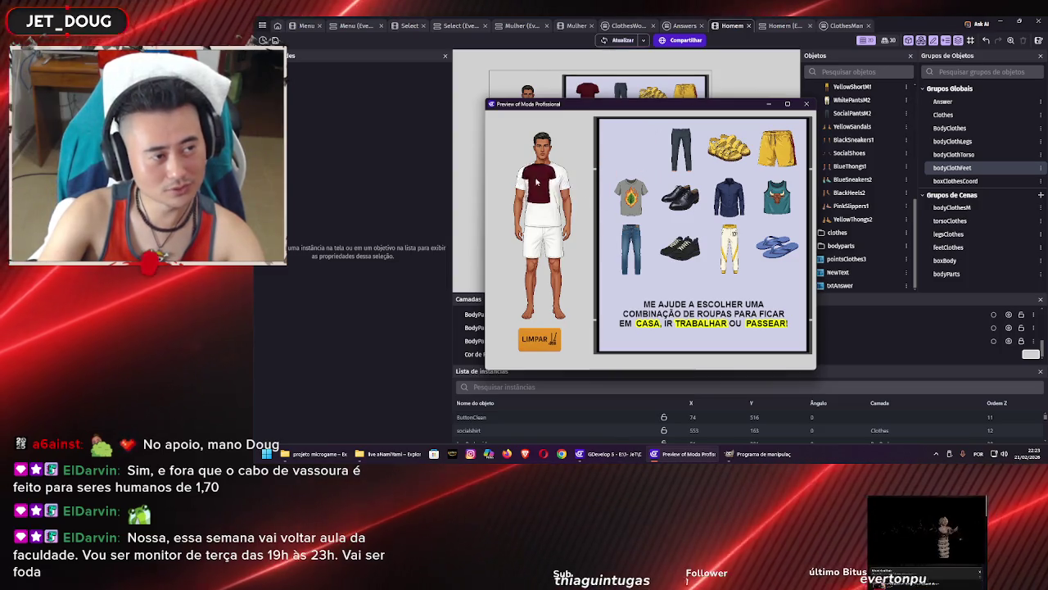
left_click_drag(630, 196, 543, 189)
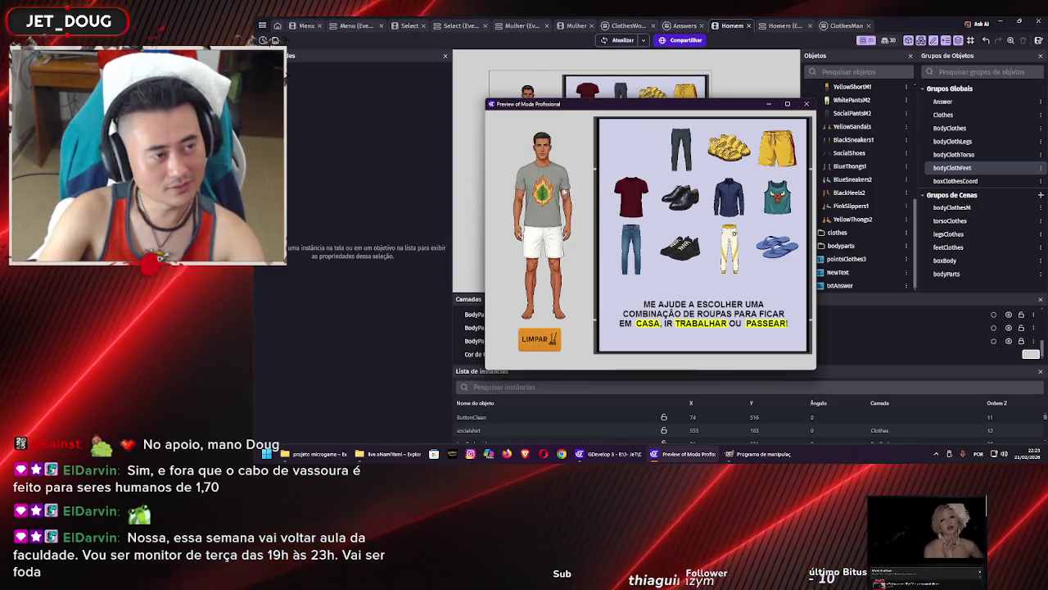
left_click_drag(721, 203, 542, 188)
left_click_drag(770, 204, 550, 193)
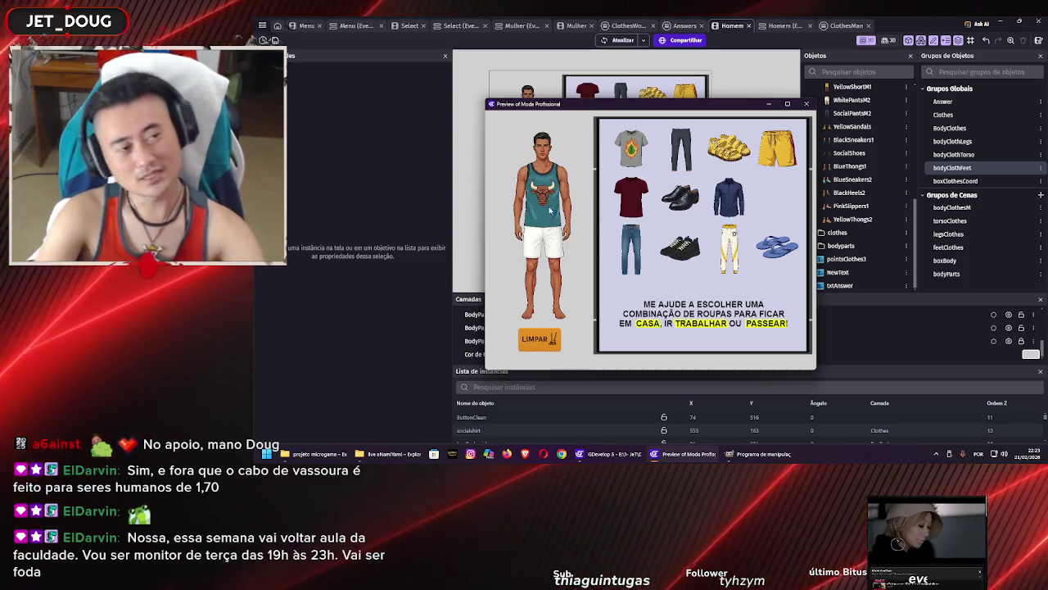
left_click_drag(638, 206, 544, 193)
mouse_move(630, 147)
left_mouse_down()
mouse_move(577, 194)
mouse_move(590, 193)
mouse_move(544, 193)
left_mouse_up()
Swap between the red, navy and teal shirts, clear the outfit with LIMPAR, and close the preview
mouse_move(630, 196)
left_mouse_down()
mouse_move(545, 197)
mouse_move(589, 192)
mouse_move(553, 188)
left_mouse_up()
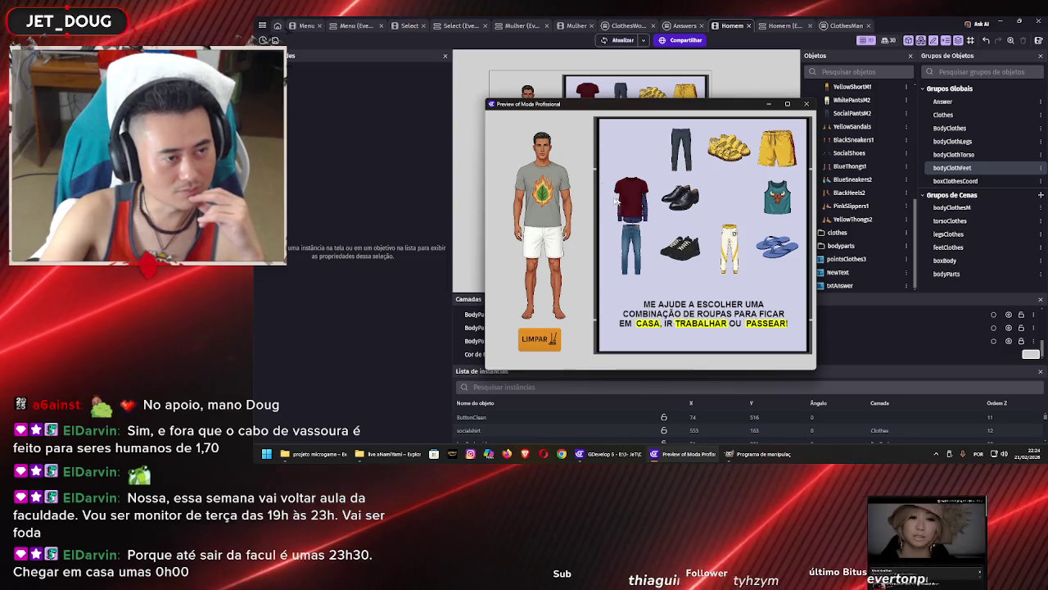
left_click(714, 196)
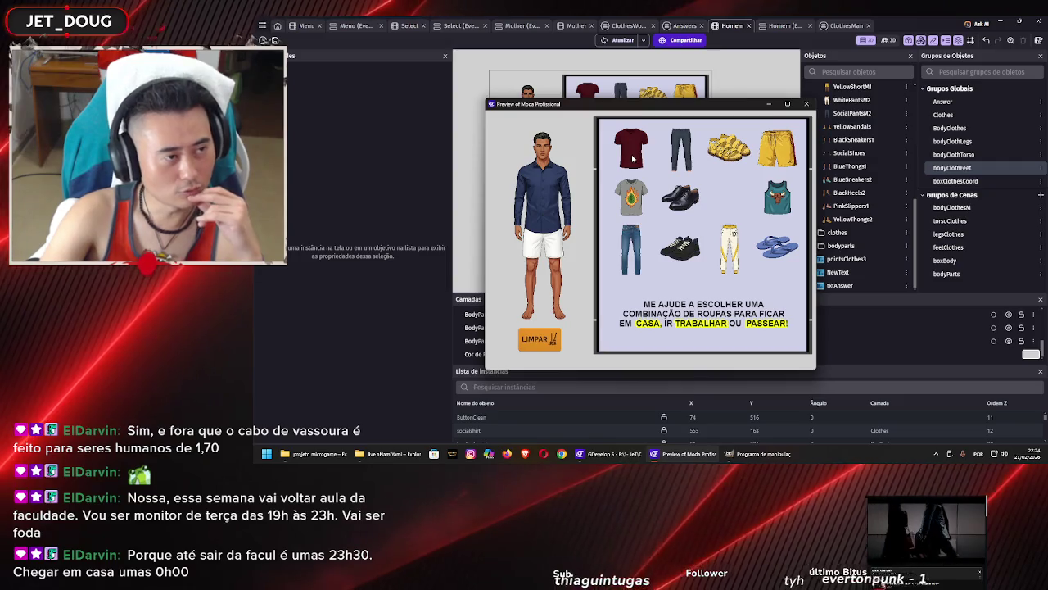
left_click_drag(793, 209, 559, 199)
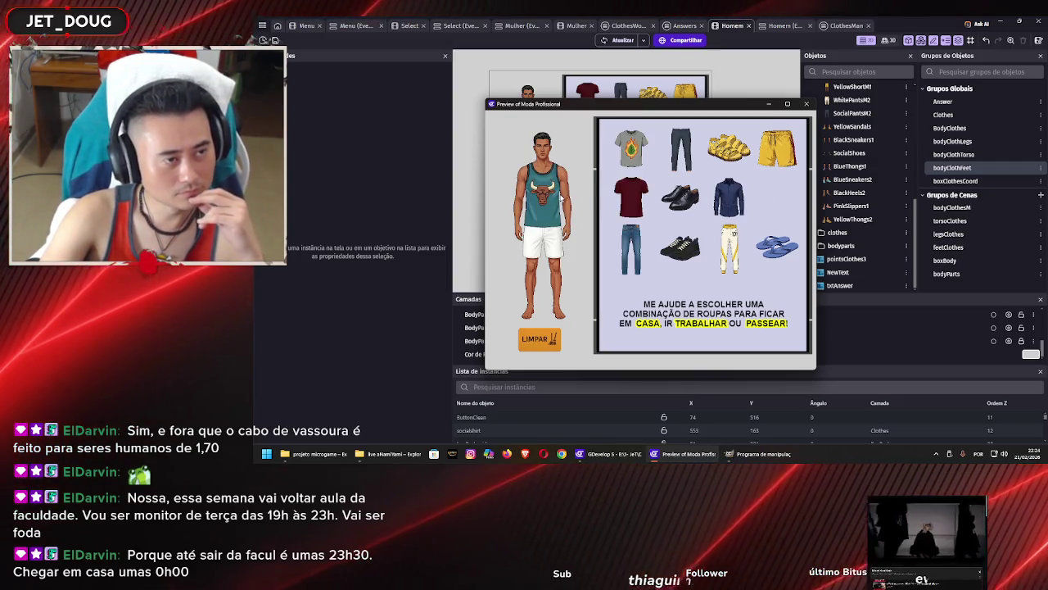
left_click_drag(623, 197, 543, 193)
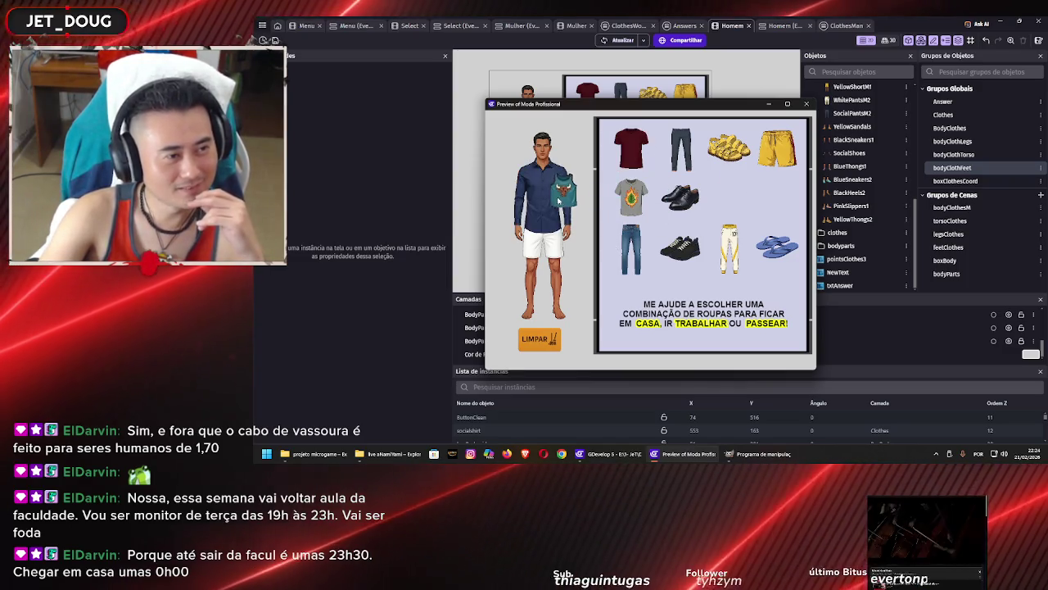
left_click_drag(777, 196, 543, 199)
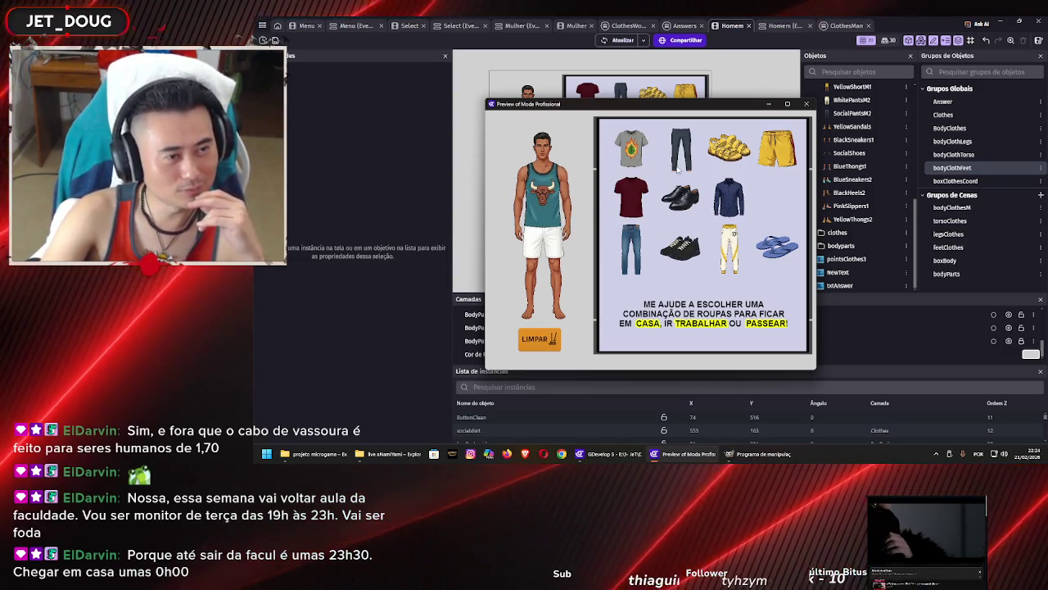
left_click(555, 336)
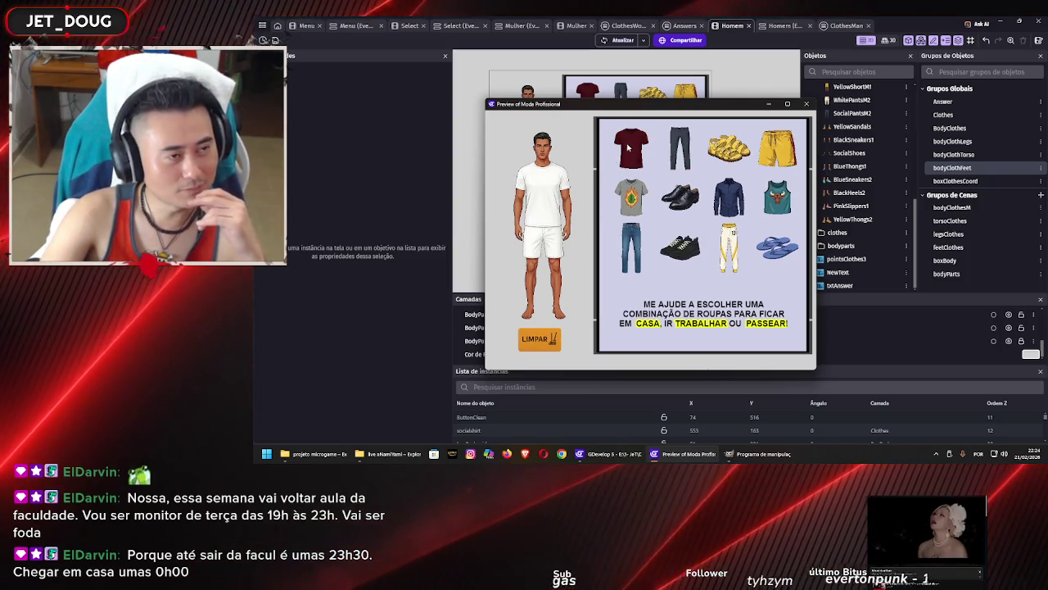
left_click(807, 104)
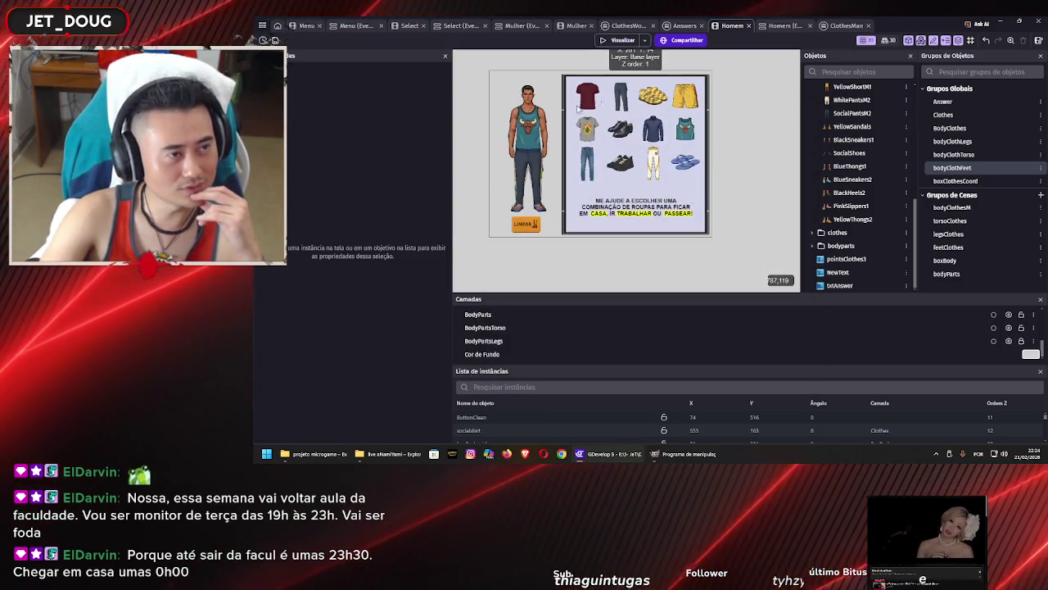
In the ClothesMan redshirt event, set the position actions to redshirt then partyshirt
scroll(597, 96, "up", 1)
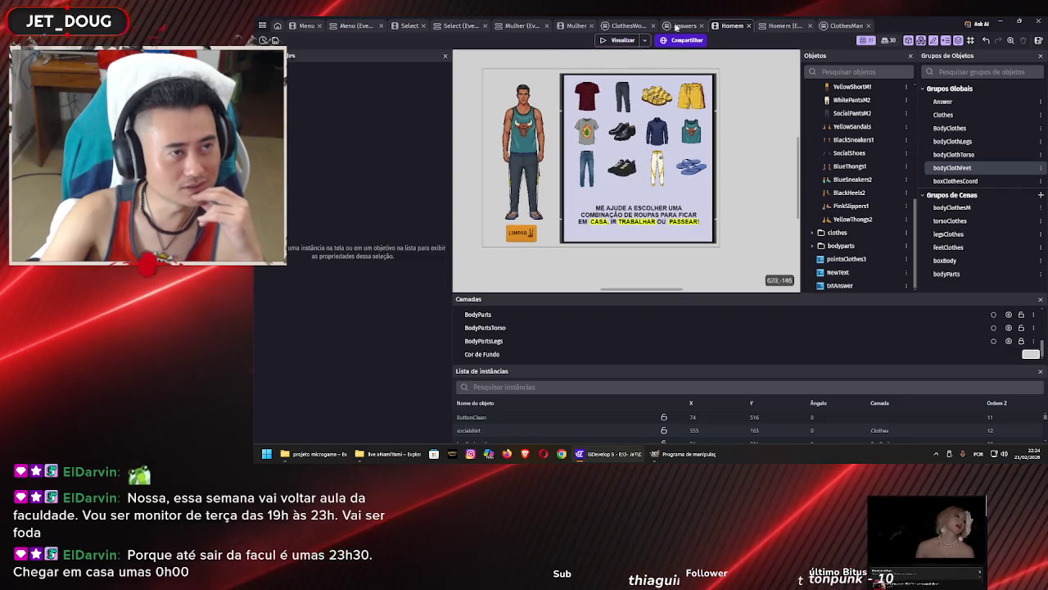
left_click(835, 26)
scroll(538, 237, "down", 5)
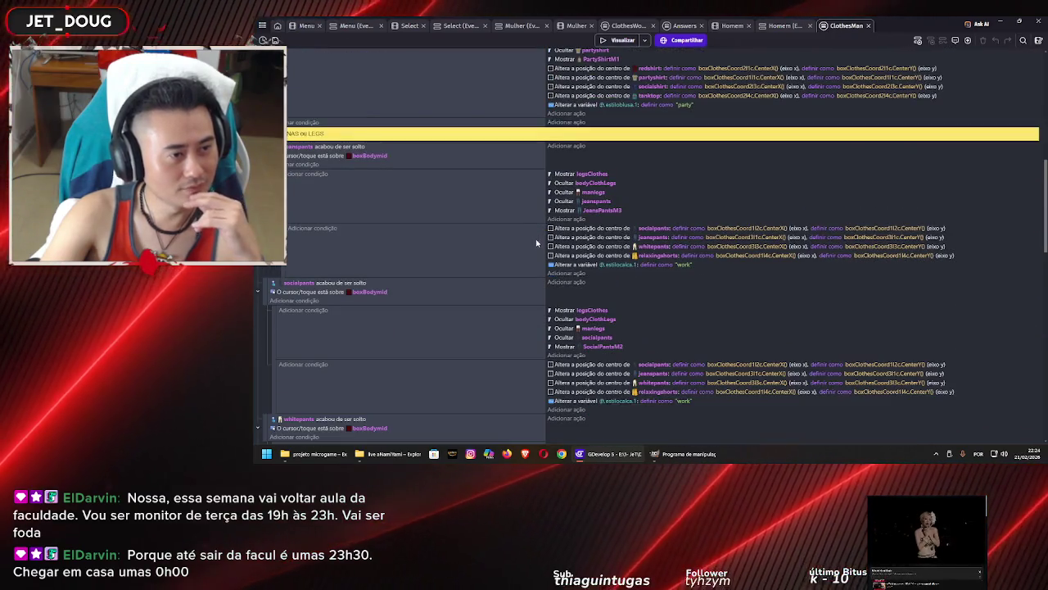
scroll(538, 238, "up", 4)
scroll(688, 268, "up", 3)
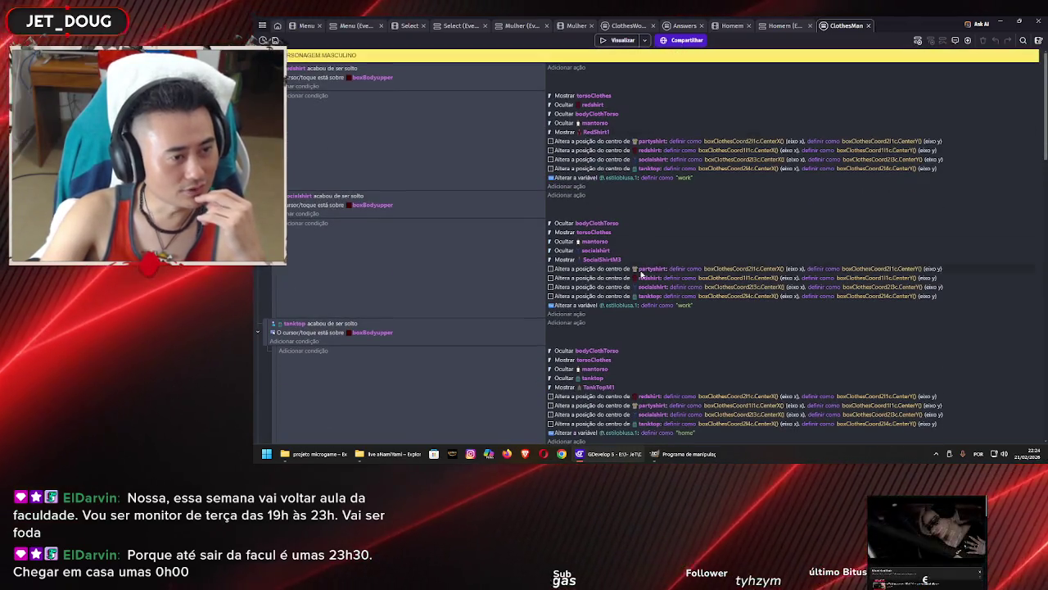
scroll(630, 264, "down", 1)
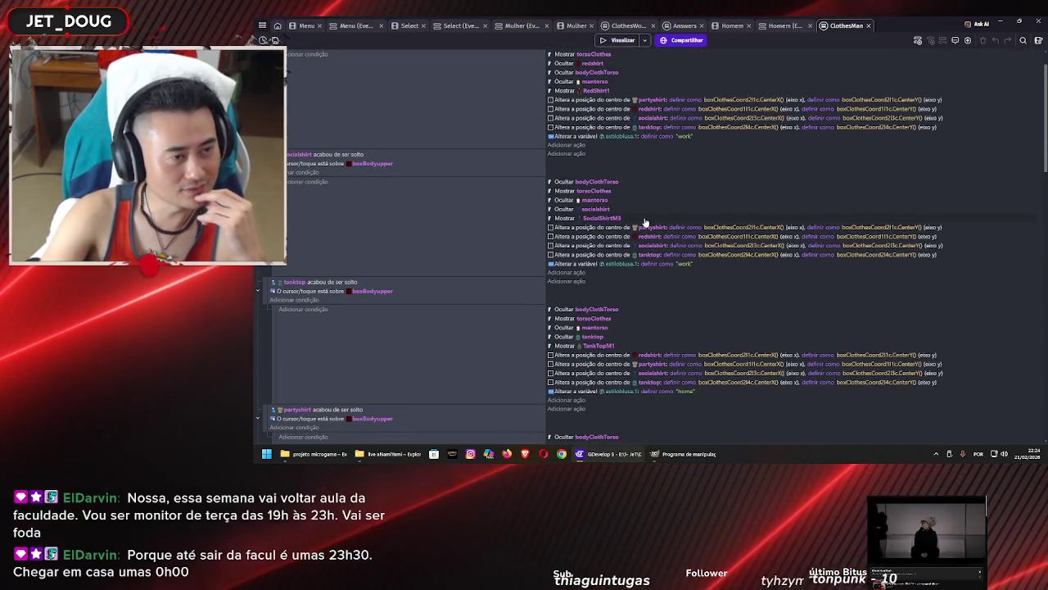
left_click(643, 99)
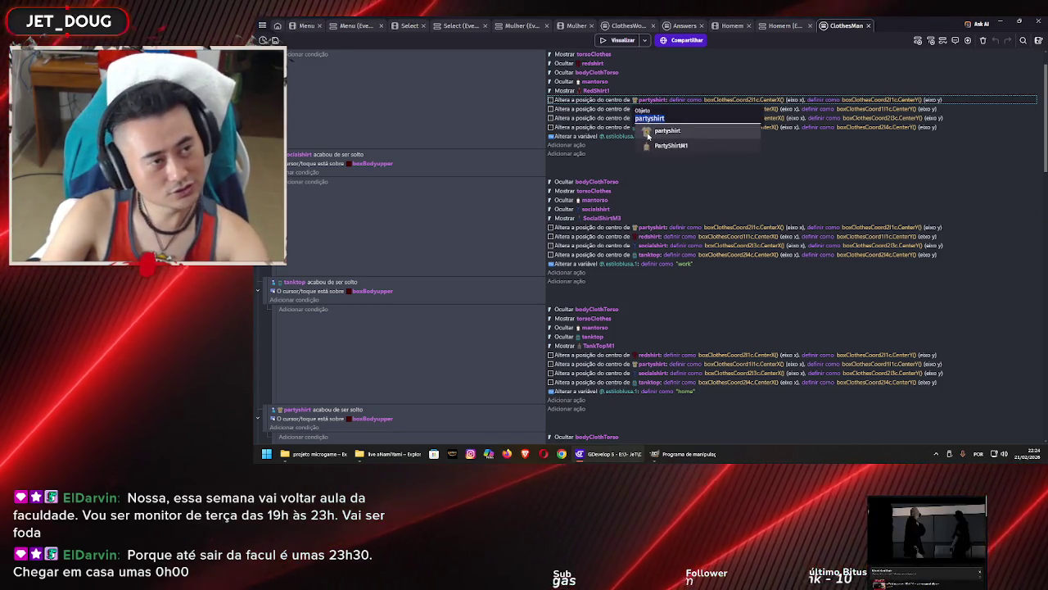
type("red")
left_click(665, 131)
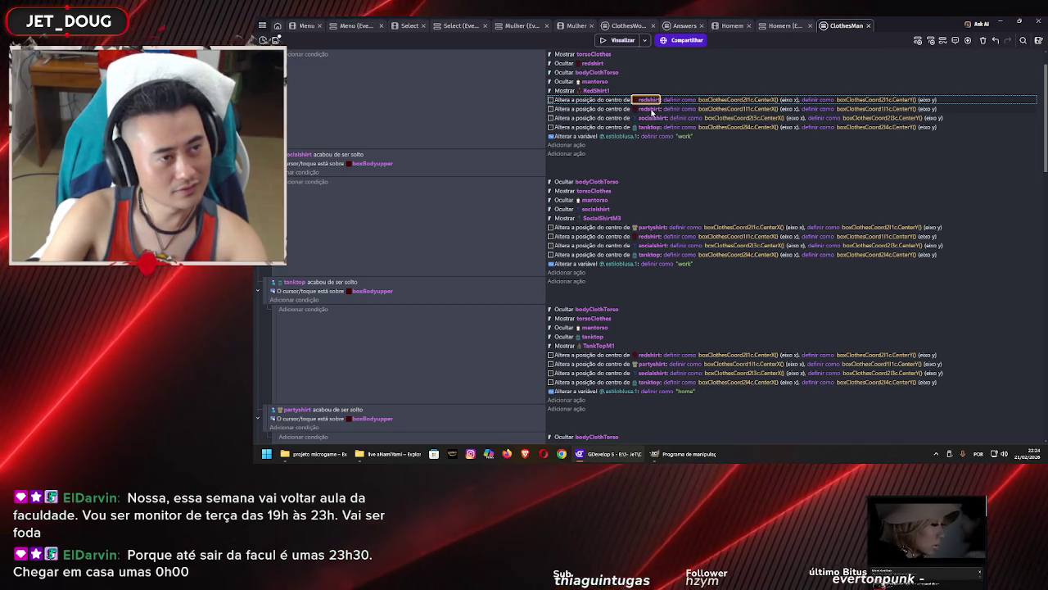
left_click(651, 110)
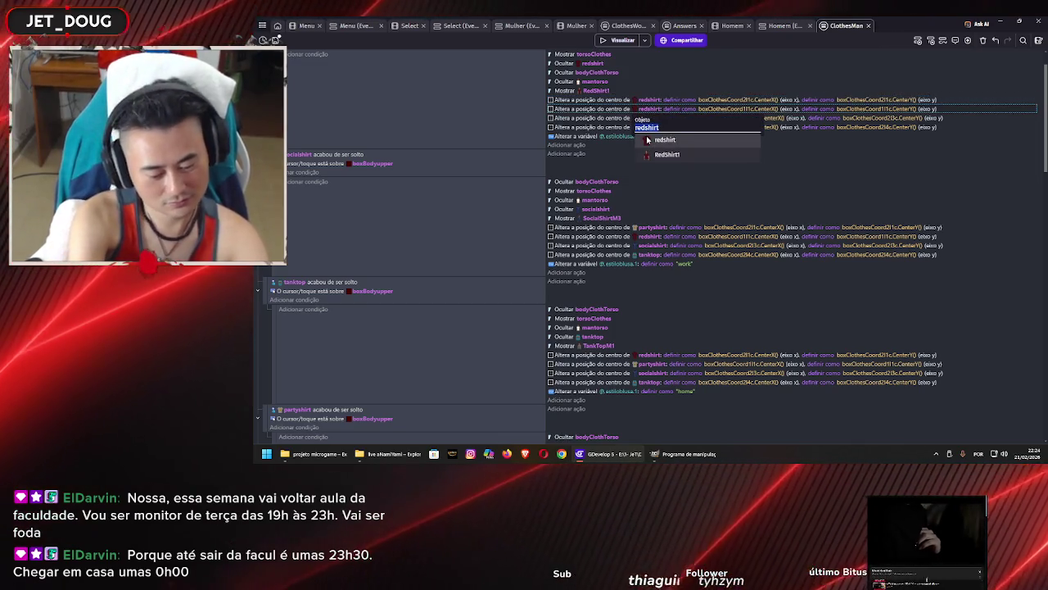
type("party")
left_click(653, 155)
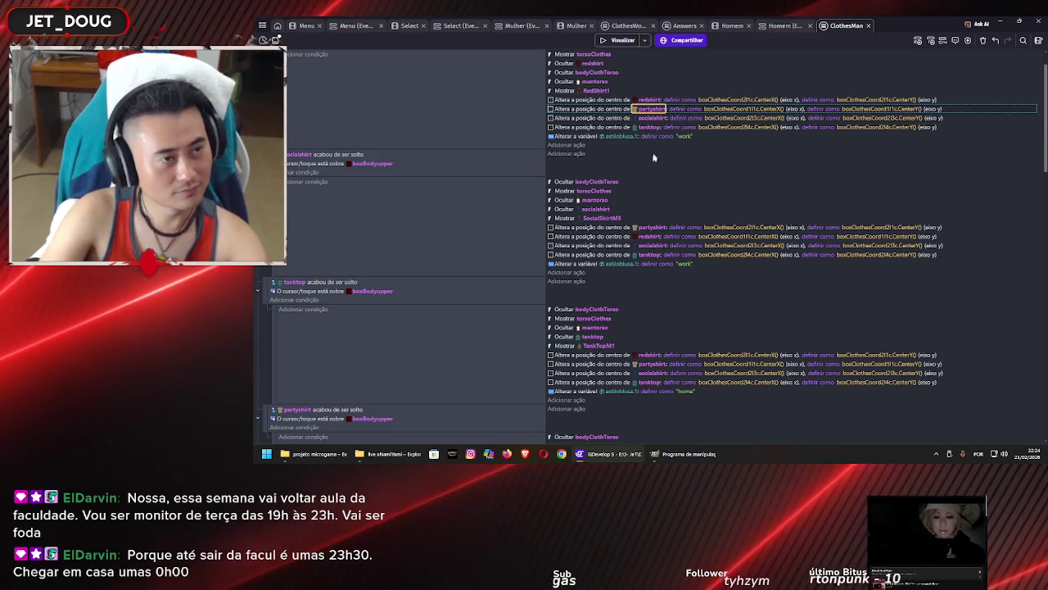
Apply the same redshirt-then-partyshirt order in the socialshirt event and save
left_click(649, 227)
type("red")
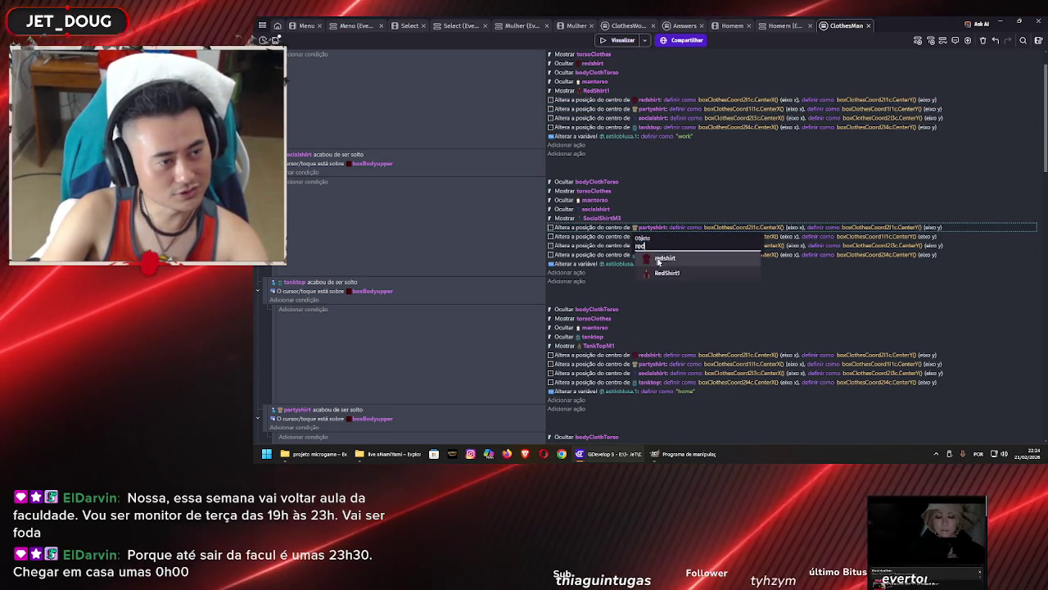
left_click(657, 244)
left_click(651, 236)
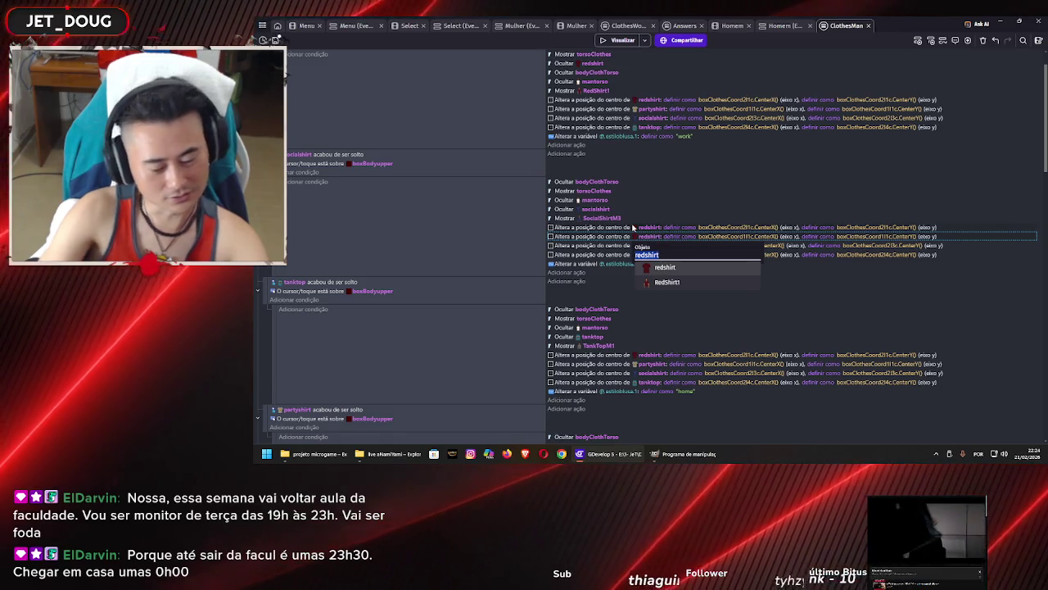
type("part")
left_click(672, 286)
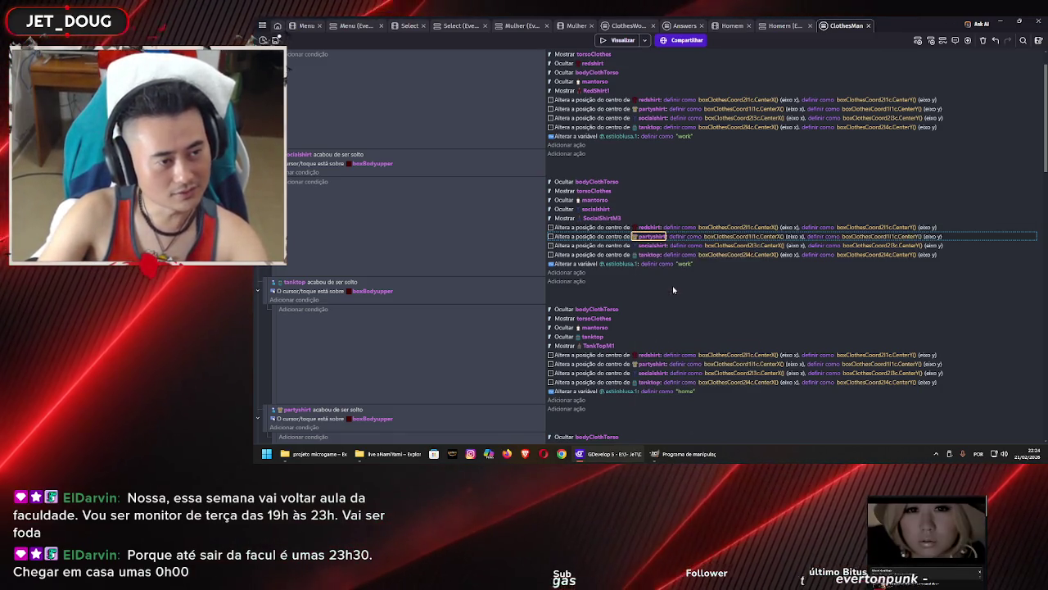
left_click(504, 246)
key("ctrl+s")
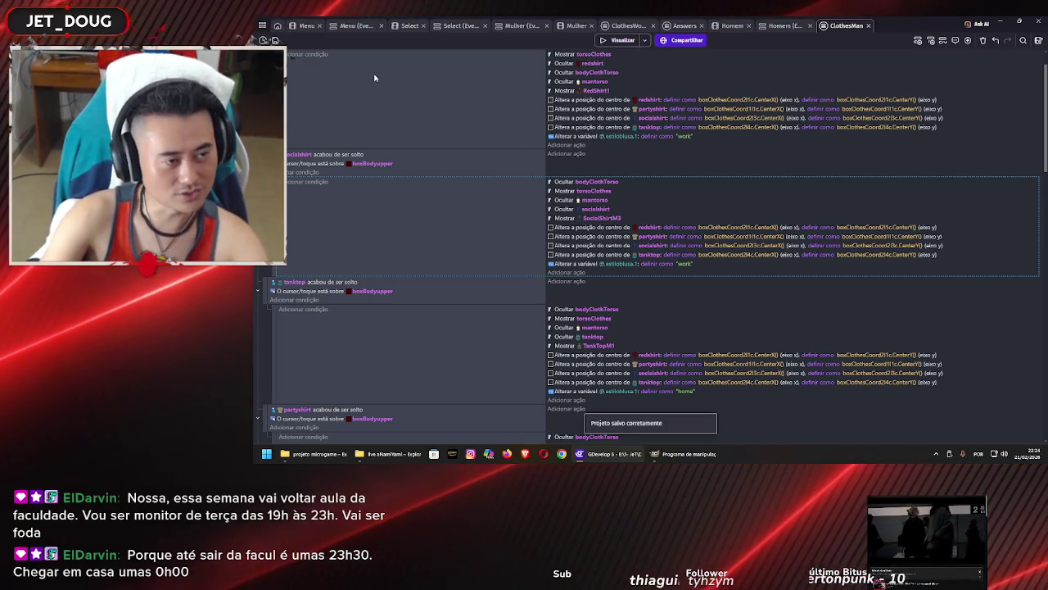
Start a Visualizar preview from the ClothesMan events with the man undressed
scroll(680, 229, "down", 10)
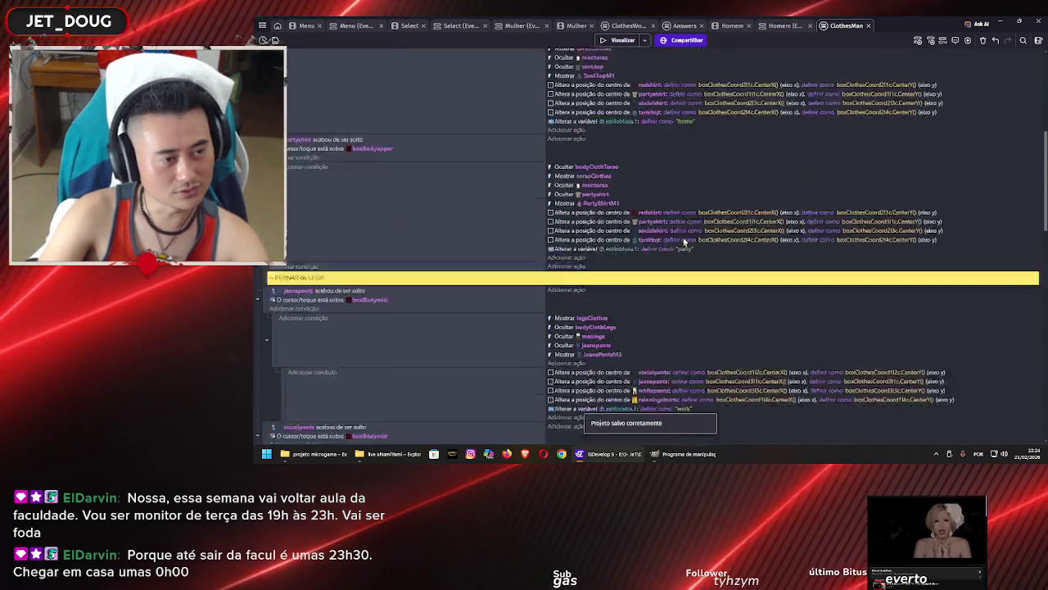
scroll(684, 233, "down", 10)
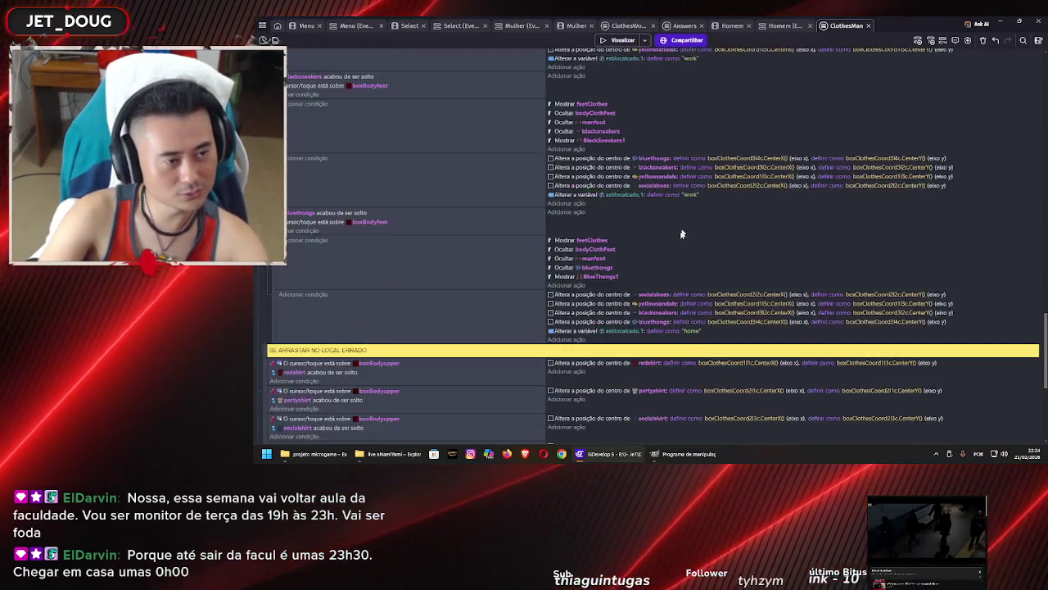
scroll(680, 229, "down", 3)
scroll(679, 229, "up", 10)
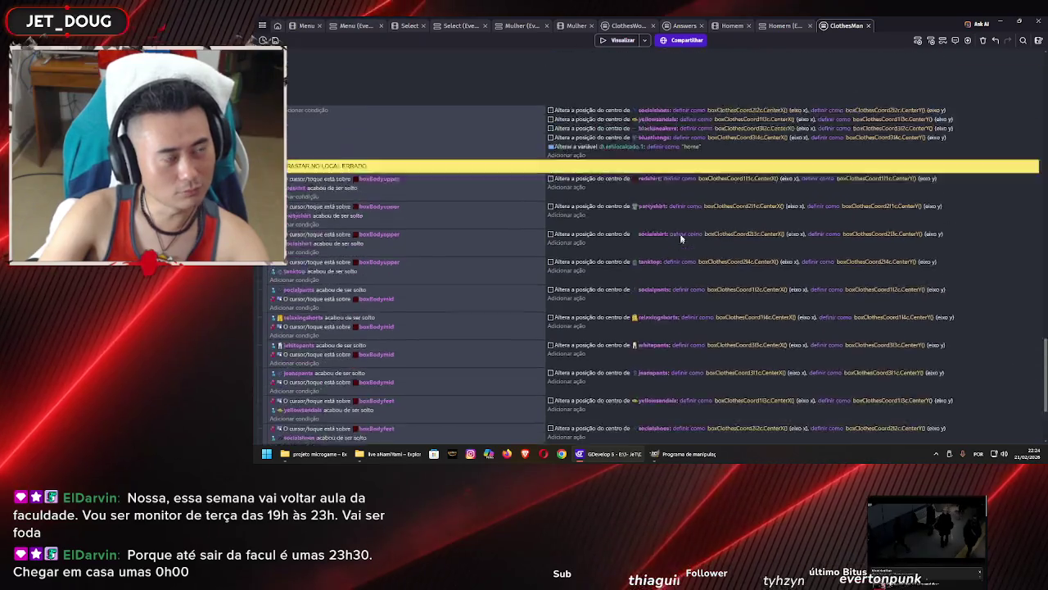
left_click(623, 45)
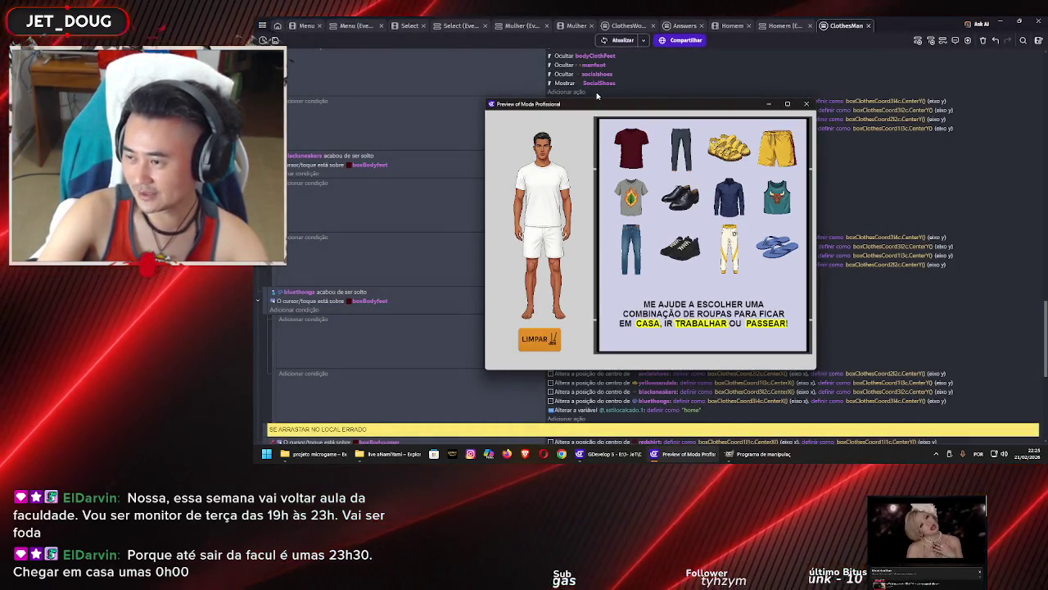
Test the red and gray leaf shirts, clear with LIMPAR, retry the gray shirt, and close the preview
left_click(625, 147)
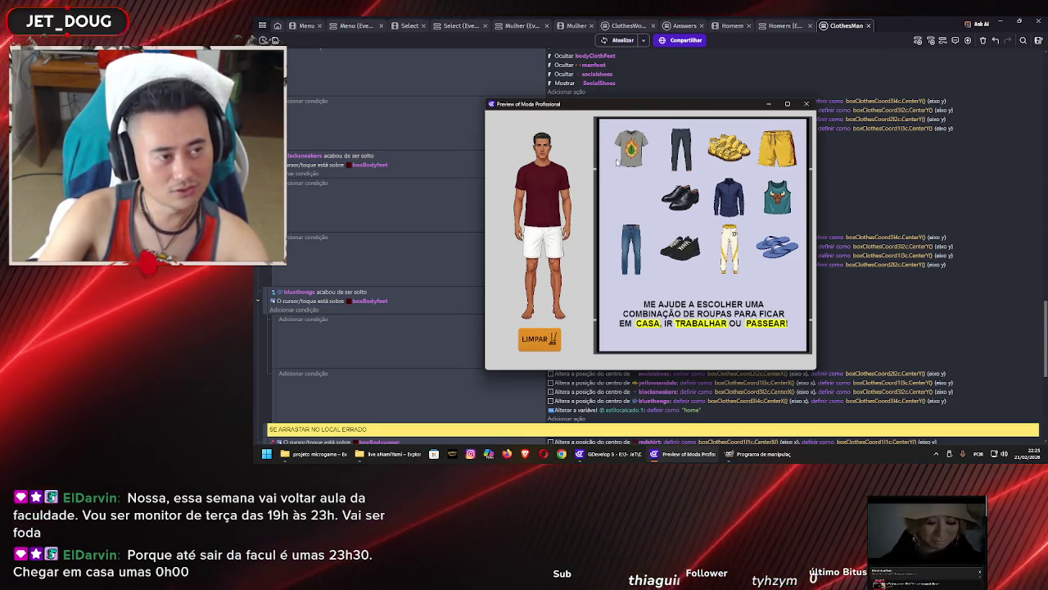
left_click_drag(559, 186, 558, 205)
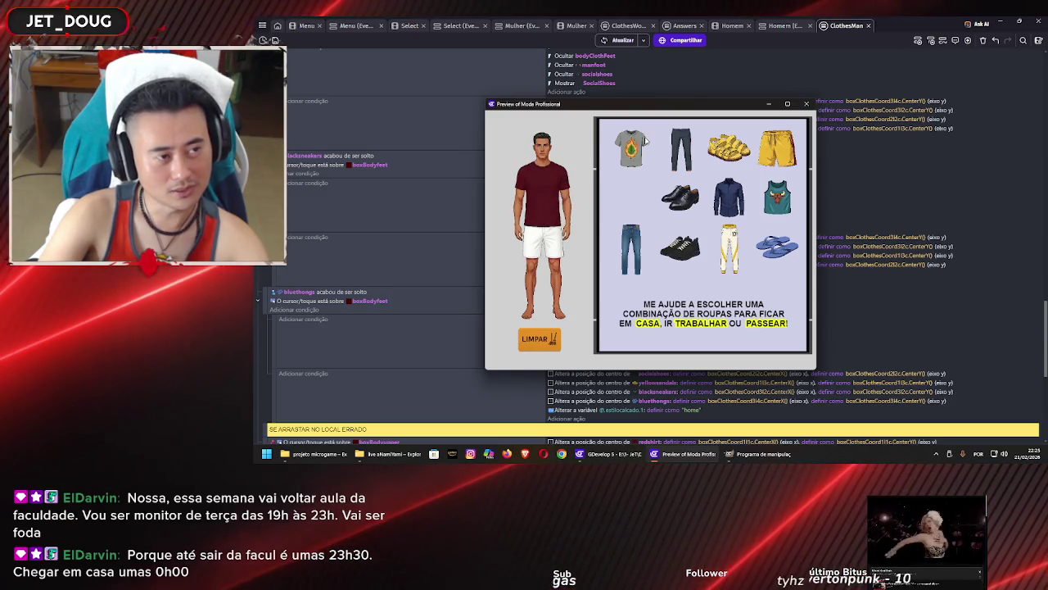
left_click(549, 342)
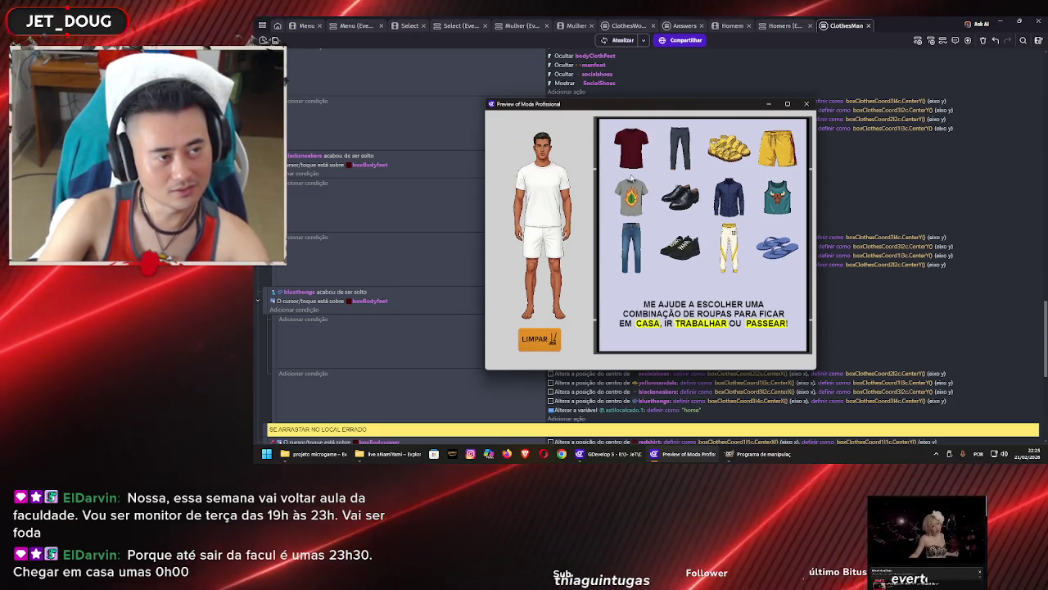
left_click_drag(633, 209, 546, 200)
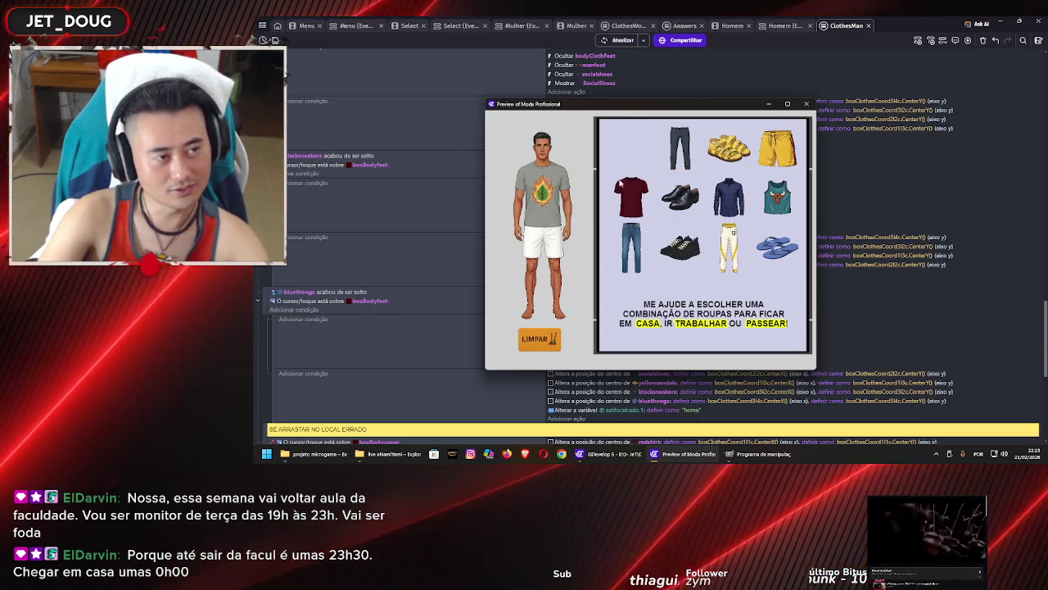
left_click(806, 103)
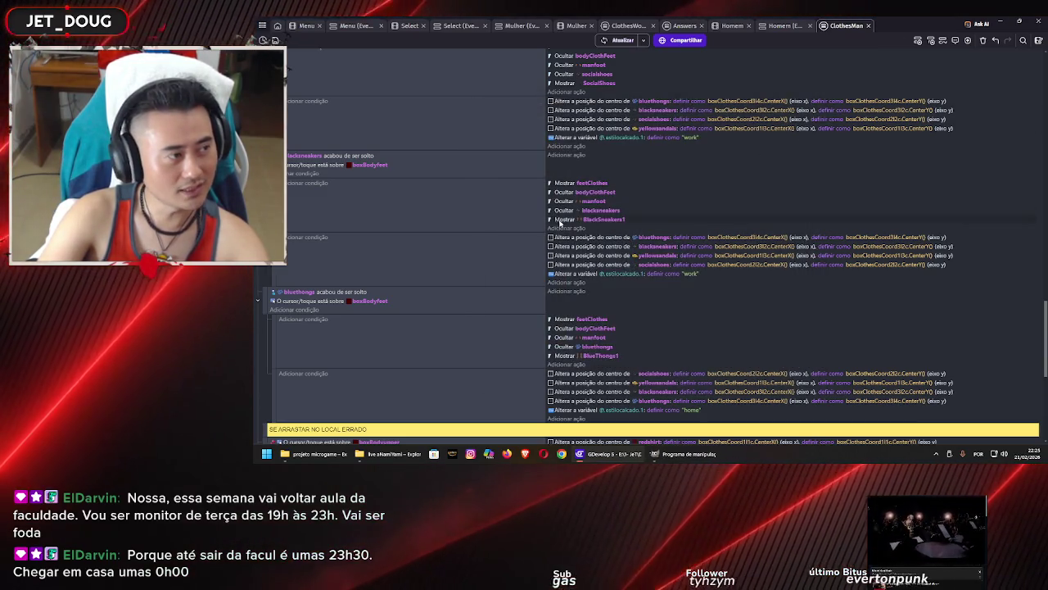
Scroll the ClothesMan events until the partyshirt 'acabou de ser solto' event is visible
scroll(548, 264, "down", 10)
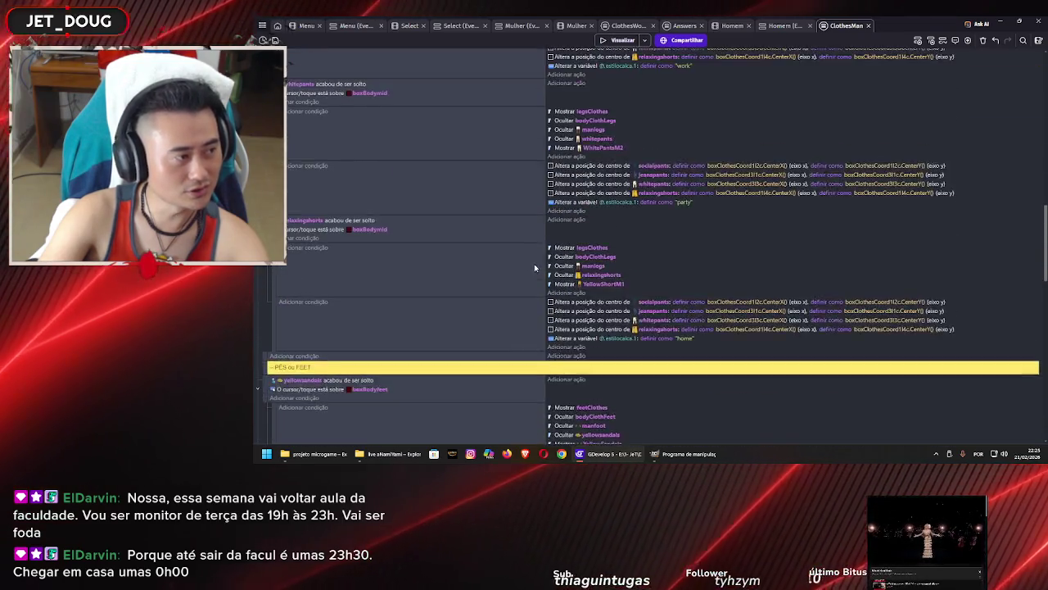
scroll(537, 264, "up", 5)
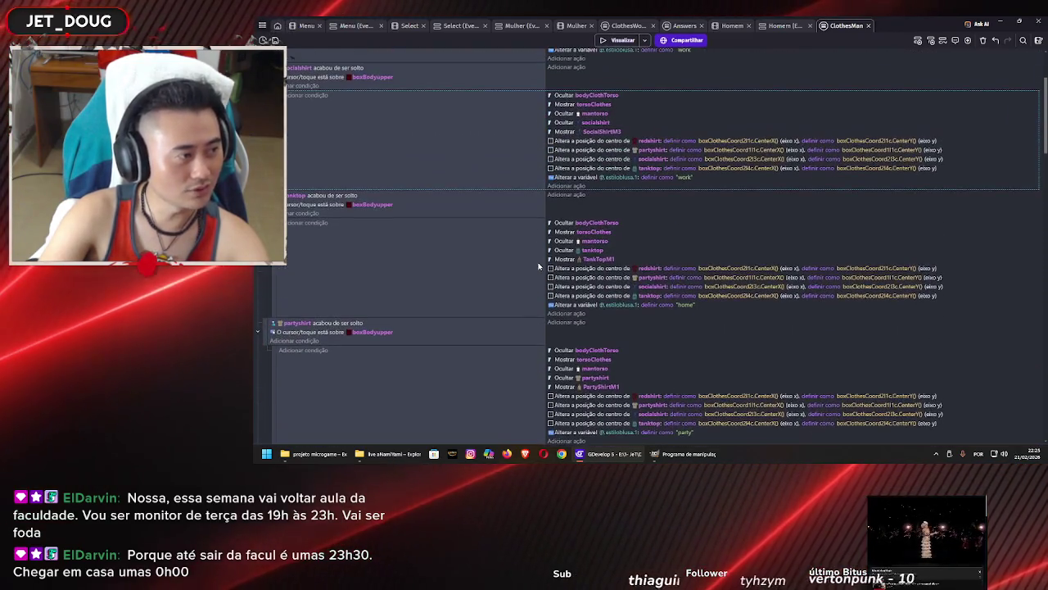
scroll(622, 369, "down", 1)
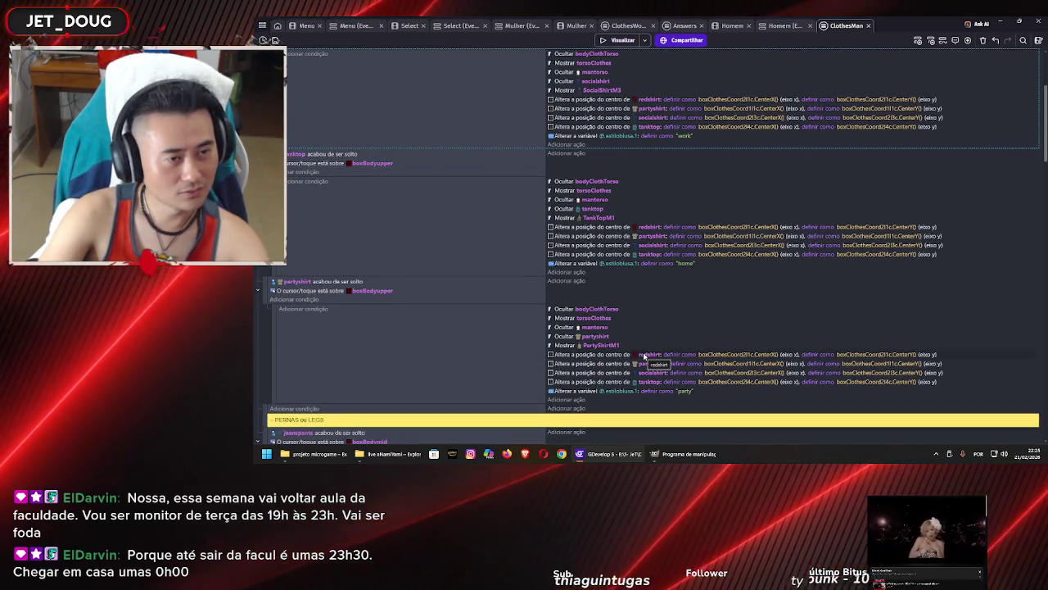
scroll(794, 300, "up", 2)
scroll(794, 300, "down", 1)
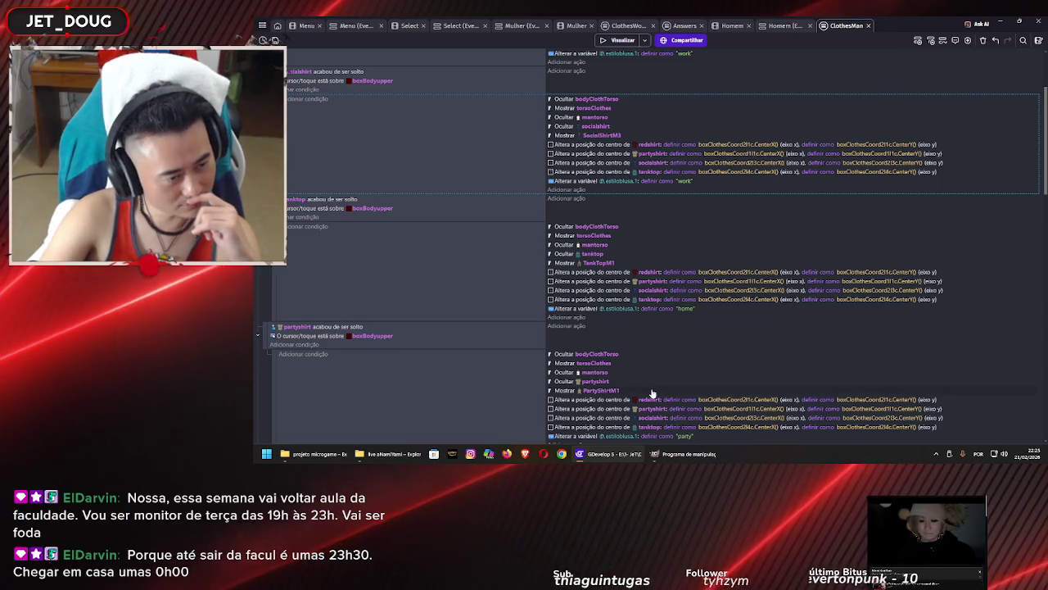
Make the event trigger on dropping redshirt, hide redshirt and show RedShirt1
left_click(296, 328)
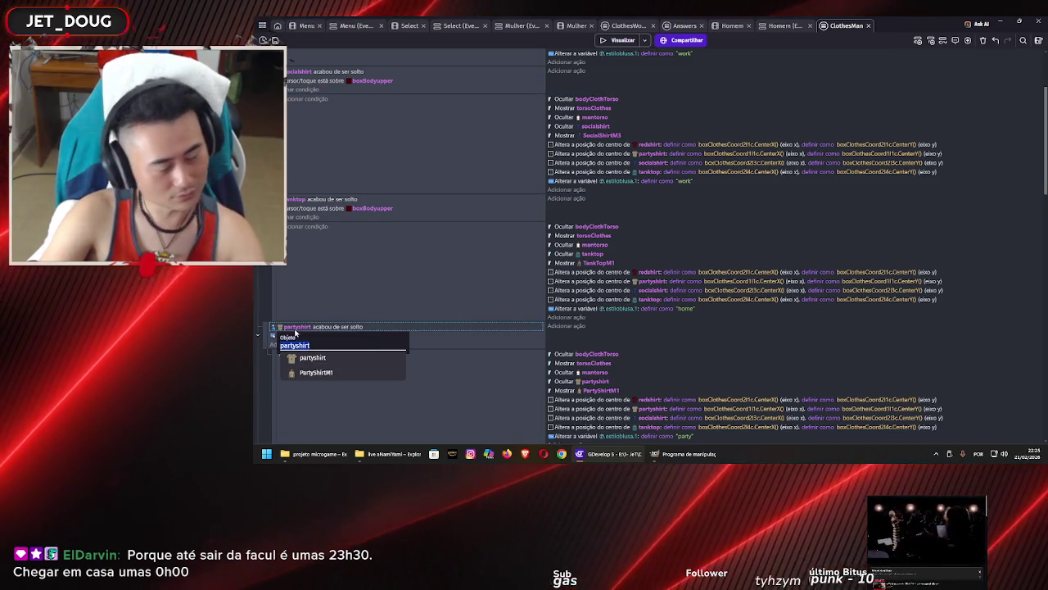
type("redshirt")
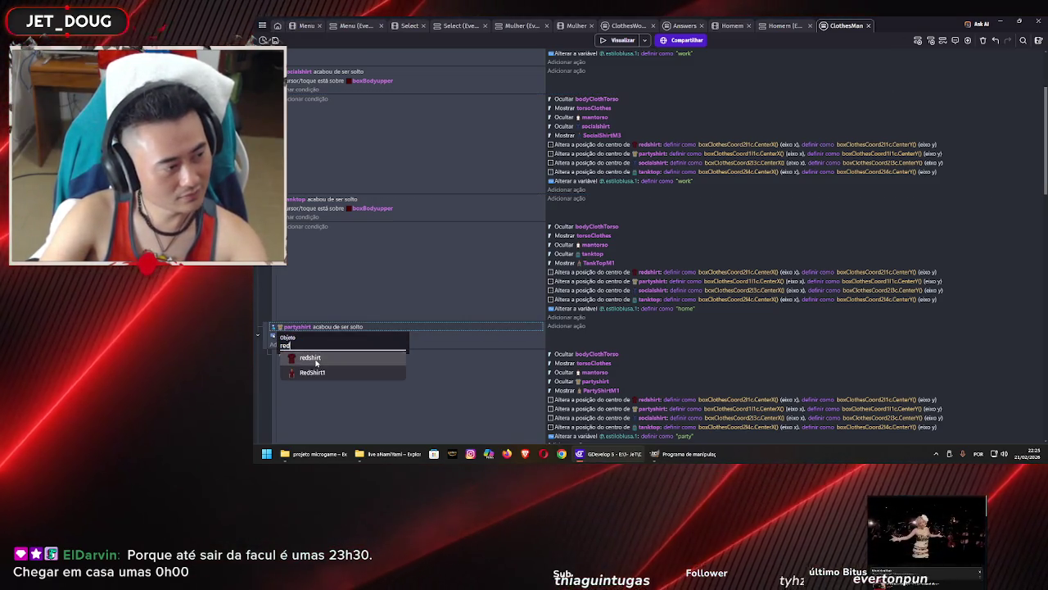
key("Return")
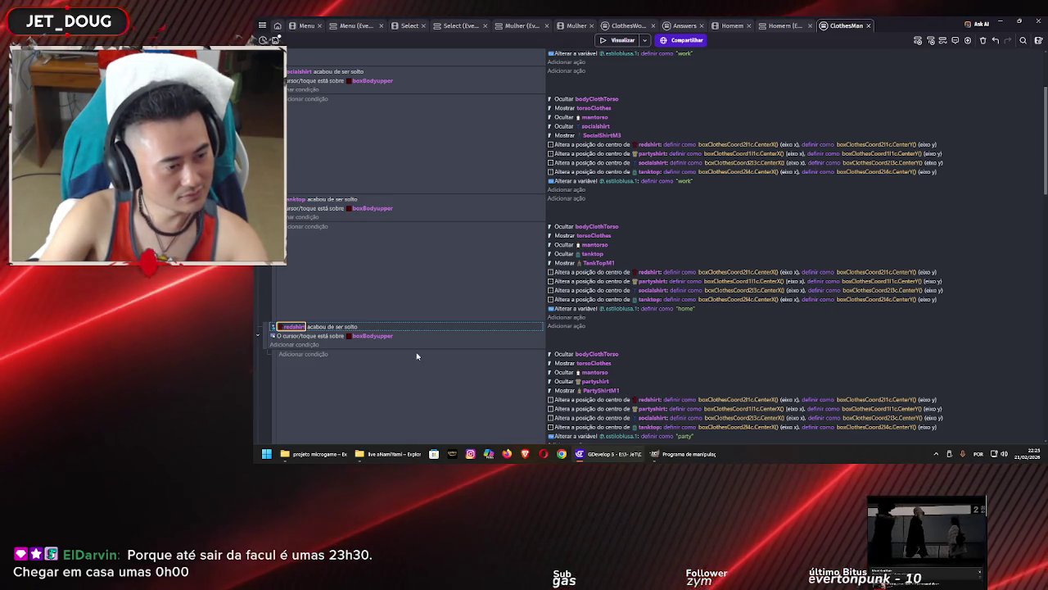
left_click(594, 383)
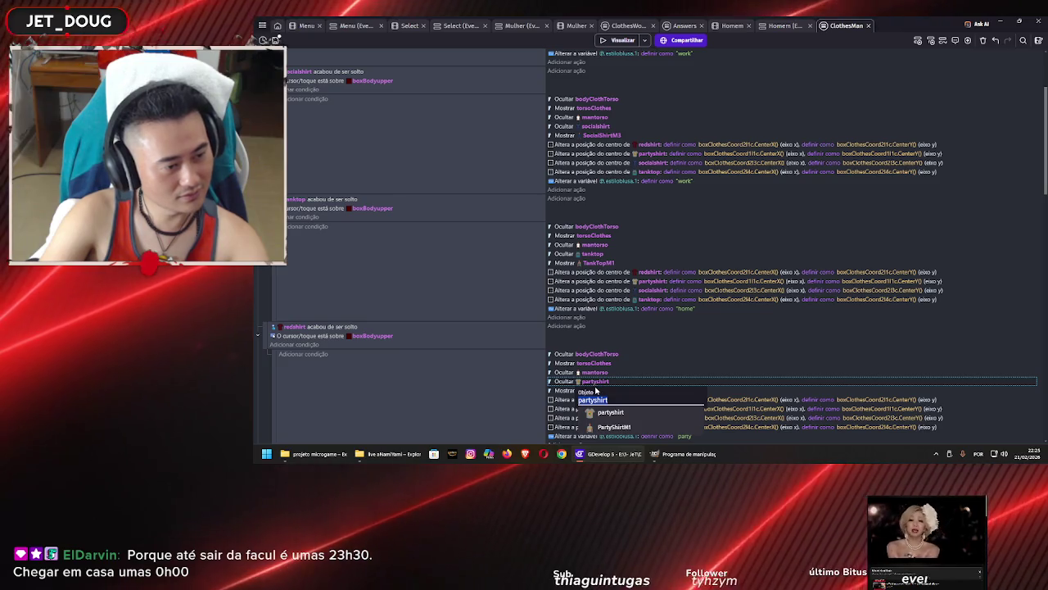
type("red")
left_click(606, 413)
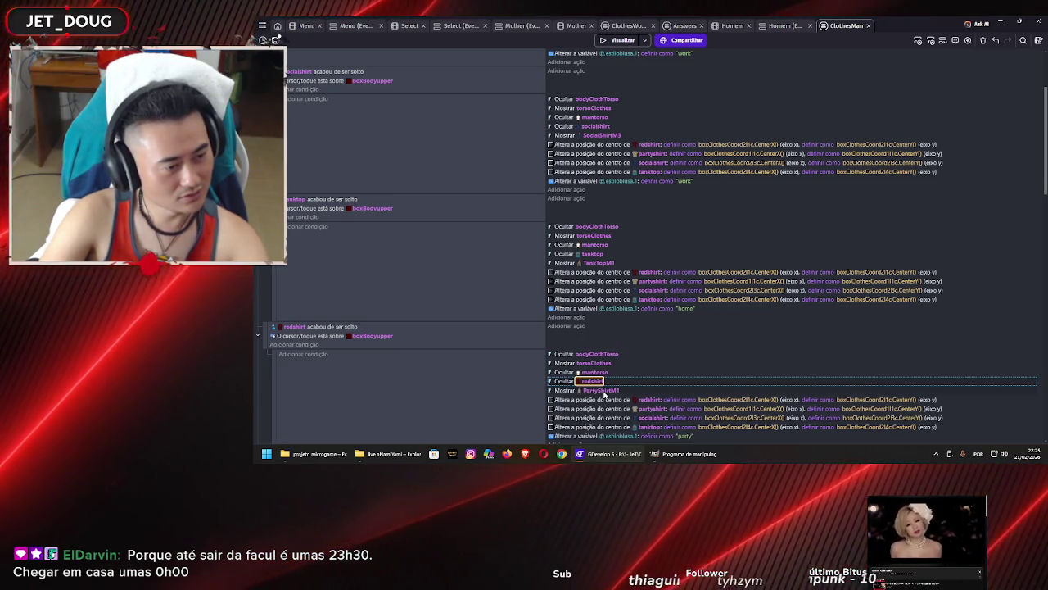
left_click(652, 408)
type("red")
left_click(606, 396)
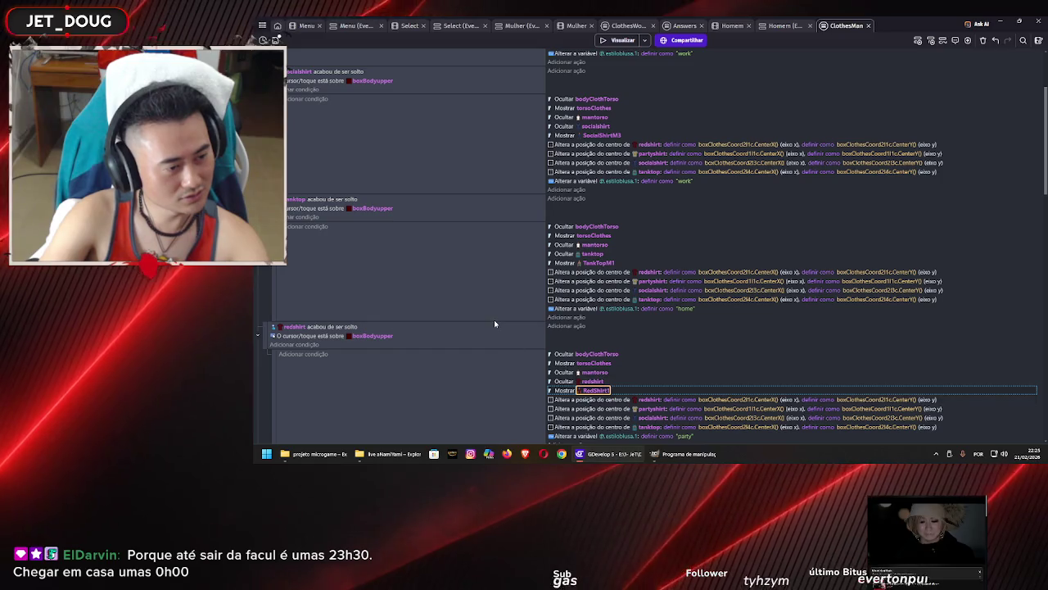
scroll(493, 310, "up", 3)
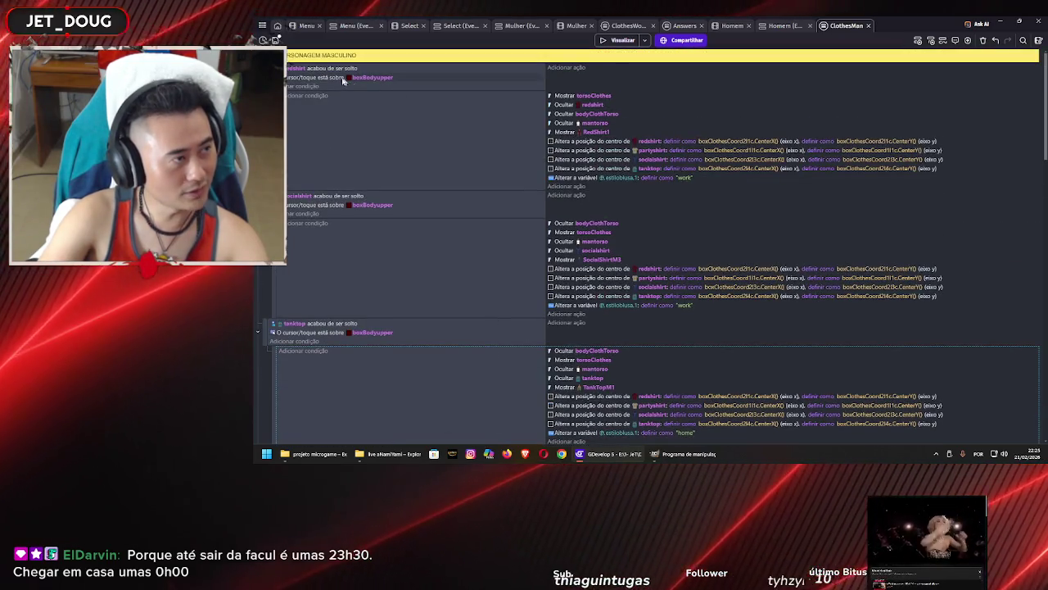
Make the top shirt event check the partyshirt drop and hide partyshirt
left_click(294, 70)
type("party")
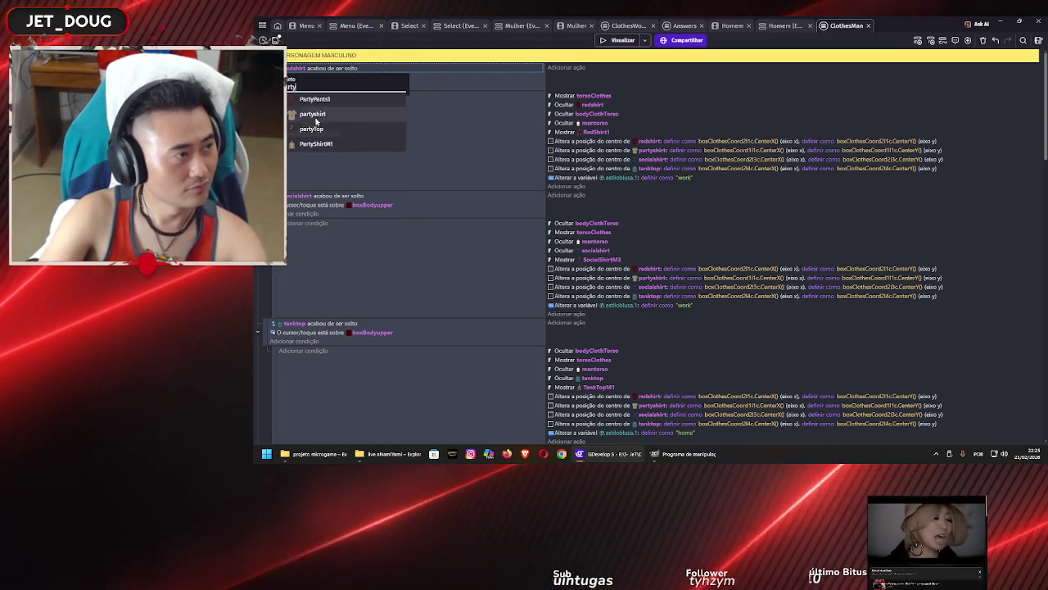
left_click(308, 114)
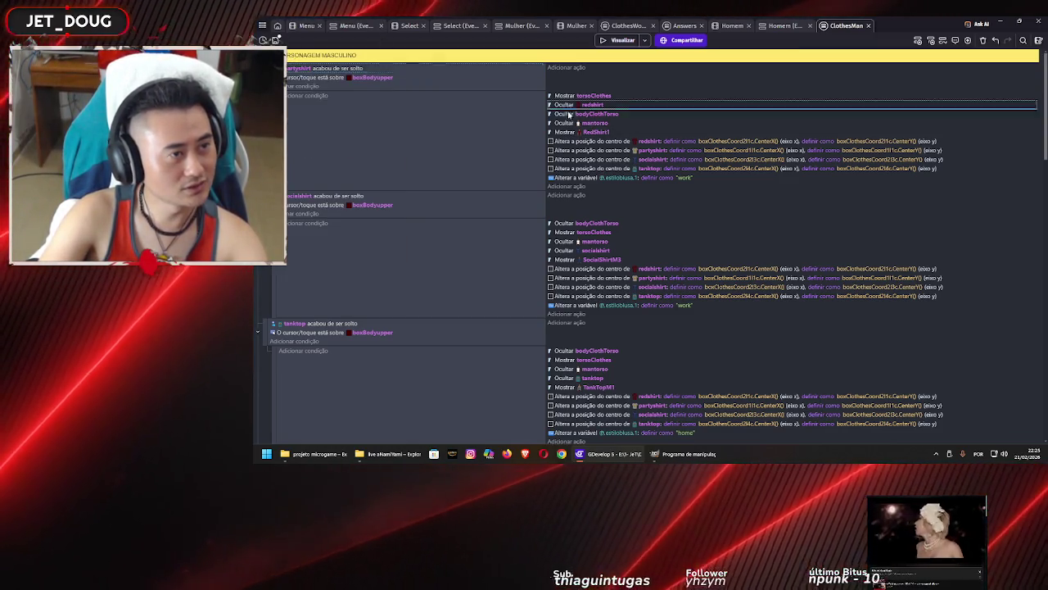
left_click_drag(571, 124, 573, 121)
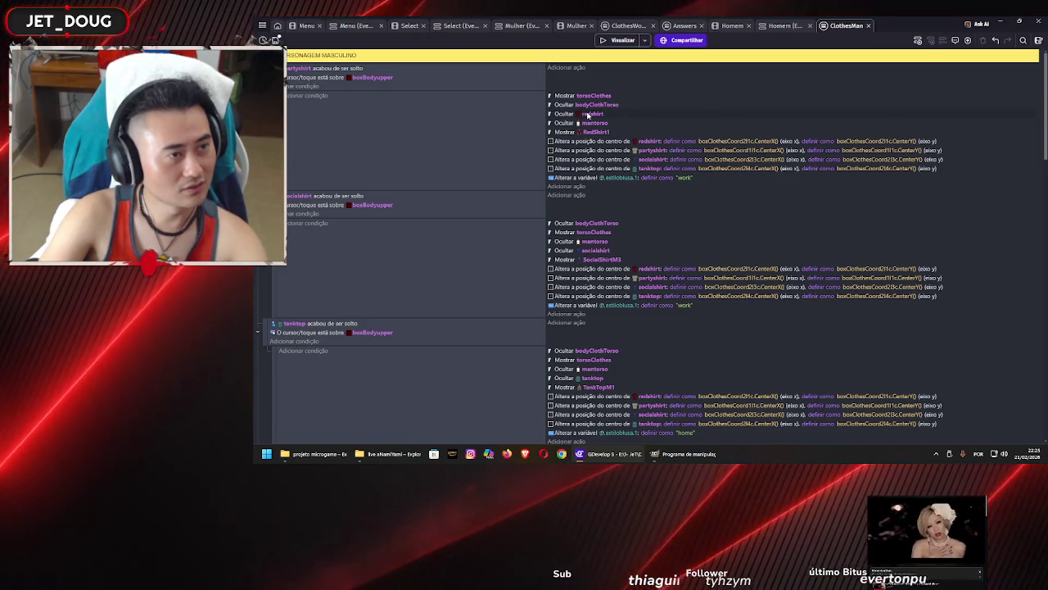
left_click(588, 114)
type("party")
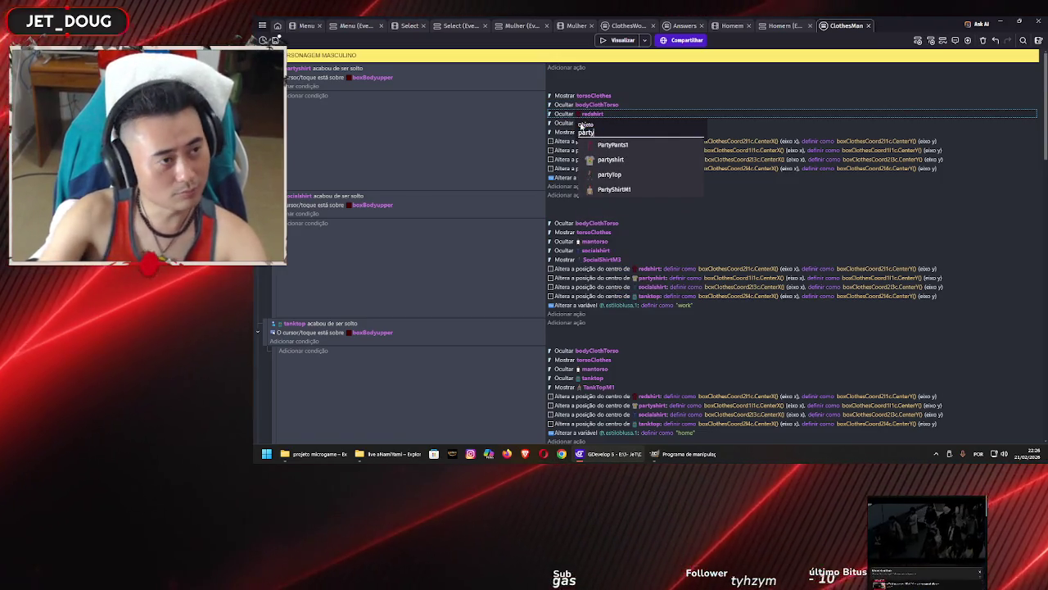
left_click(611, 159)
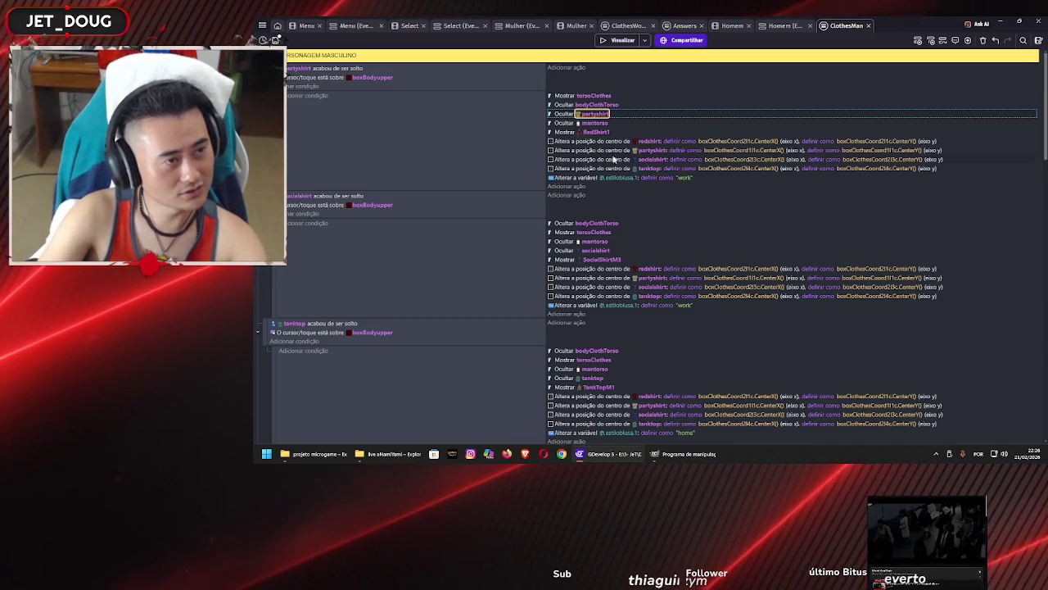
Move the mantorso hide action above partyshirt and show PartyShirtM1 instead of RedShirt1
left_click(568, 124)
left_click_drag(568, 124, 569, 112)
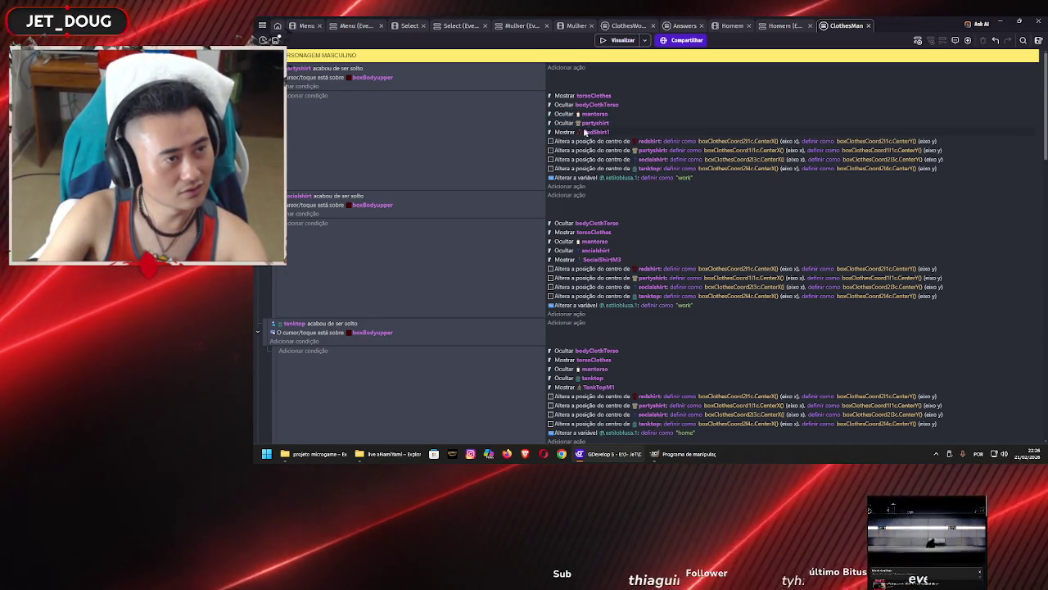
left_click(596, 132)
type("party")
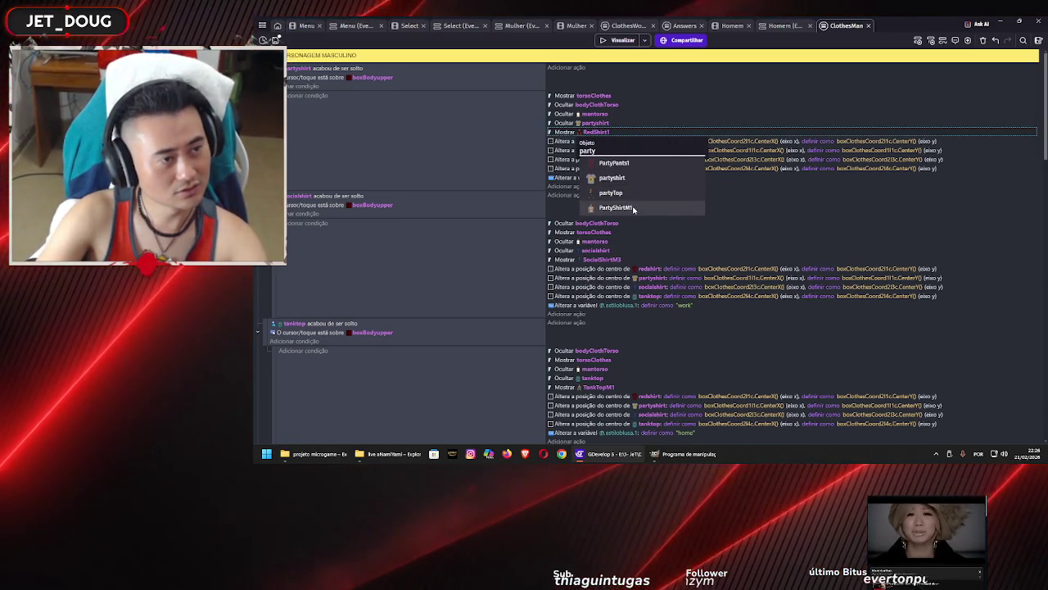
left_click(616, 207)
left_click(478, 128)
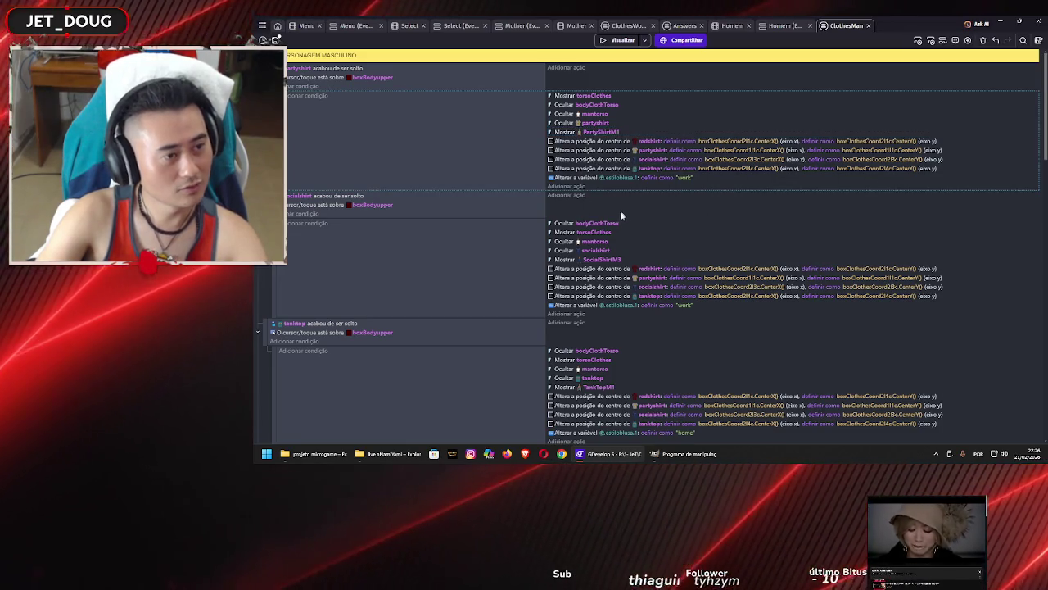
Save the project and preview the man wearing the red shirt
scroll(631, 230, "down", 5)
scroll(643, 257, "up", 6)
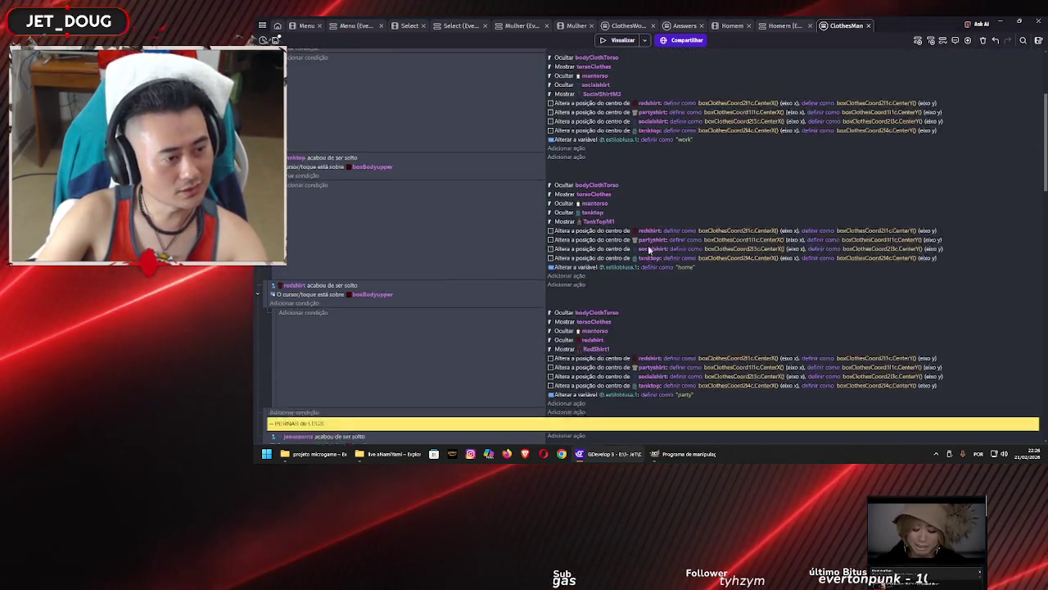
key("ctrl+s")
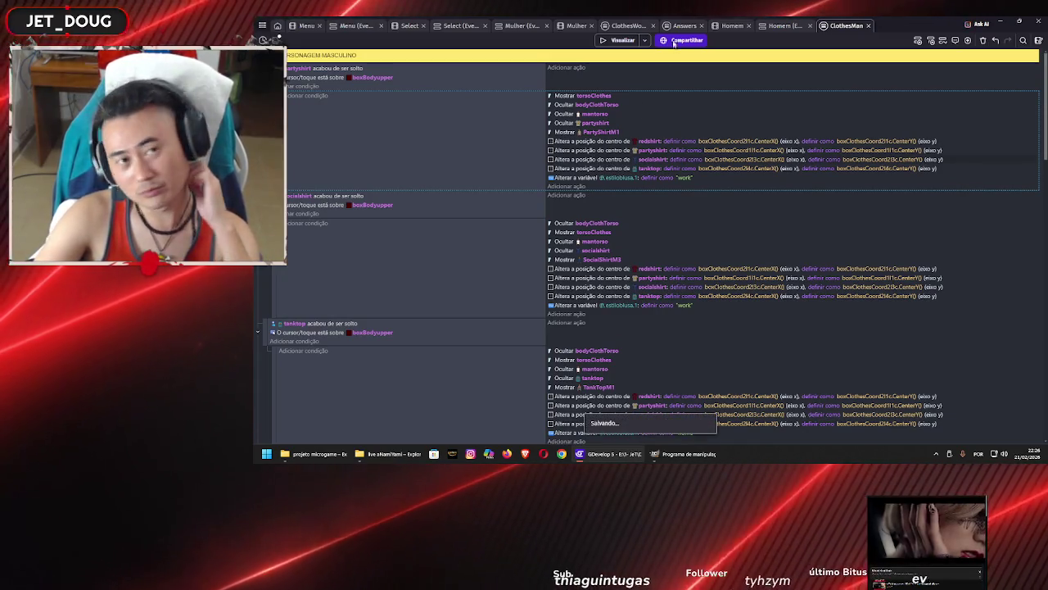
left_click(627, 41)
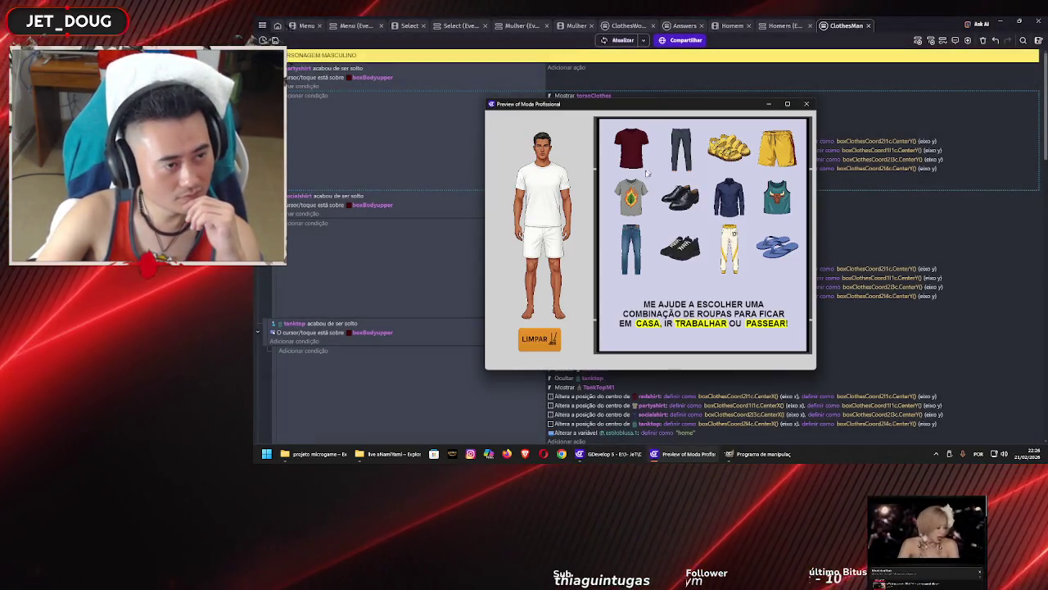
left_click_drag(630, 157, 548, 191)
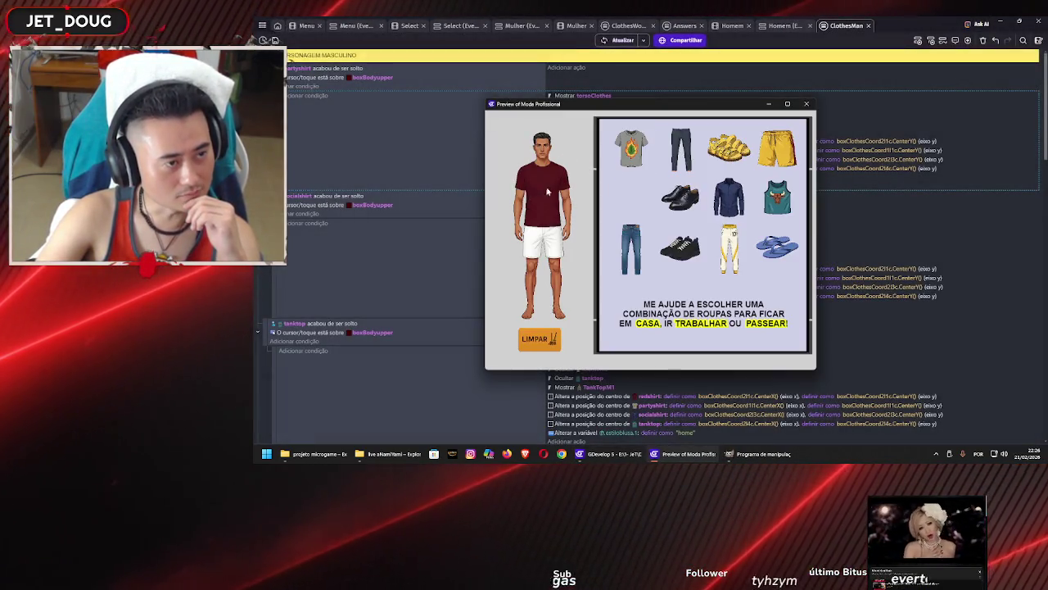
left_click(807, 103)
scroll(455, 187, "down", 5)
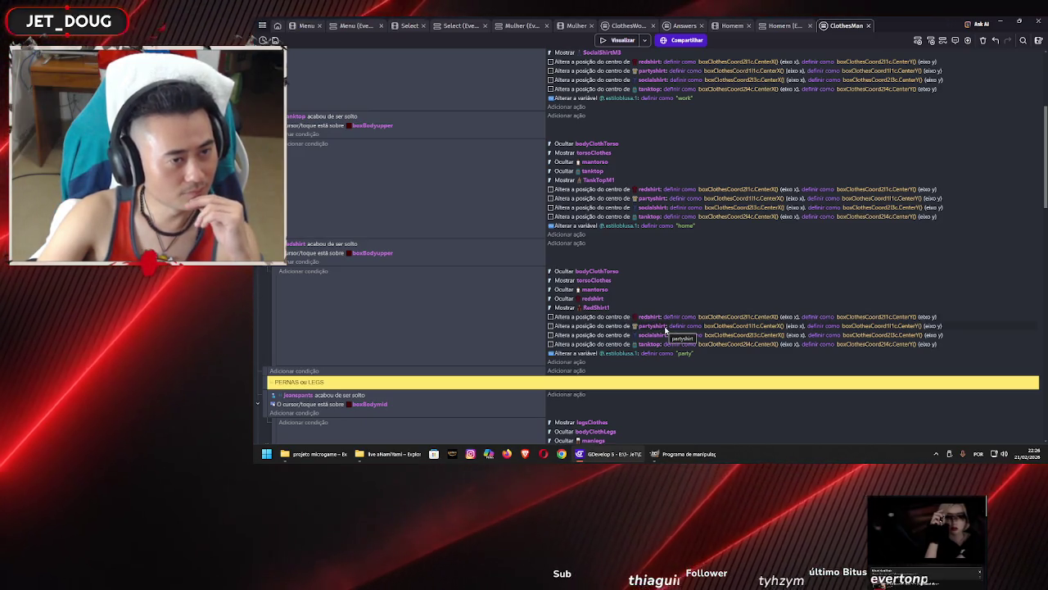
Scroll through the leg events, then return to the Homem scene layout
scroll(665, 330, "down", 5)
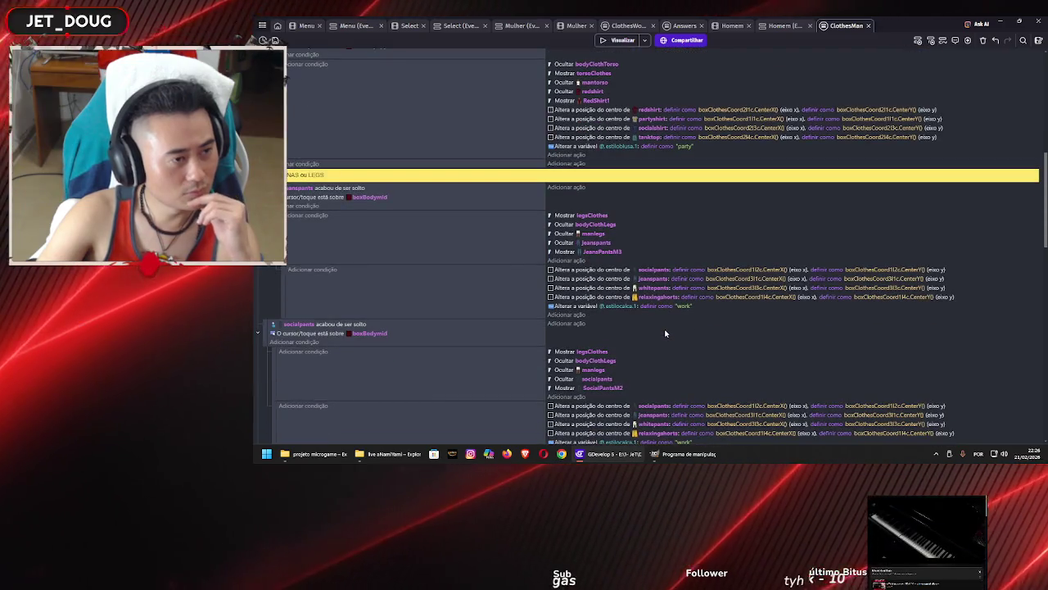
scroll(668, 330, "down", 4)
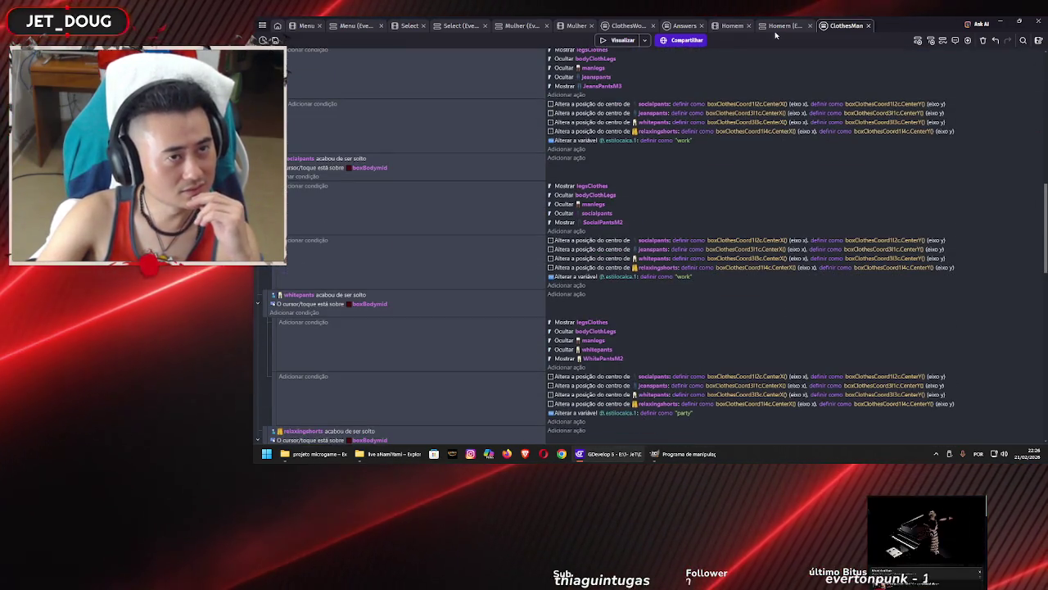
left_click(731, 25)
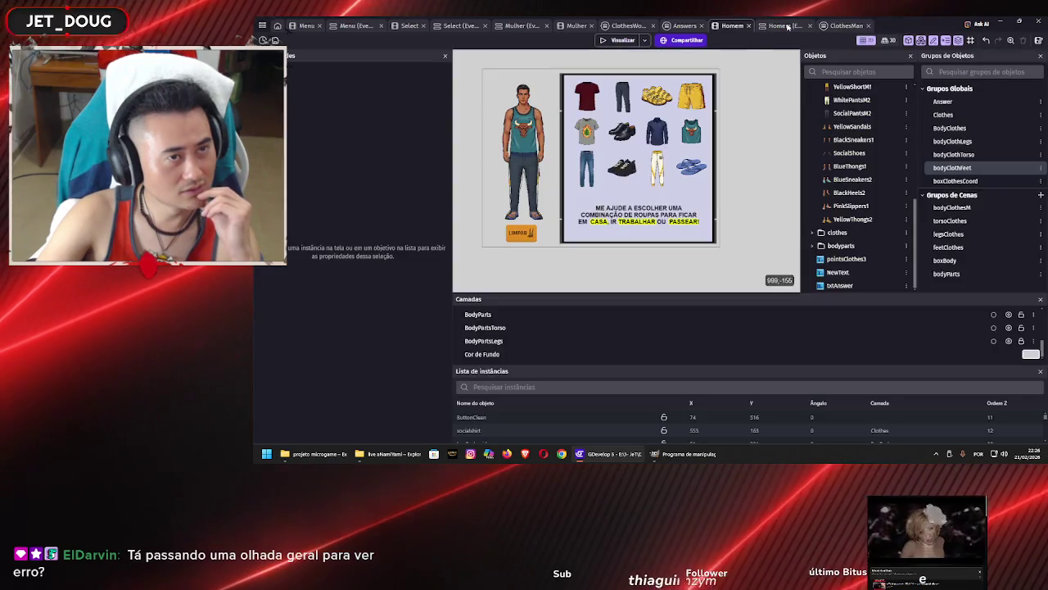
Switch to the Homem (Eventos) events and launch a fresh game preview
left_click(788, 26)
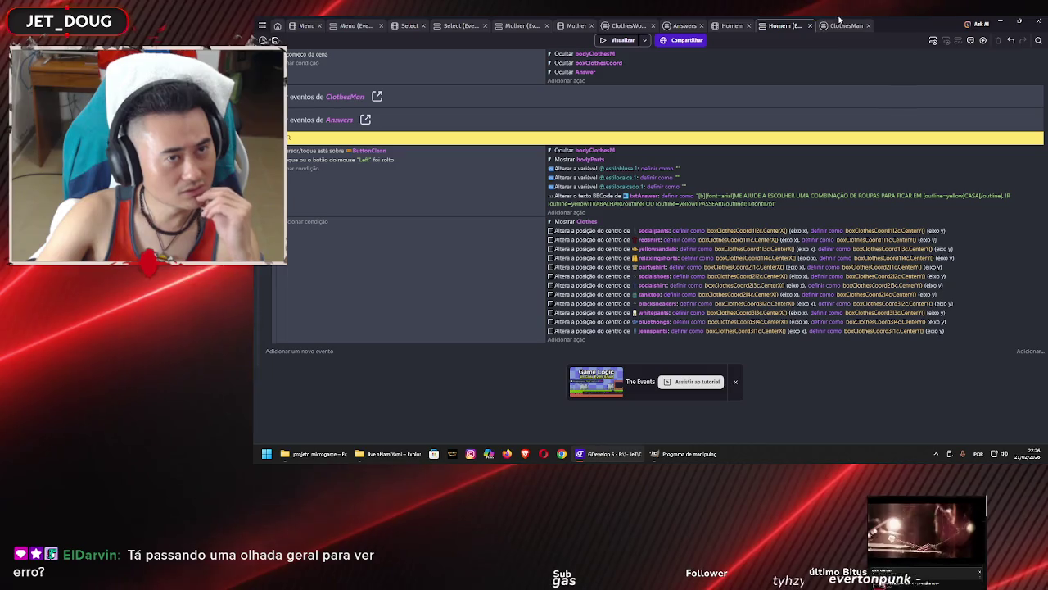
left_click(620, 39)
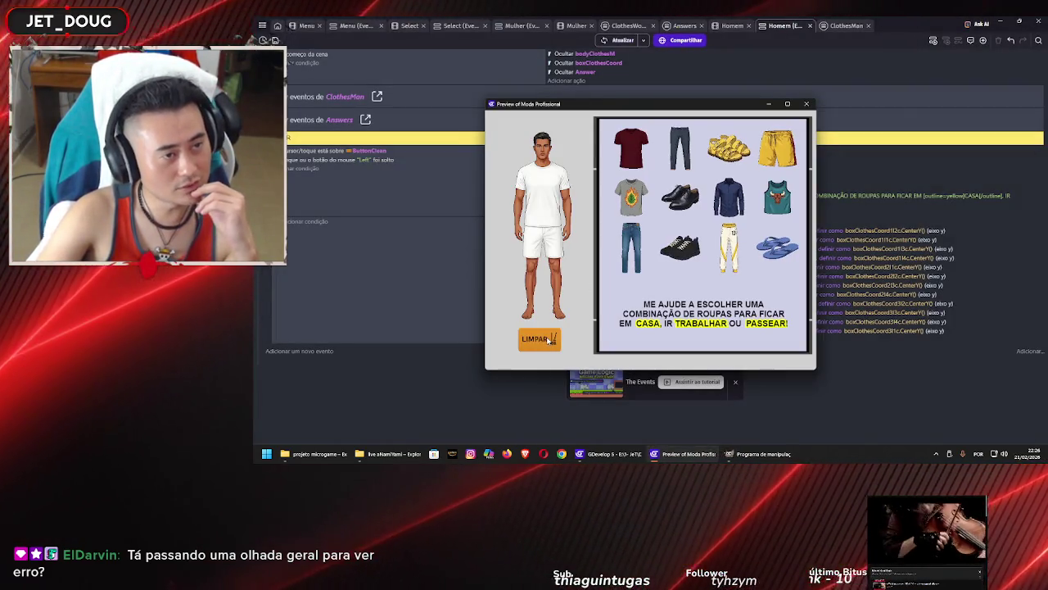
Try the maroon and grey leaf-print shirts on the mannequin, clearing with LIMPAR between tries
left_click_drag(627, 153, 545, 184)
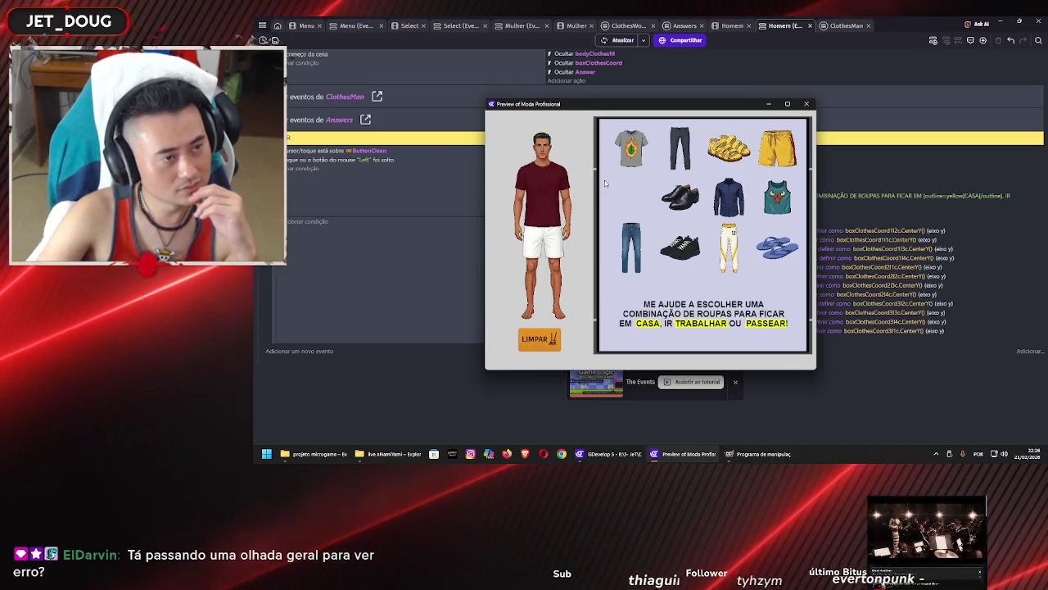
left_click(538, 336)
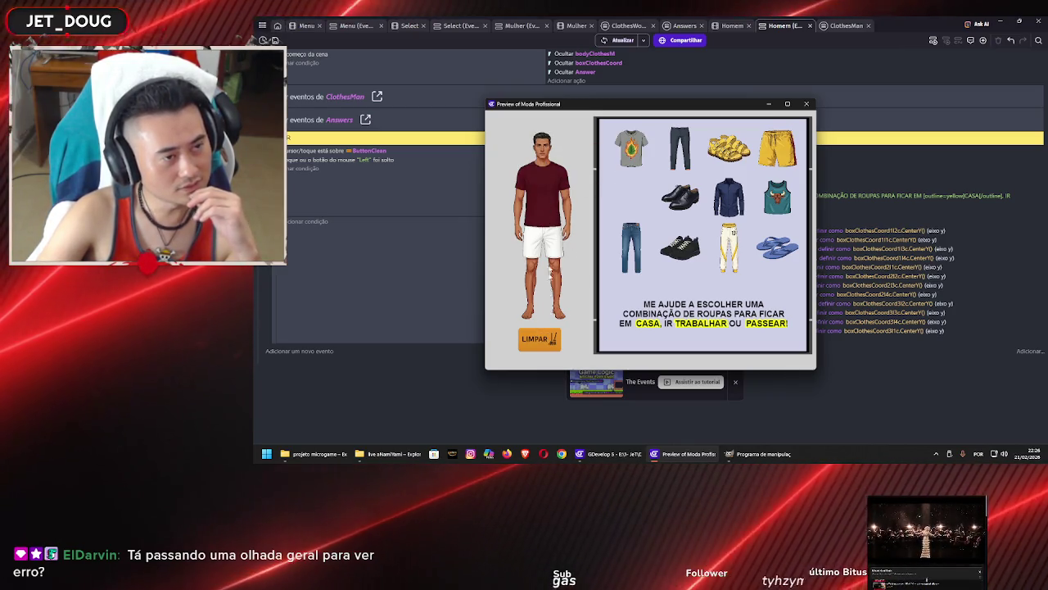
left_click(548, 338)
left_click(548, 339)
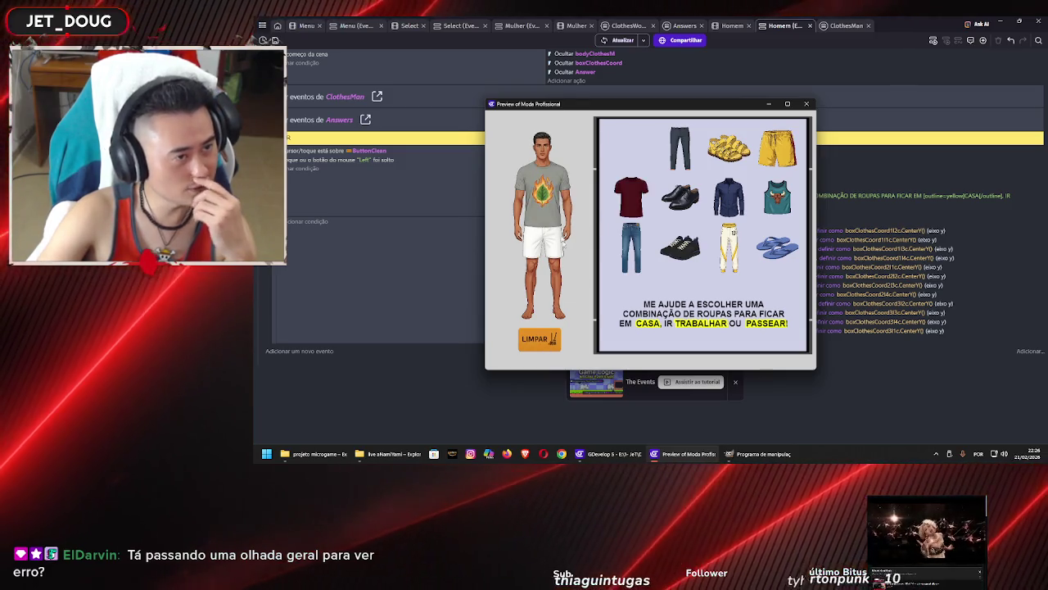
left_click(548, 342)
Swap between the navy shirt and teal bull tank top, clear the mannequin, and return to ClothesMan events
left_click_drag(729, 197, 542, 198)
left_click_drag(777, 196, 579, 201)
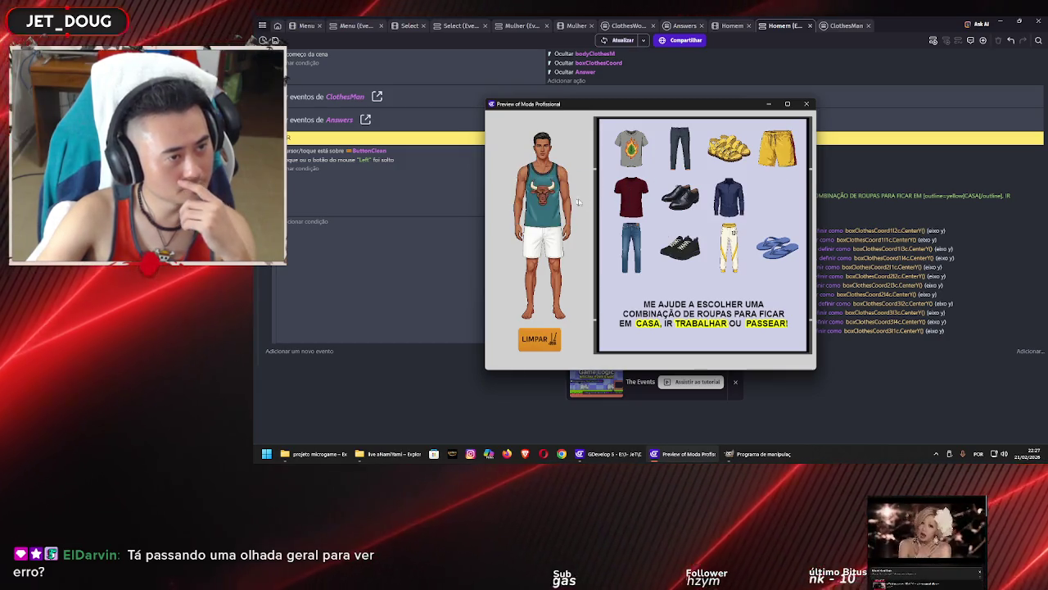
left_click(726, 195)
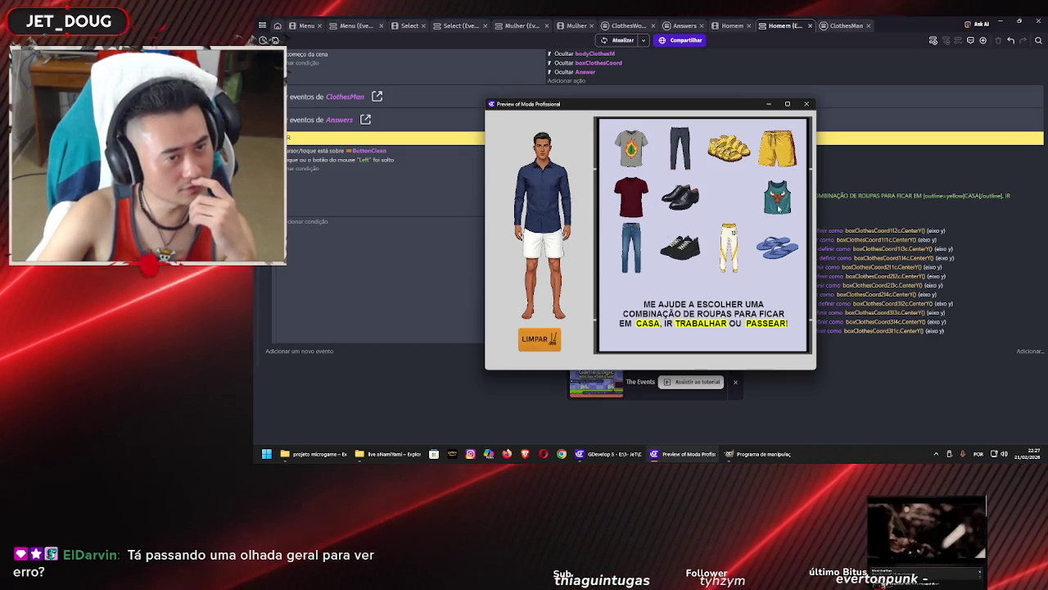
left_click(534, 212)
left_click(534, 212)
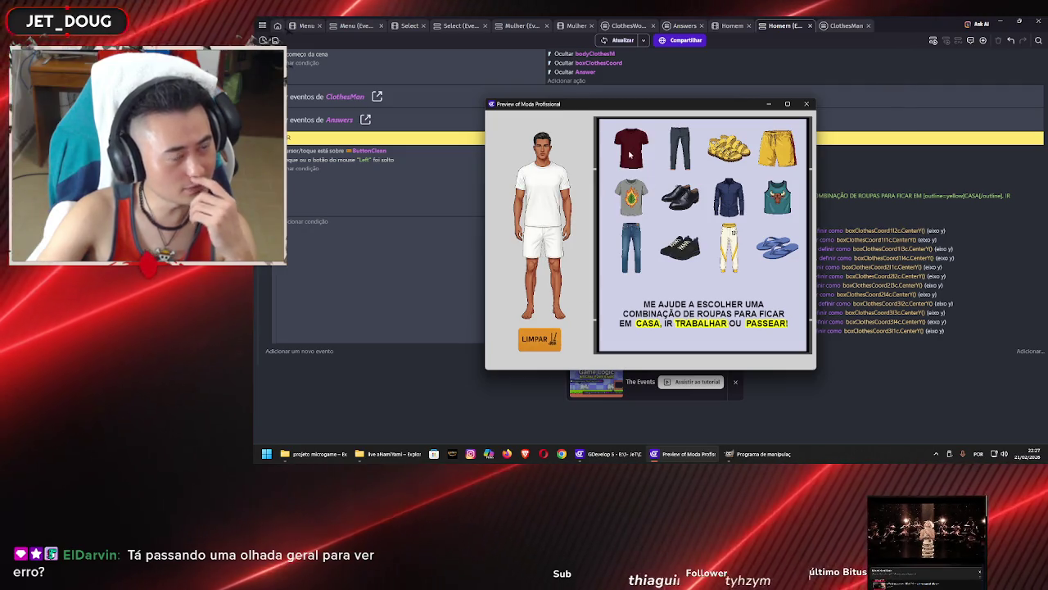
left_click(807, 104)
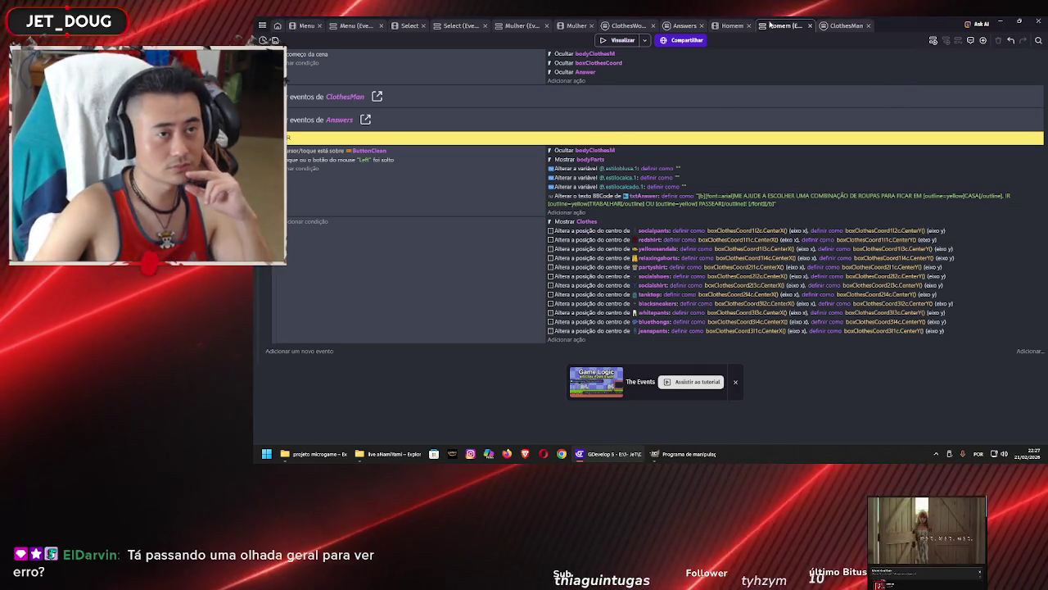
left_click(846, 26)
In the partyshirt drop event, set the first position action to partyshirt and the second to redshirt
scroll(629, 199, "up", 10)
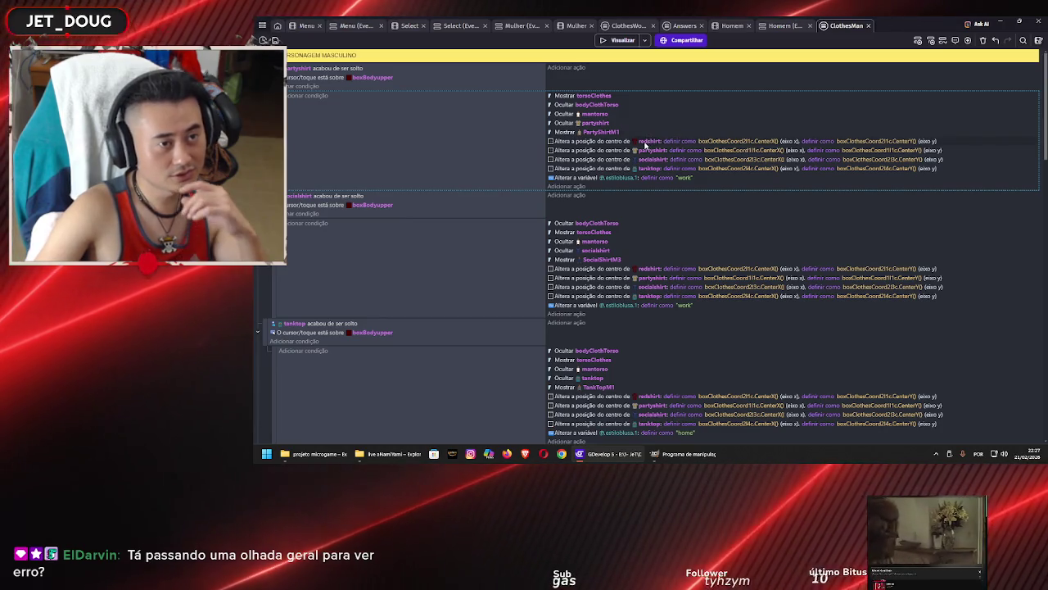
left_click(648, 141)
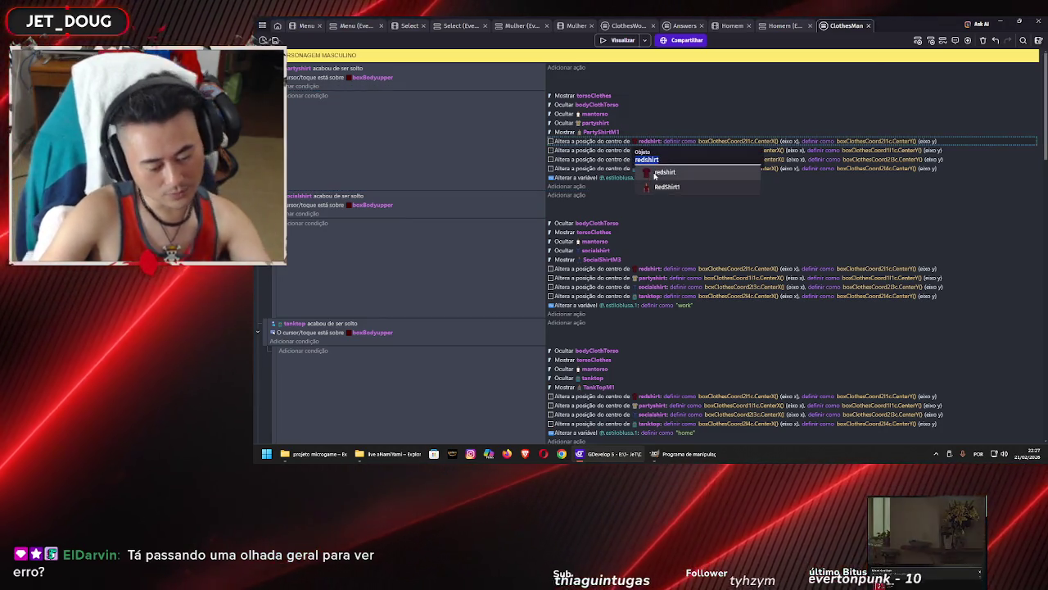
type("part")
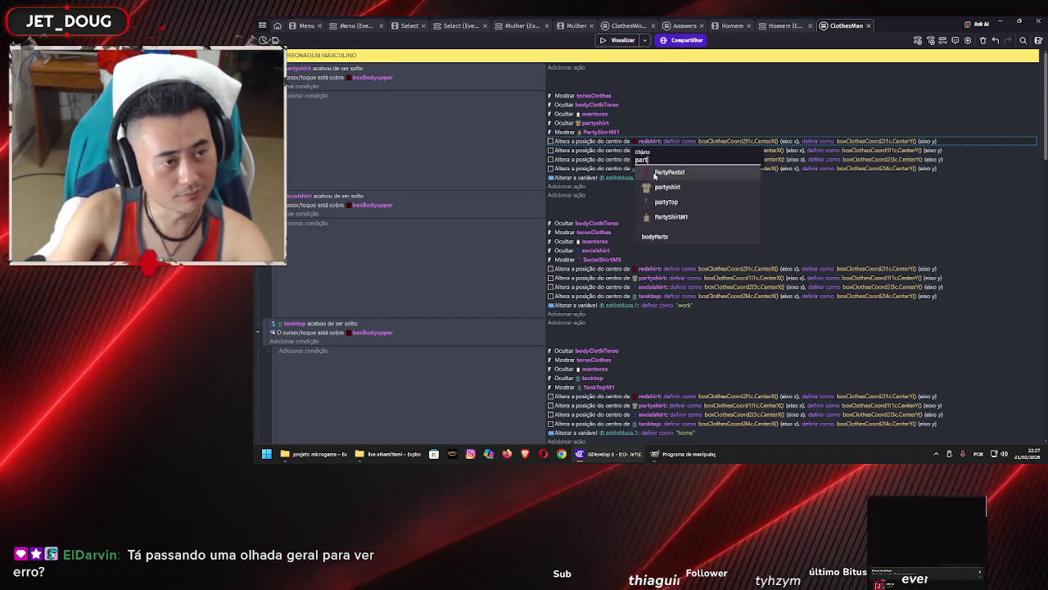
left_click(654, 172)
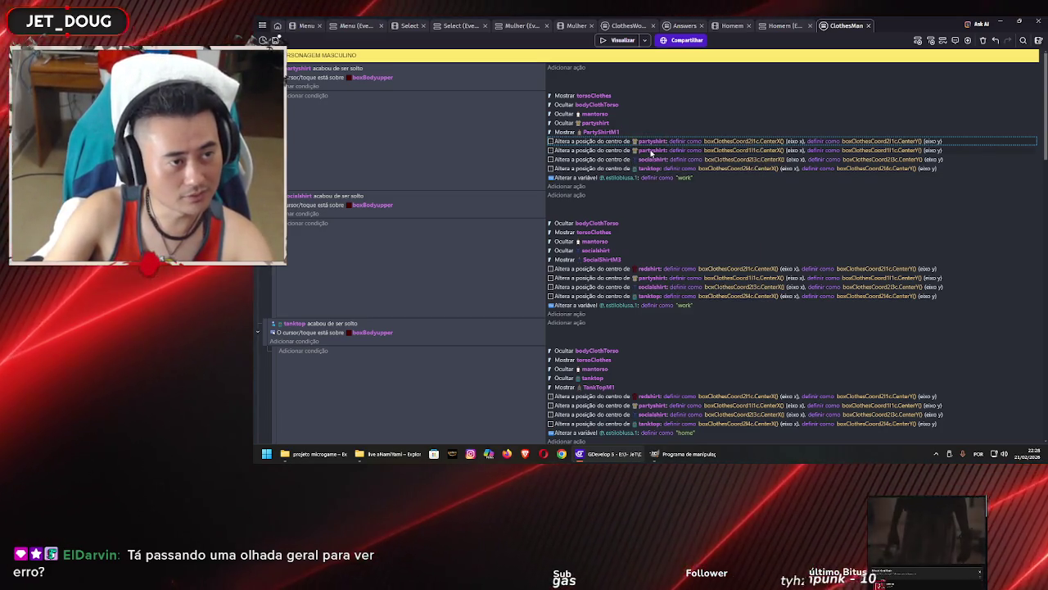
left_click(652, 152)
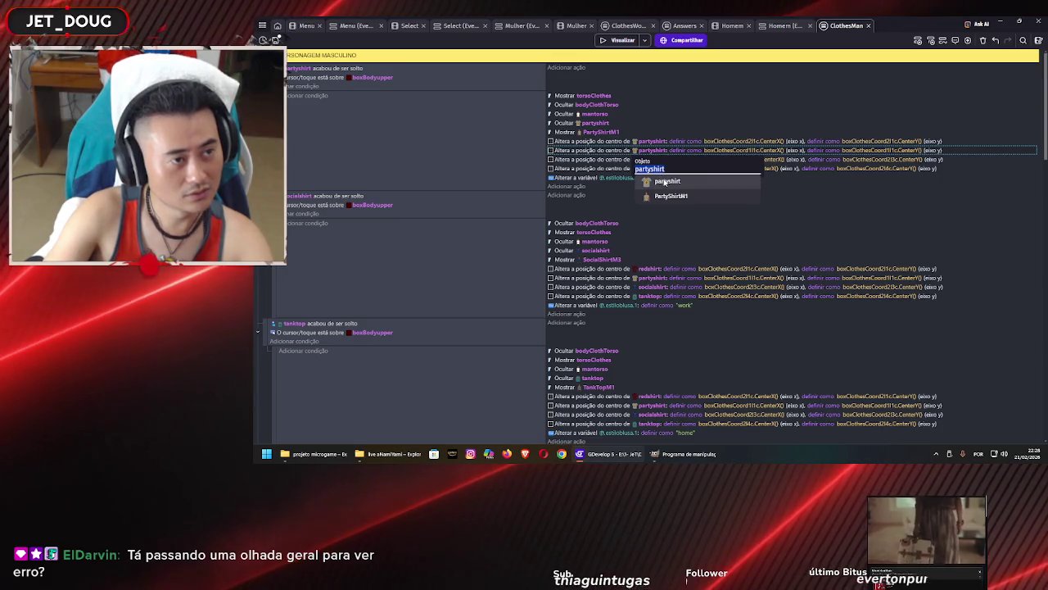
left_click(667, 183)
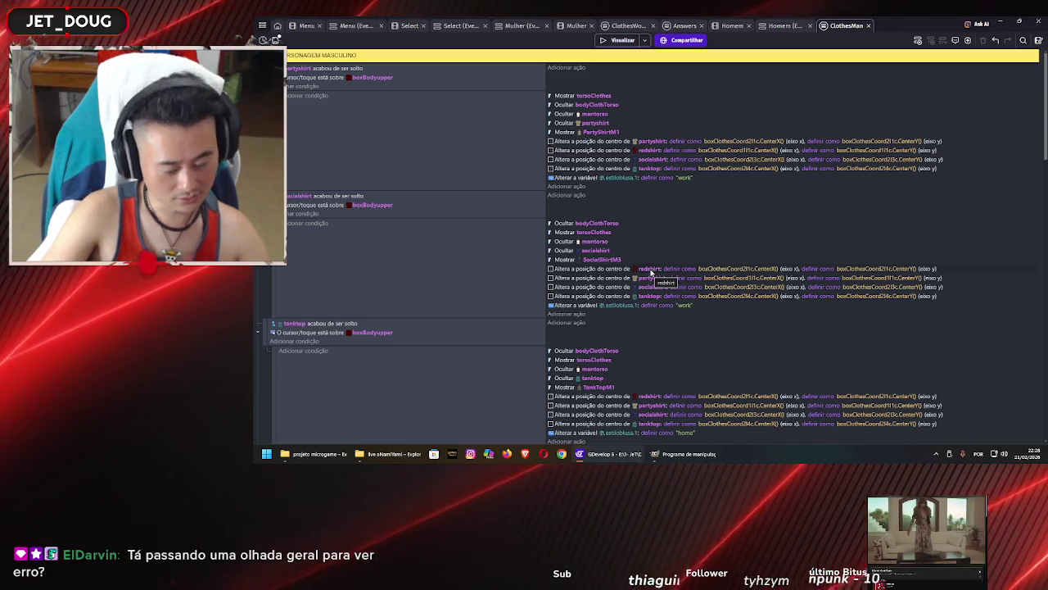
In the socialshirt drop event, set the first position action to partyshirt and the second to redshirt
left_click(649, 269)
type("part")
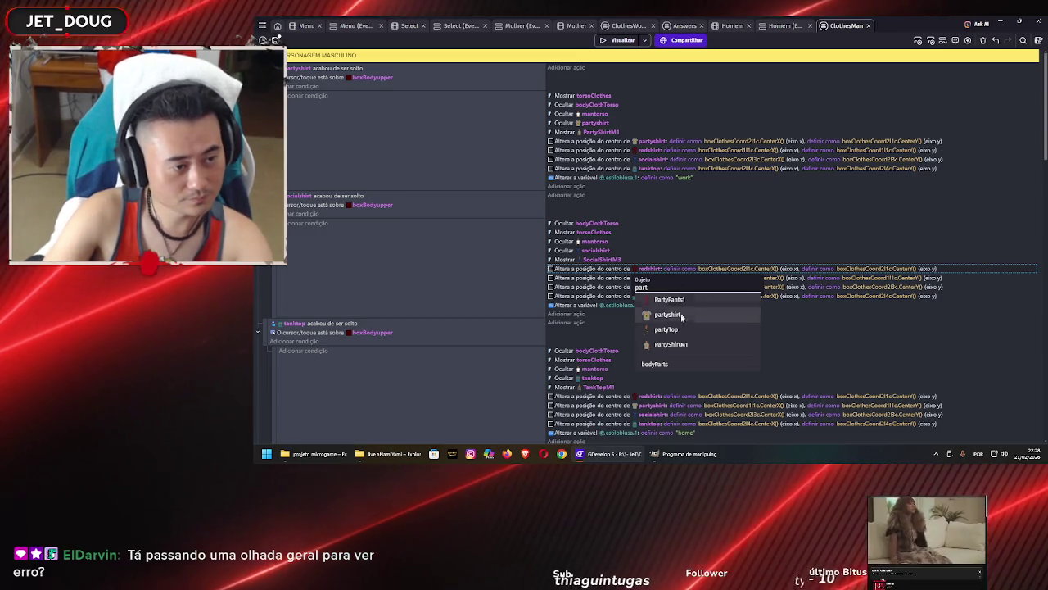
left_click(681, 315)
left_click(651, 278)
type("red")
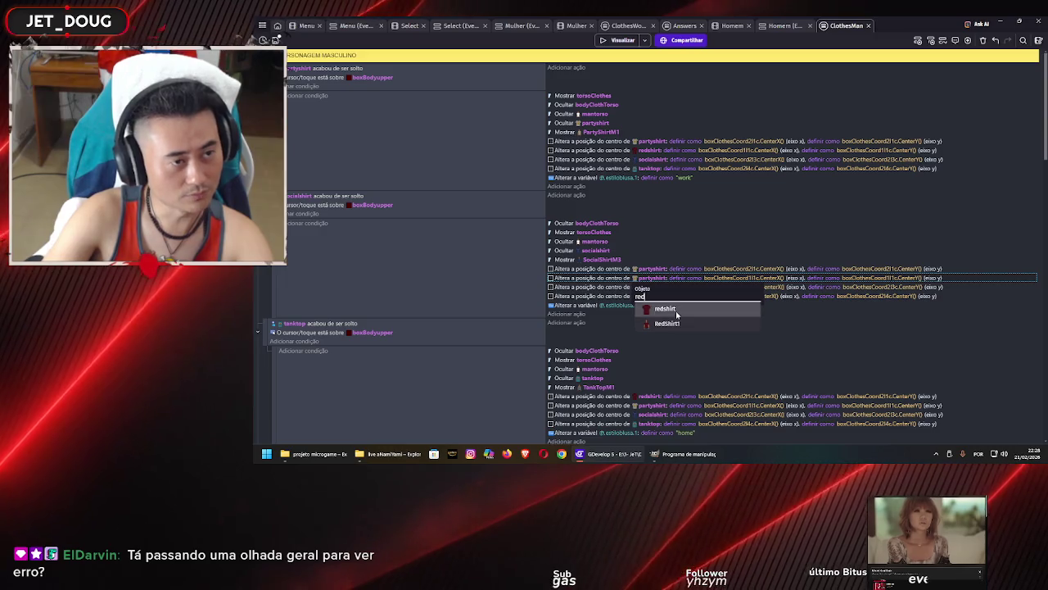
left_click(665, 309)
left_click(491, 242)
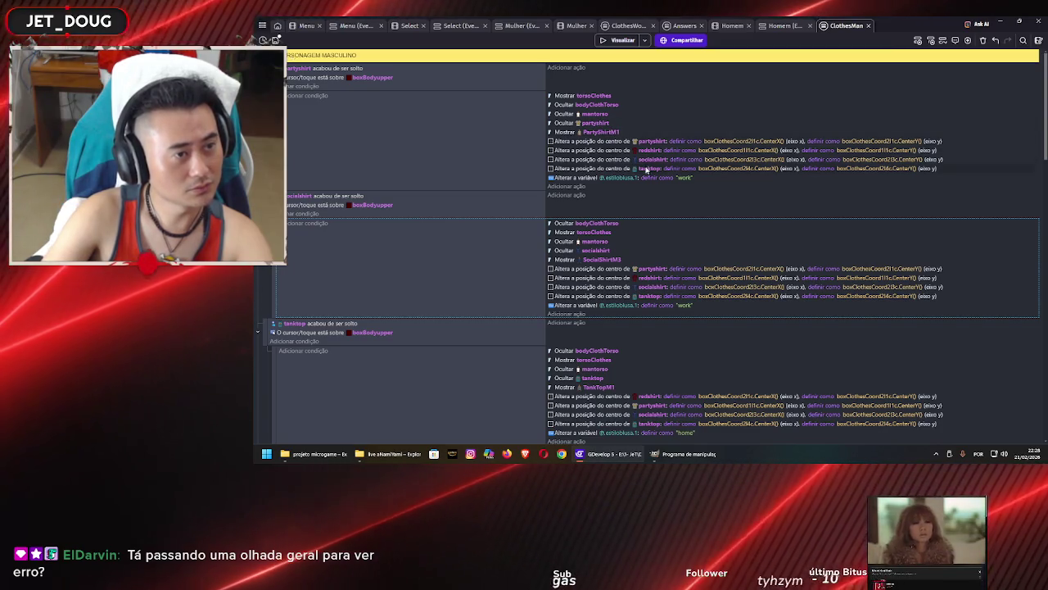
scroll(653, 254, "down", 3)
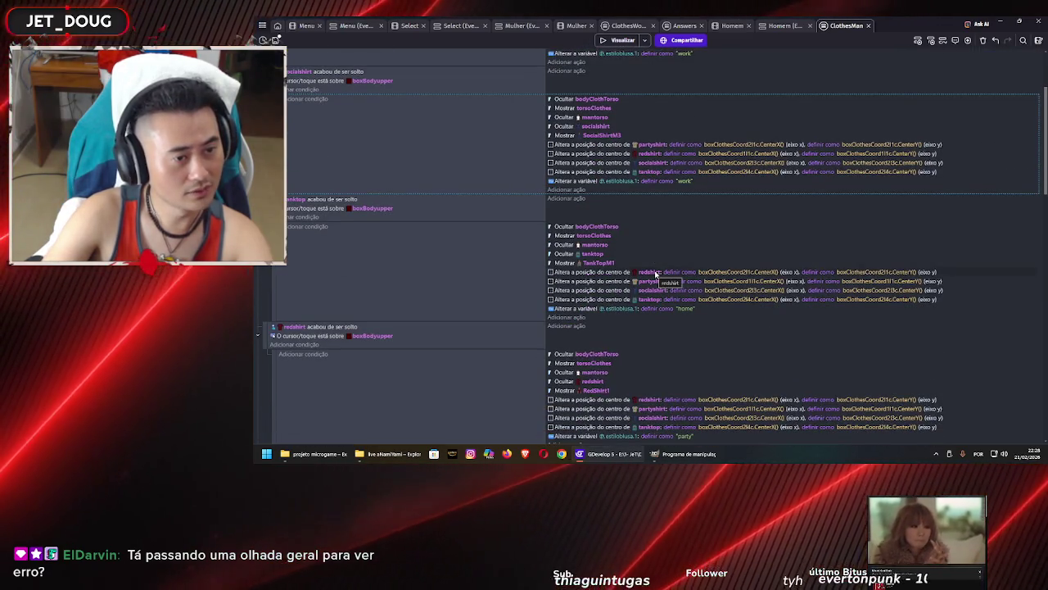
In the tanktop drop event, set the first position action to partyshirt and the second to redshirt
left_click(655, 272)
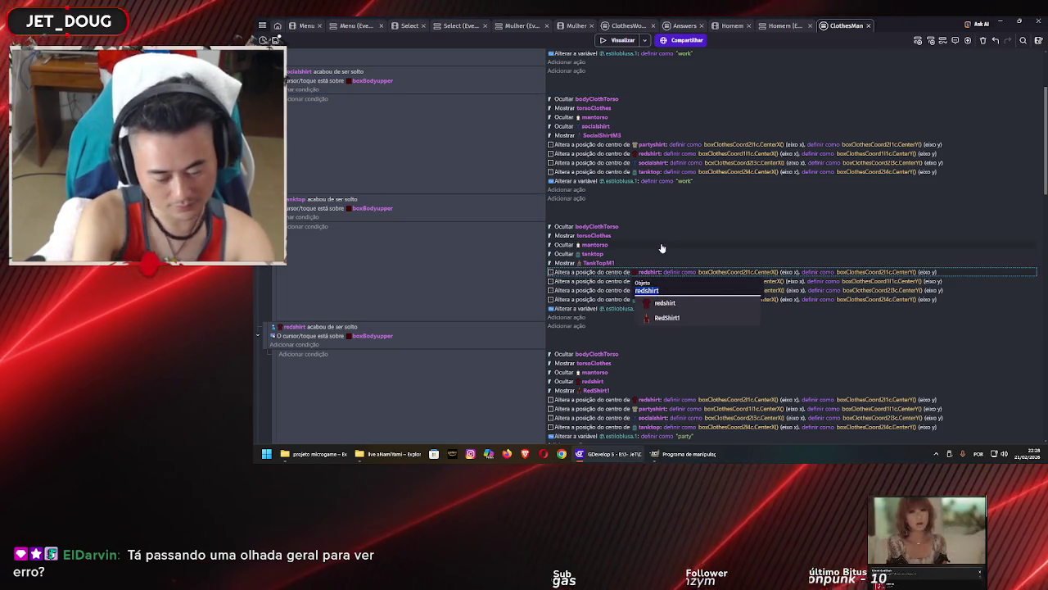
key("BackSpace")
type("ar")
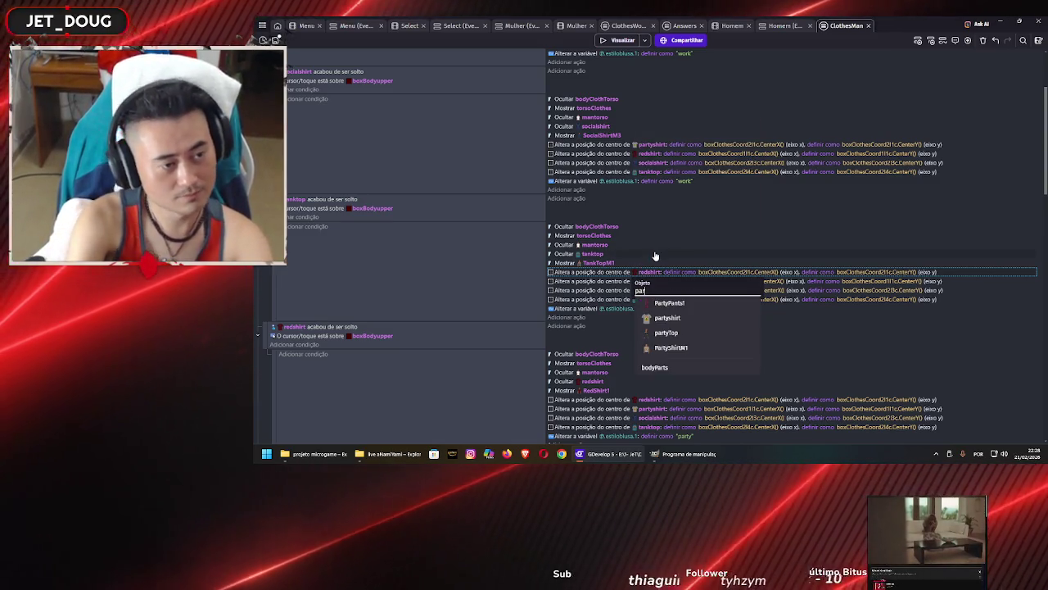
left_click(668, 318)
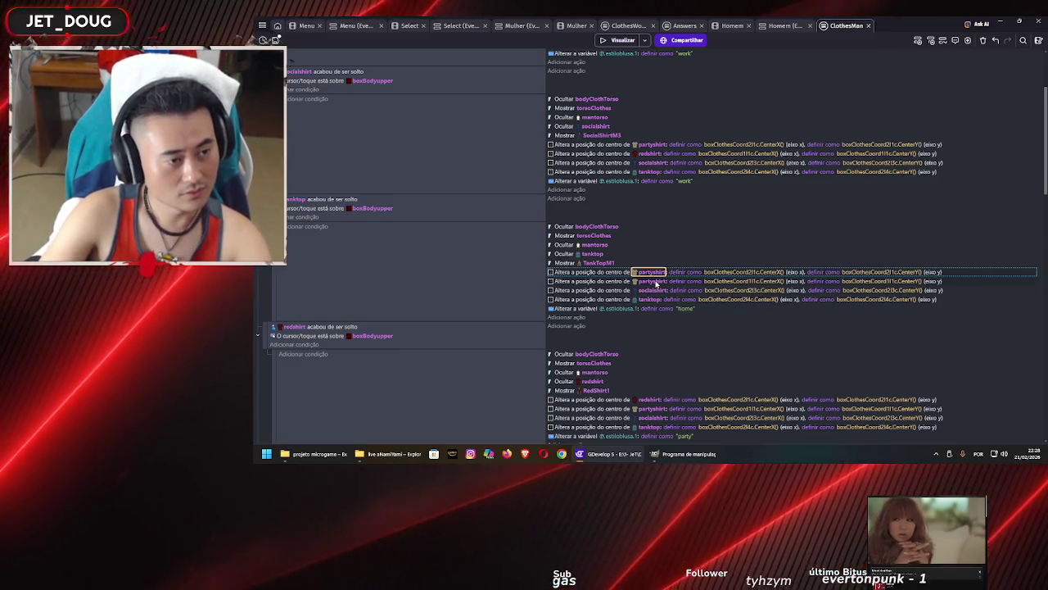
left_click(656, 281)
type("red")
left_click(669, 316)
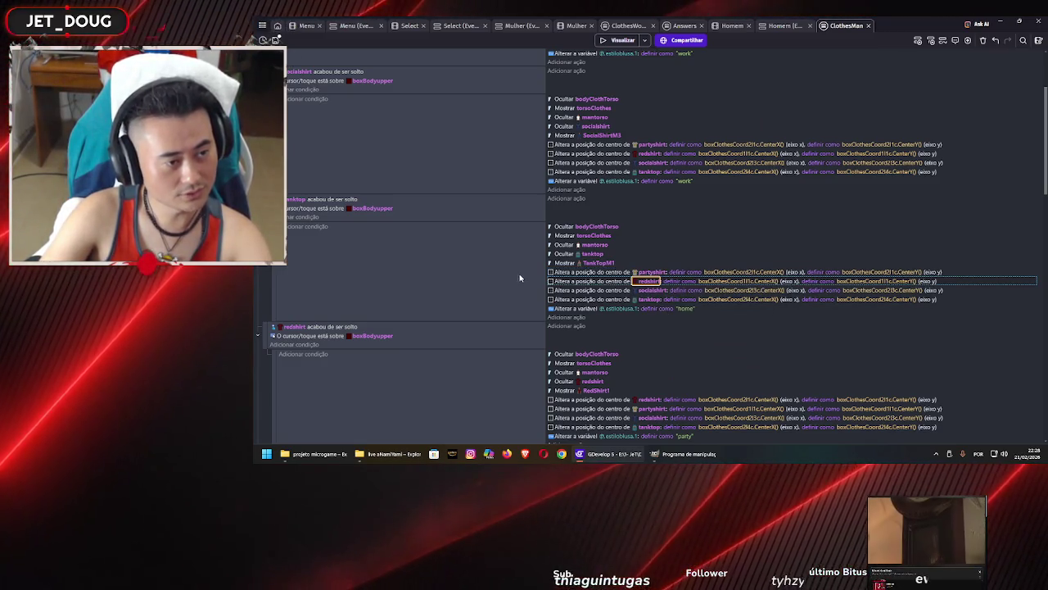
In the redshirt drop event, set the first position action to partyshirt and the second to redshirt
scroll(520, 279, "down", 3)
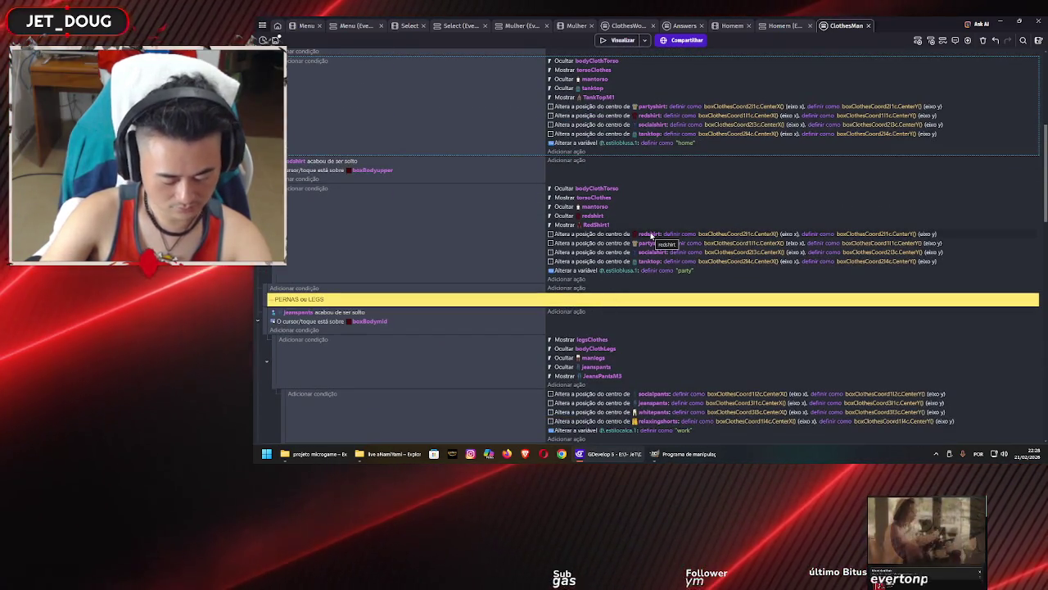
left_click(651, 234)
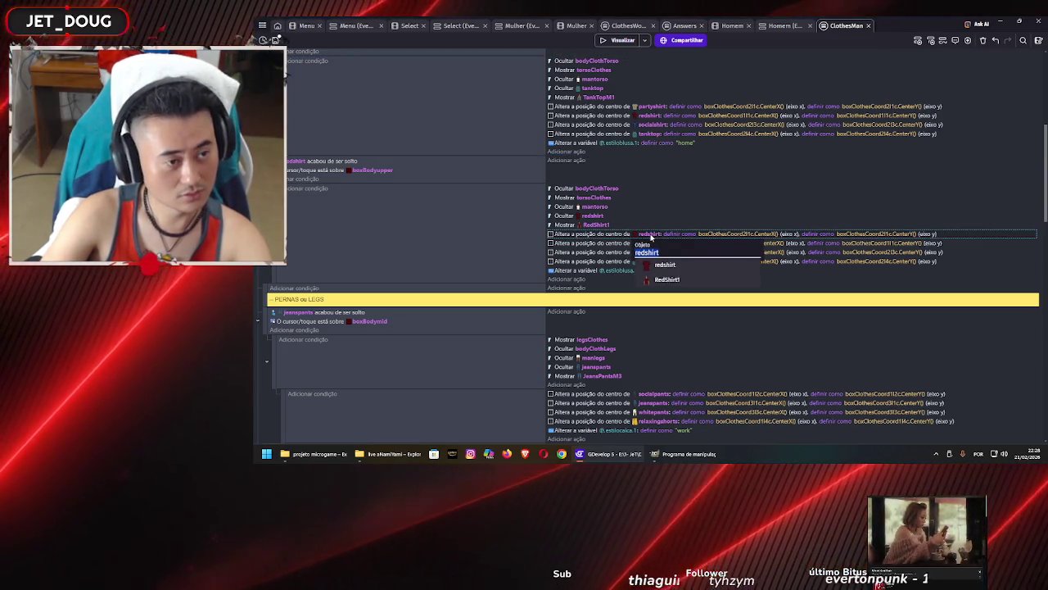
type("part")
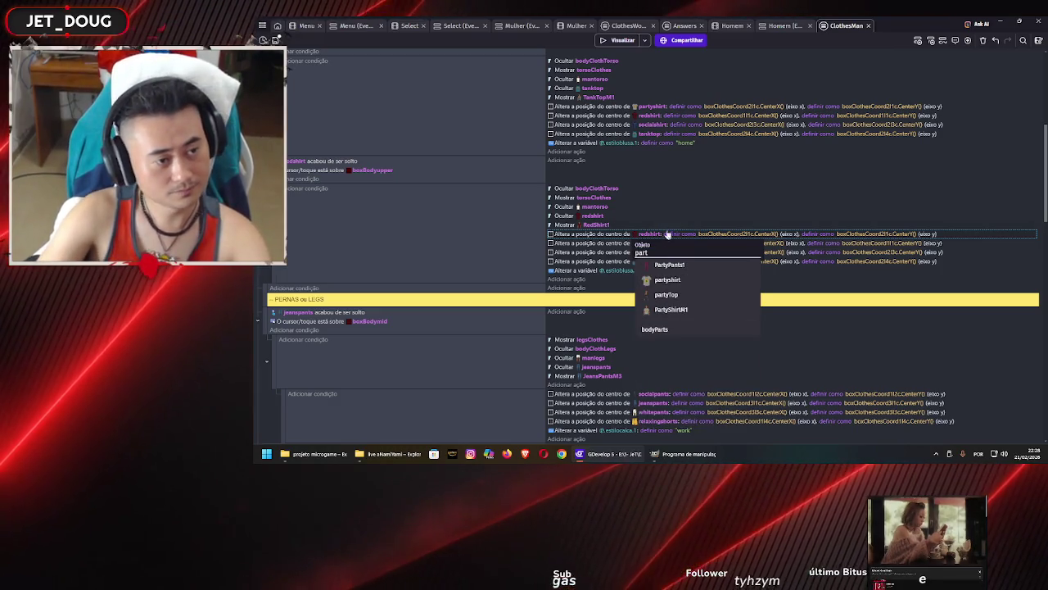
left_click(668, 279)
left_click(651, 243)
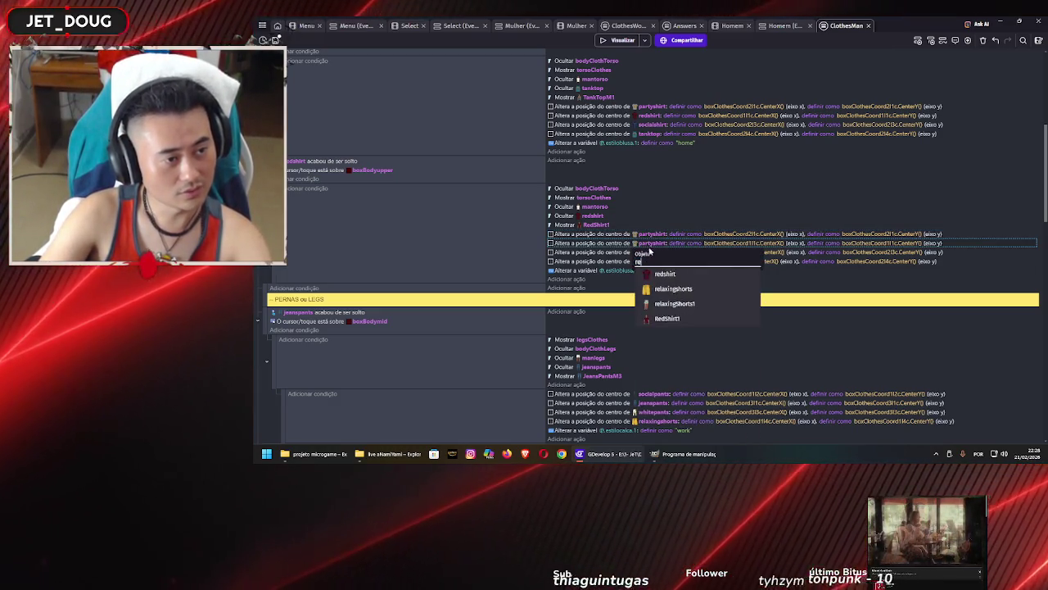
left_click(665, 274)
left_click(675, 214)
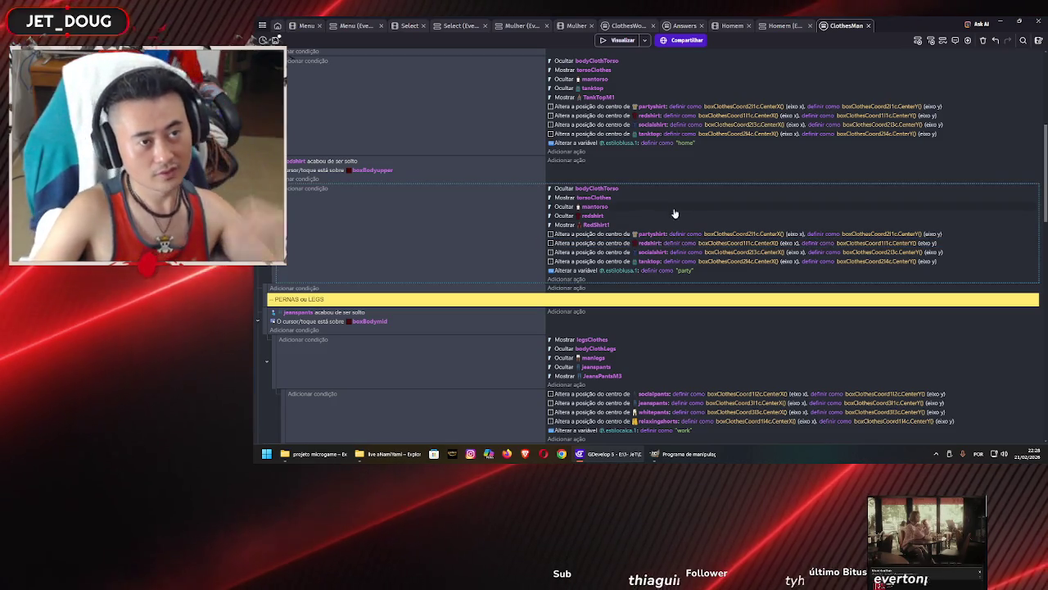
Save the project with Ctrl+S and launch a new game preview
scroll(677, 206, "up", 5)
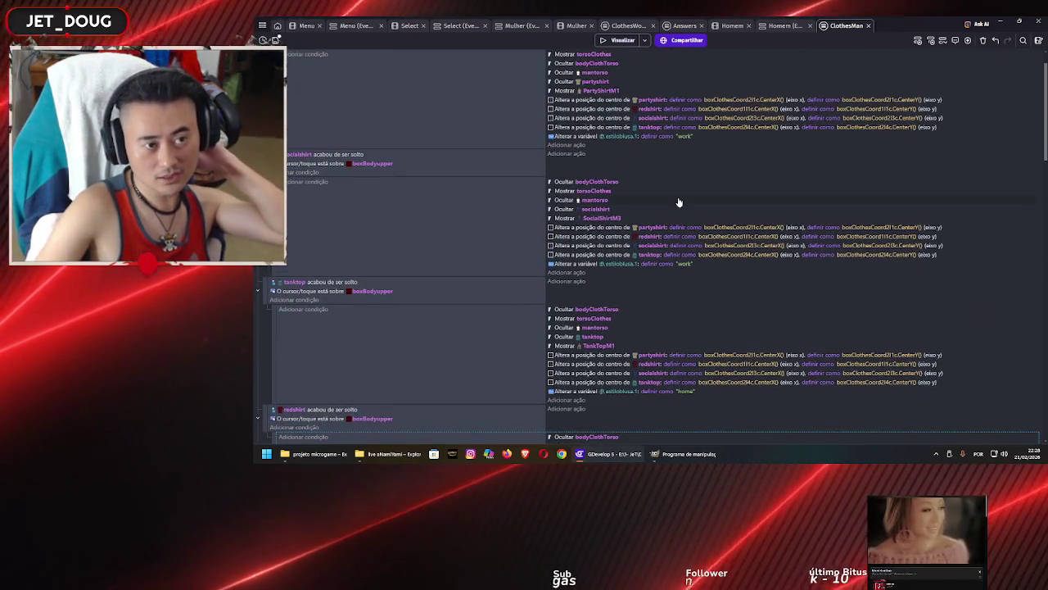
scroll(679, 202, "down", 5)
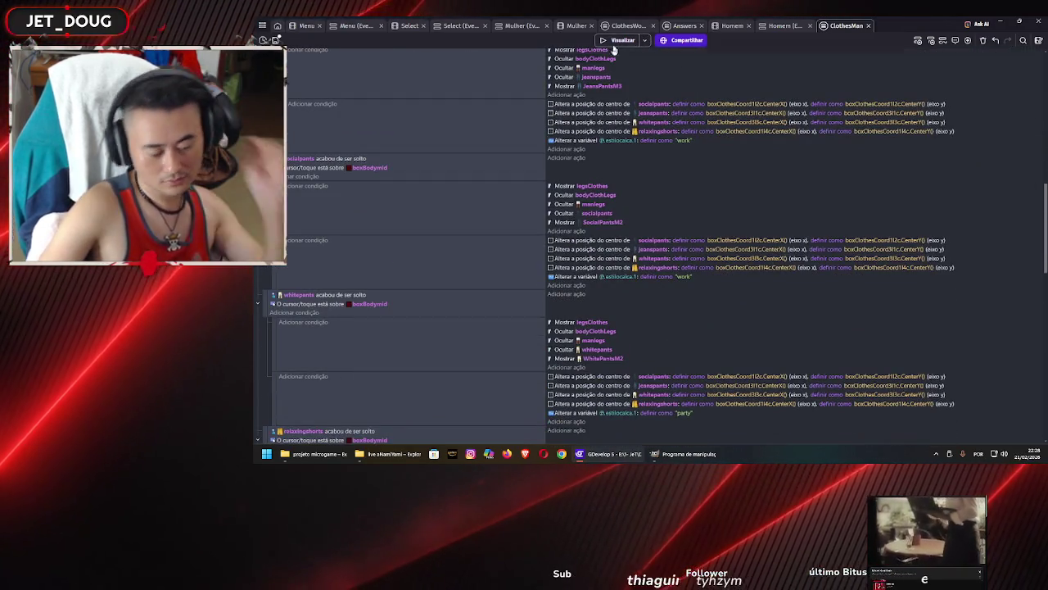
key("ctrl+s")
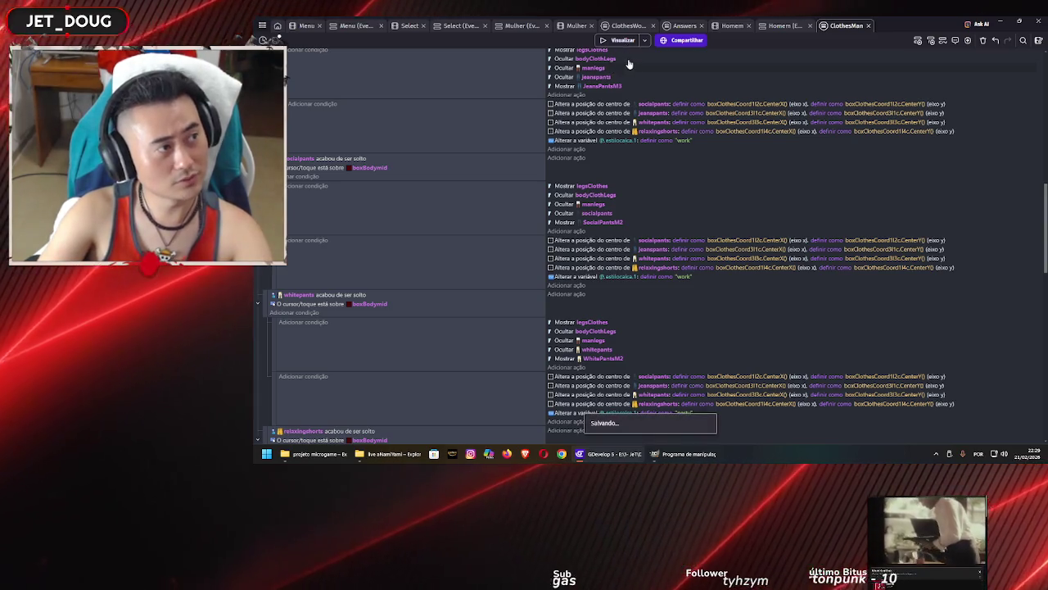
left_click(622, 40)
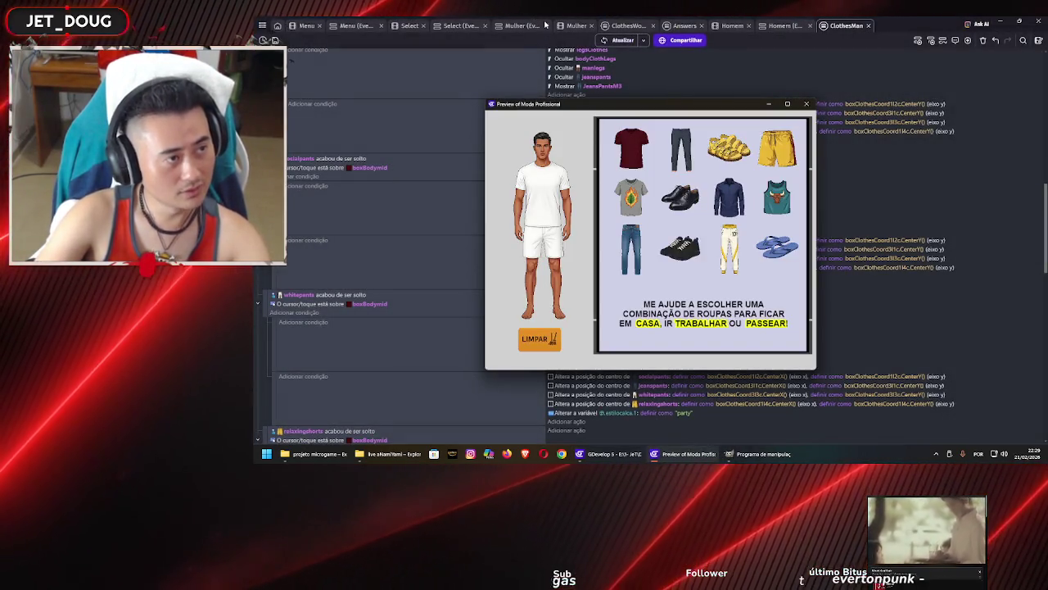
Try the tribal-print, maroon, navy and teal tank-top shirts on the man, then reset to default
mouse_move(631, 197)
left_mouse_down()
mouse_move(565, 178)
mouse_move(543, 190)
left_mouse_up()
left_click_drag(630, 148, 543, 193)
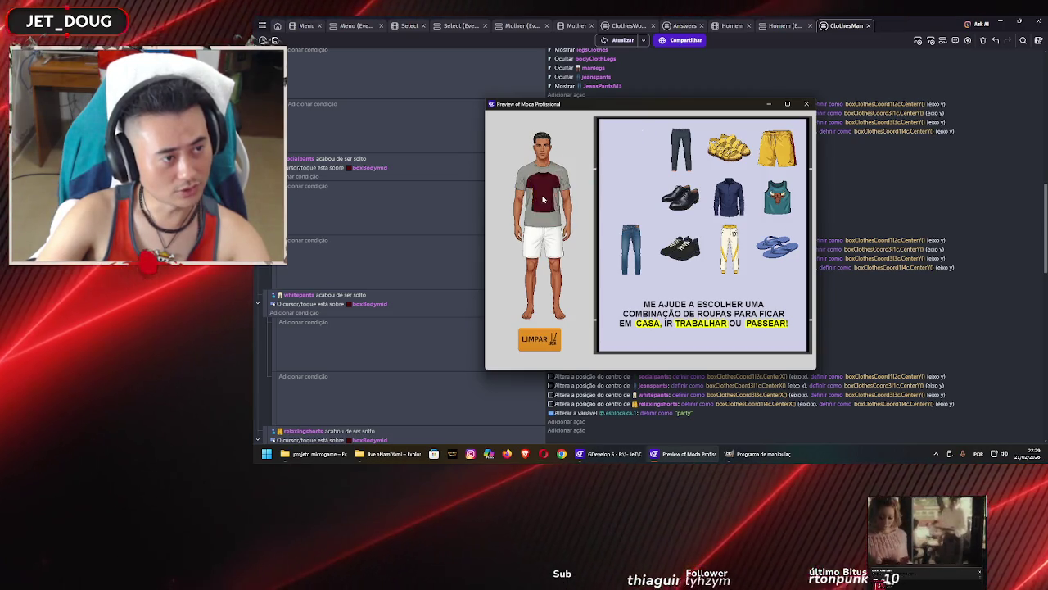
left_click_drag(631, 197, 543, 201)
left_click_drag(628, 167, 548, 205)
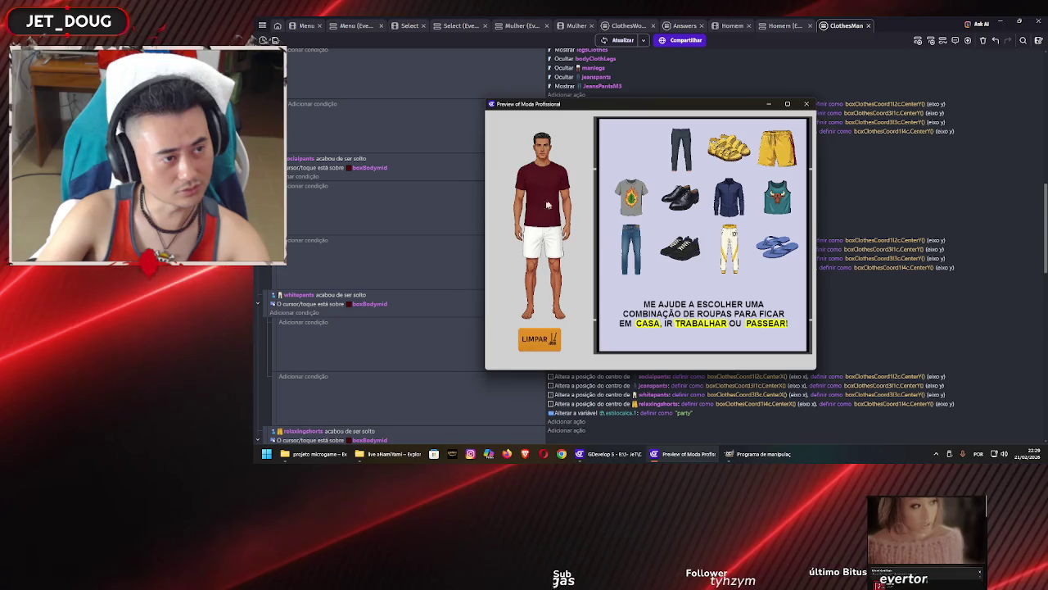
left_click_drag(729, 197, 543, 192)
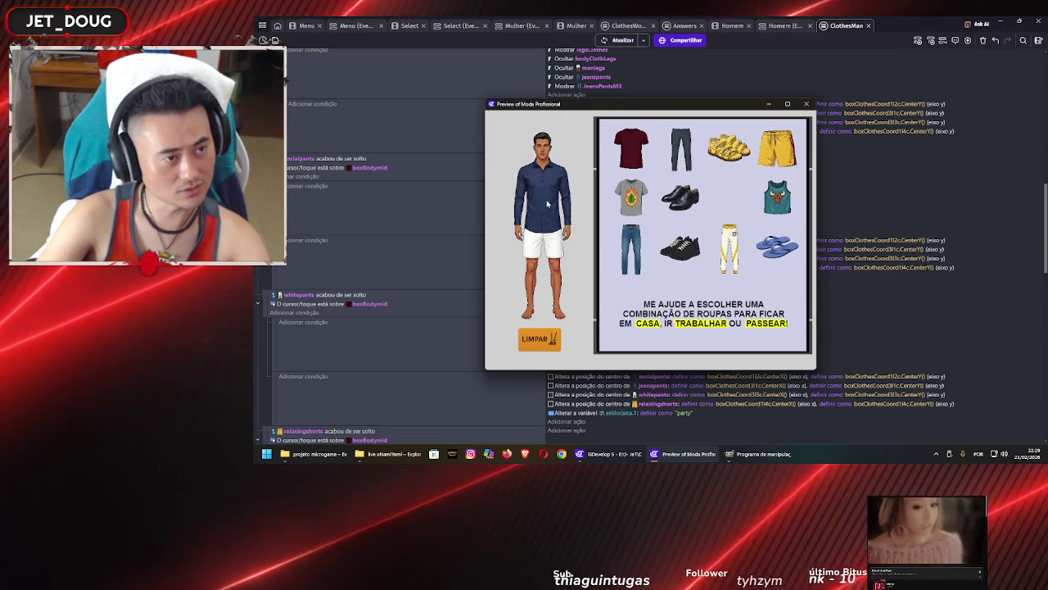
mouse_move(778, 197)
left_mouse_down()
mouse_move(559, 216)
mouse_move(545, 205)
left_mouse_up()
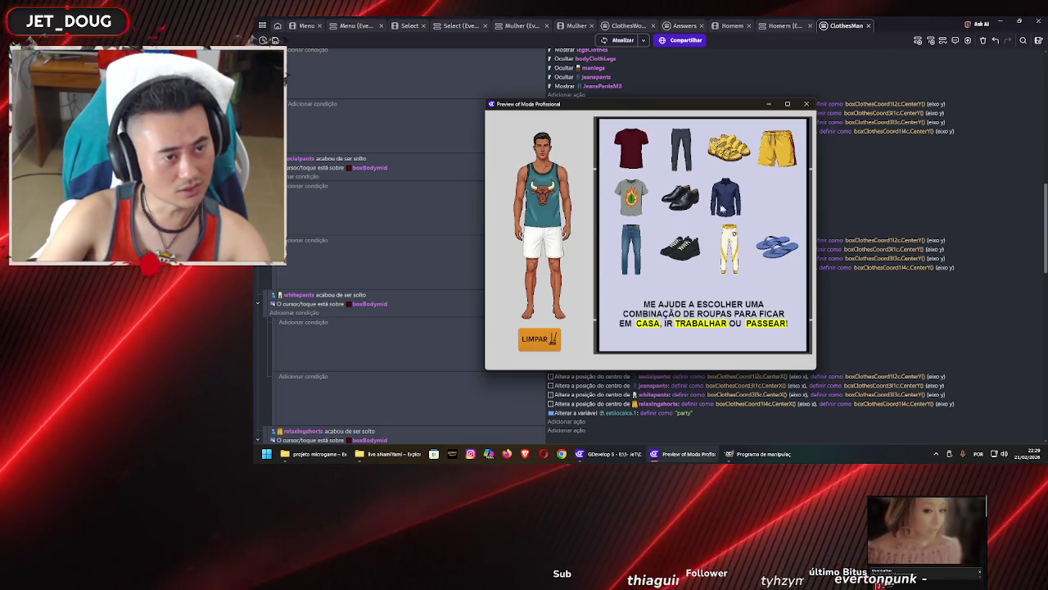
left_click_drag(728, 197, 542, 196)
left_click_drag(631, 197, 542, 201)
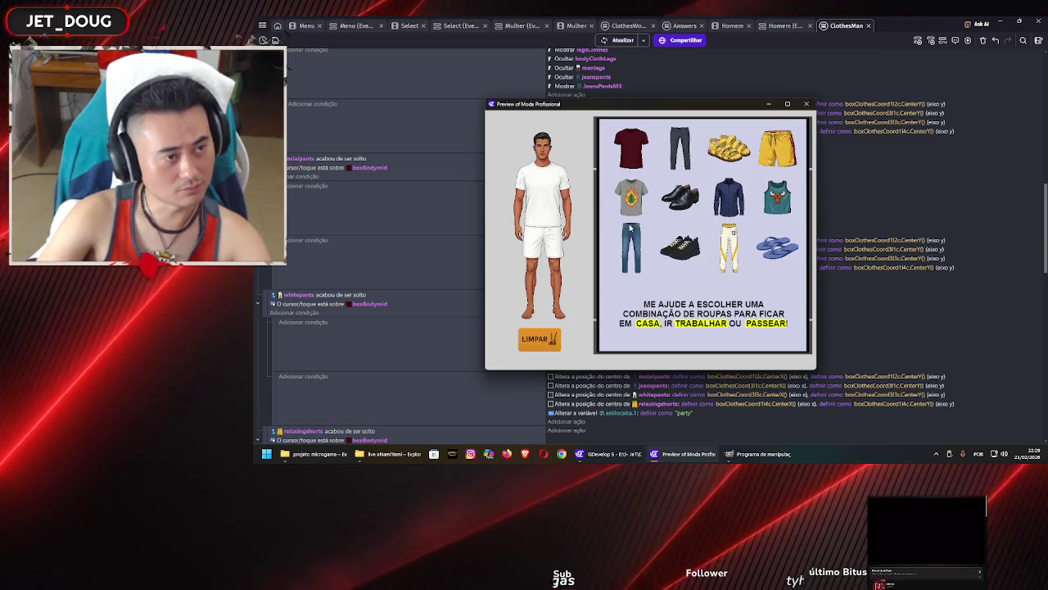
left_click_drag(643, 166, 542, 205)
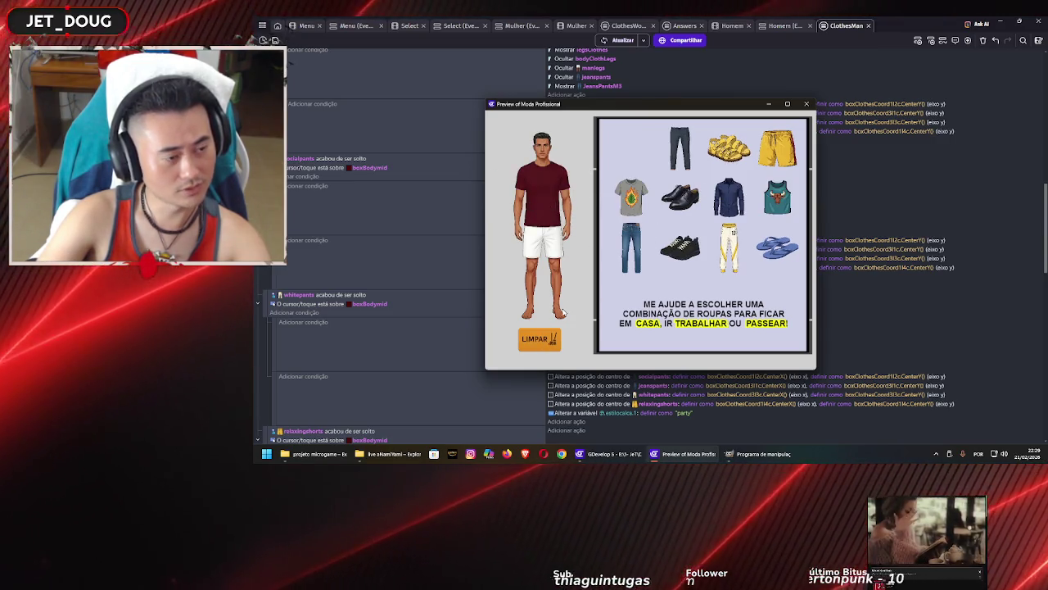
left_click(548, 345)
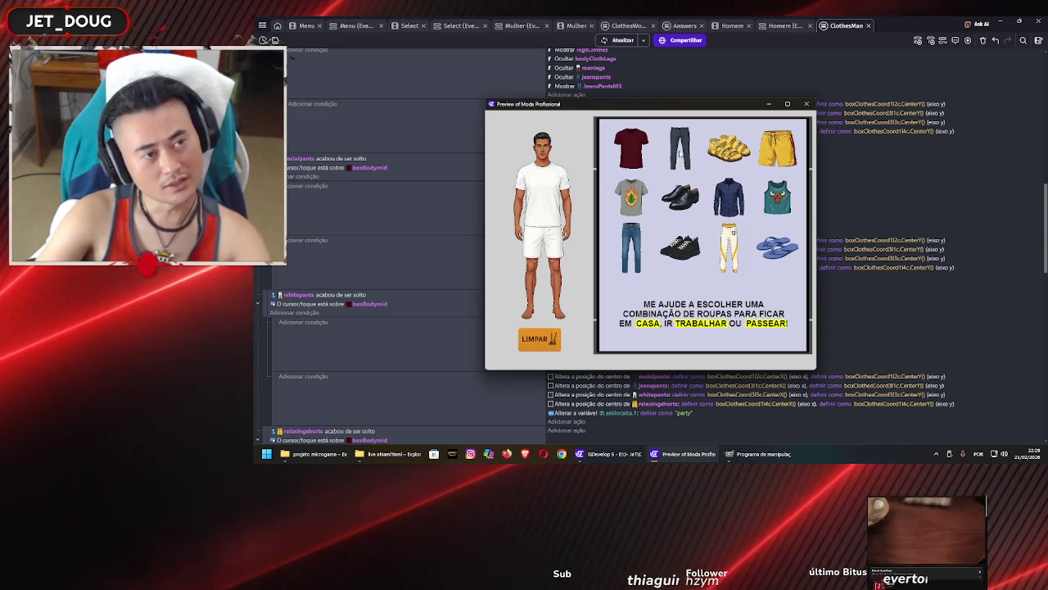
Try the dark pants, blue jeans, white pants and yellow shorts on the man, then close the preview
left_click_drag(538, 287, 539, 282)
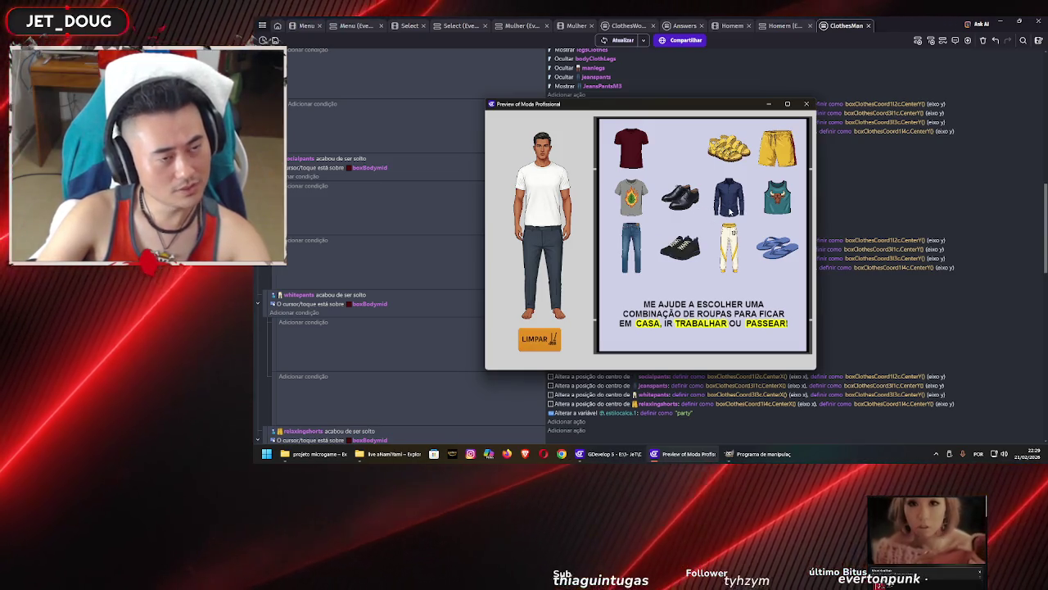
left_click_drag(629, 256, 588, 258)
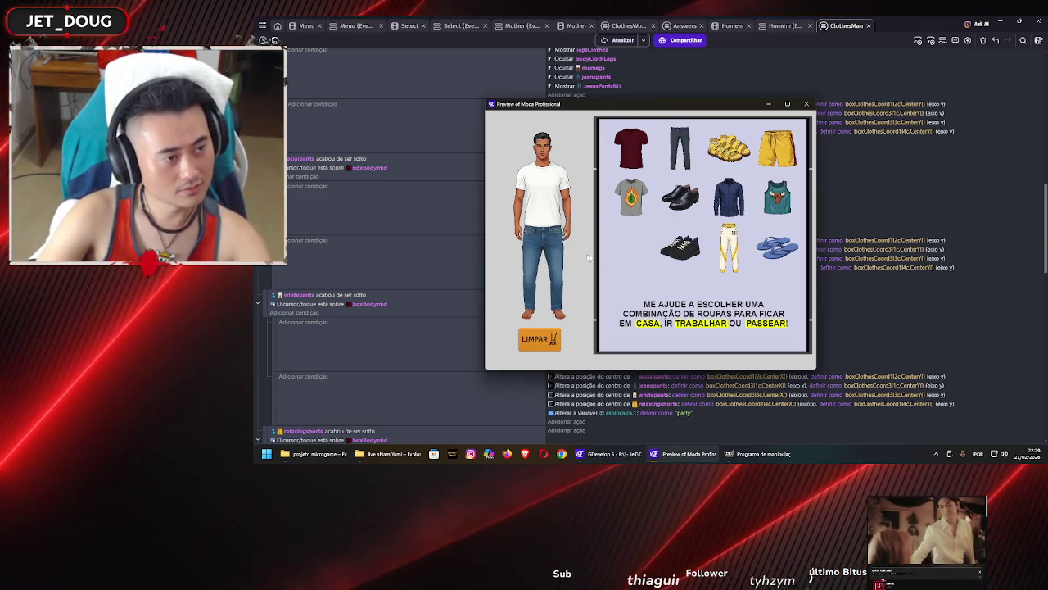
left_click_drag(729, 246, 540, 253)
mouse_move(776, 150)
left_mouse_down()
mouse_move(528, 274)
mouse_move(532, 263)
left_mouse_up()
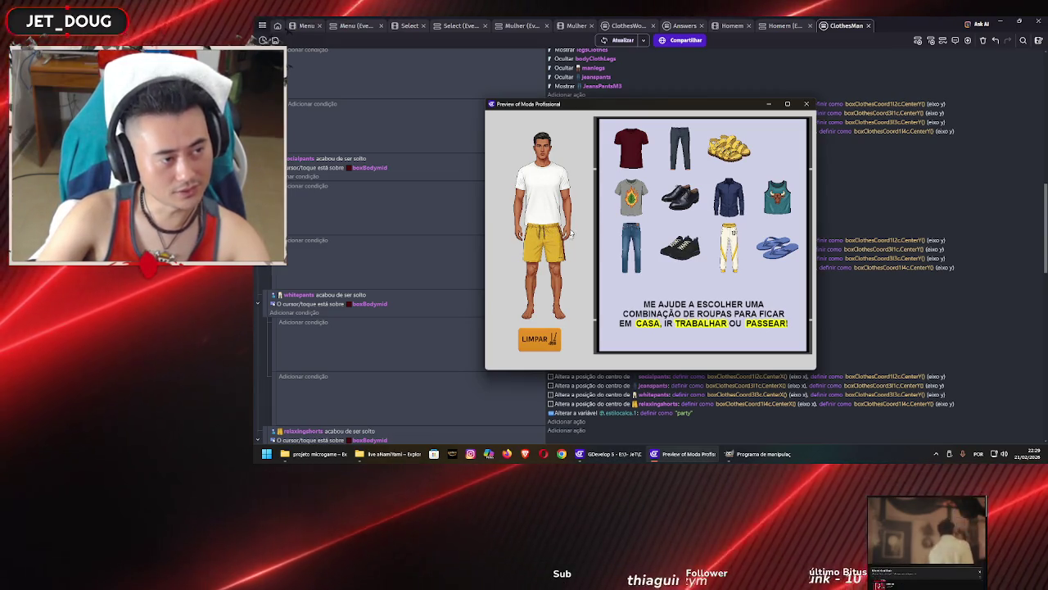
left_click(806, 104)
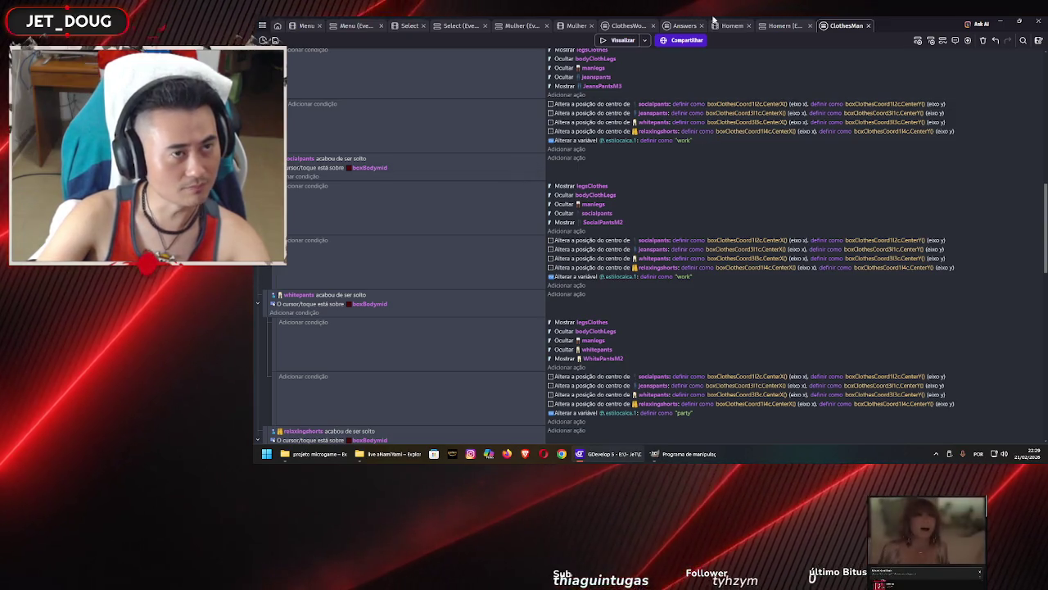
In the Homem scene's Layers panel, select a layer and try raising BodyPartsTorso
left_click(728, 26)
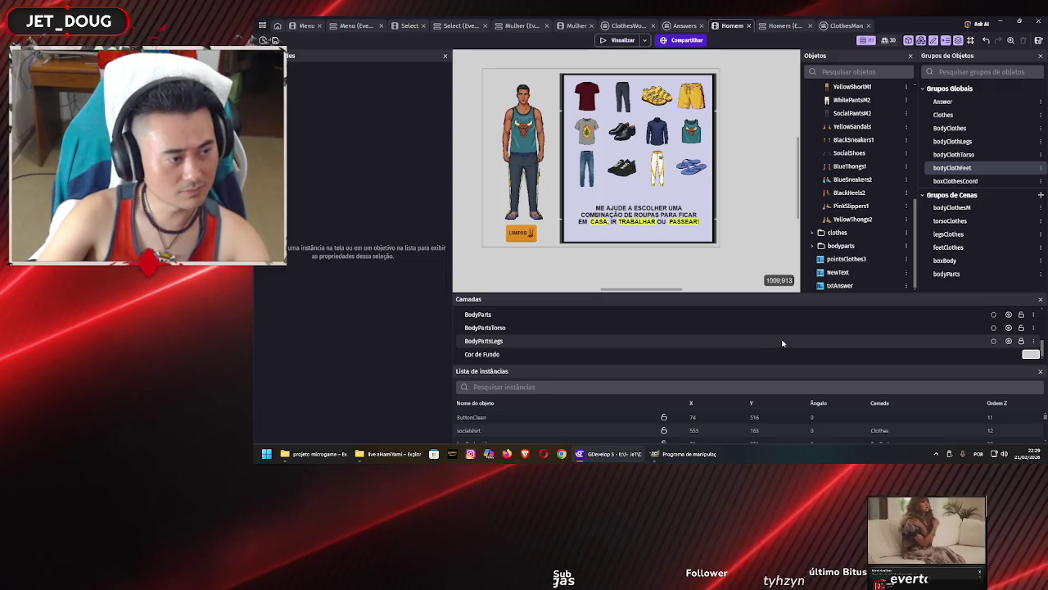
scroll(676, 328, "up", 2)
left_click(676, 329)
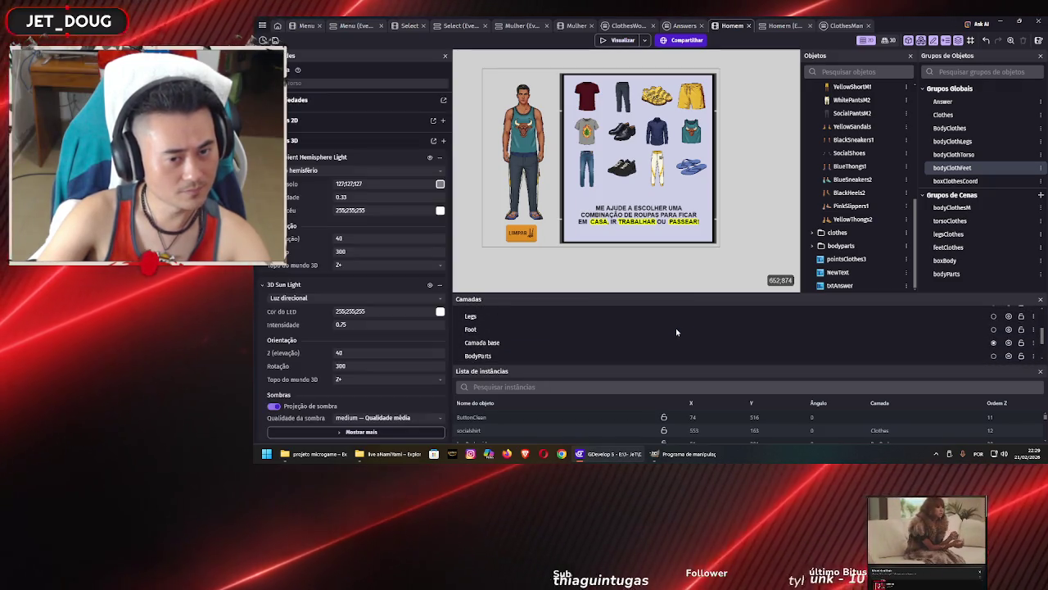
scroll(675, 328, "down", 2)
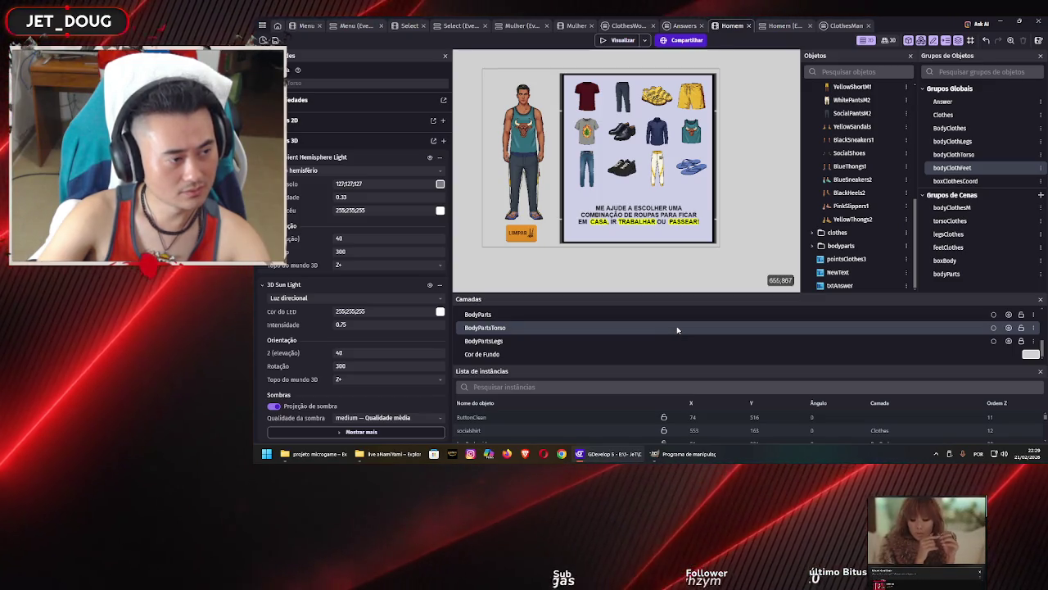
scroll(677, 327, "up", 2)
scroll(677, 328, "down", 2)
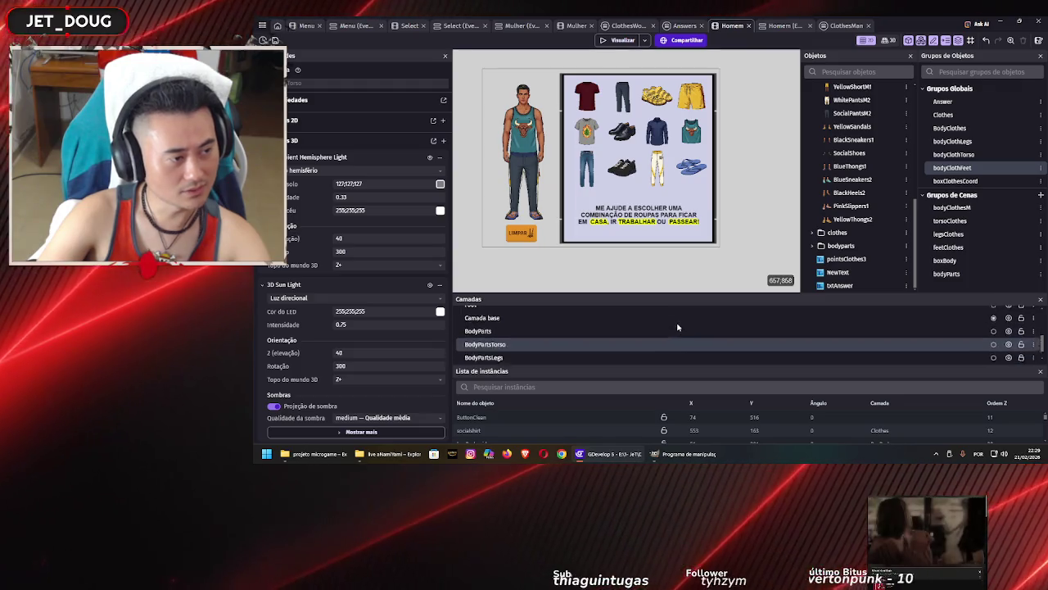
left_click_drag(677, 330, 681, 322)
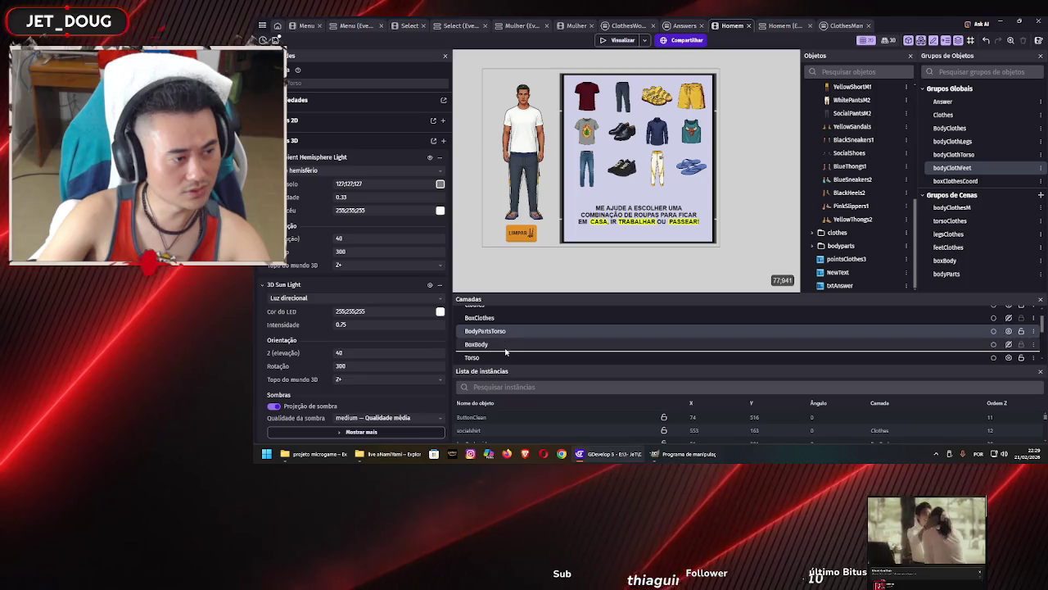
Move the BodyPartsLegs layer higher in the order and save the project
scroll(505, 347, "down", 1)
scroll(507, 344, "down", 2)
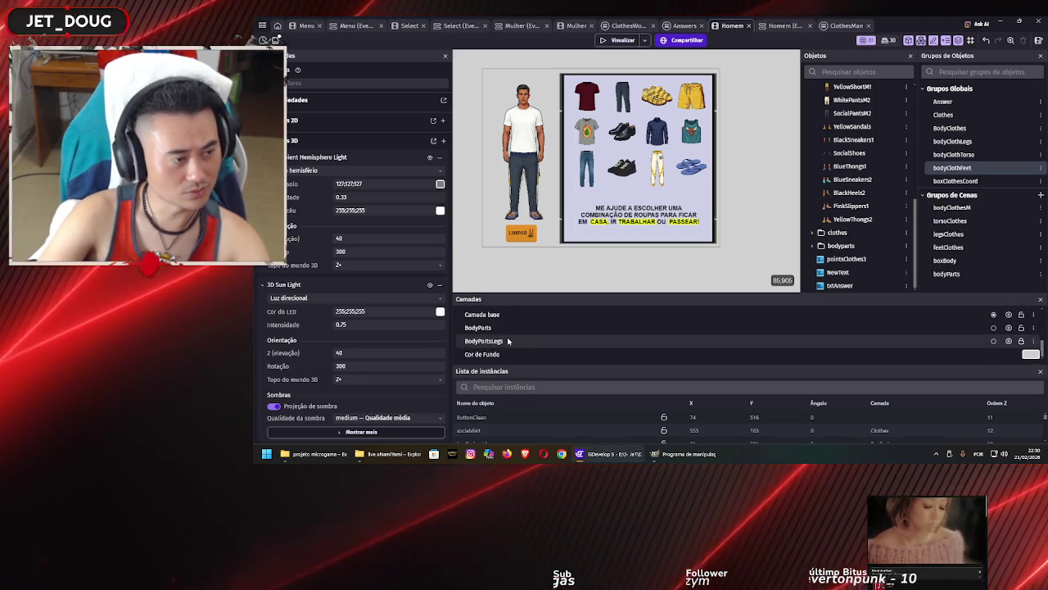
scroll(511, 332, "up", 4)
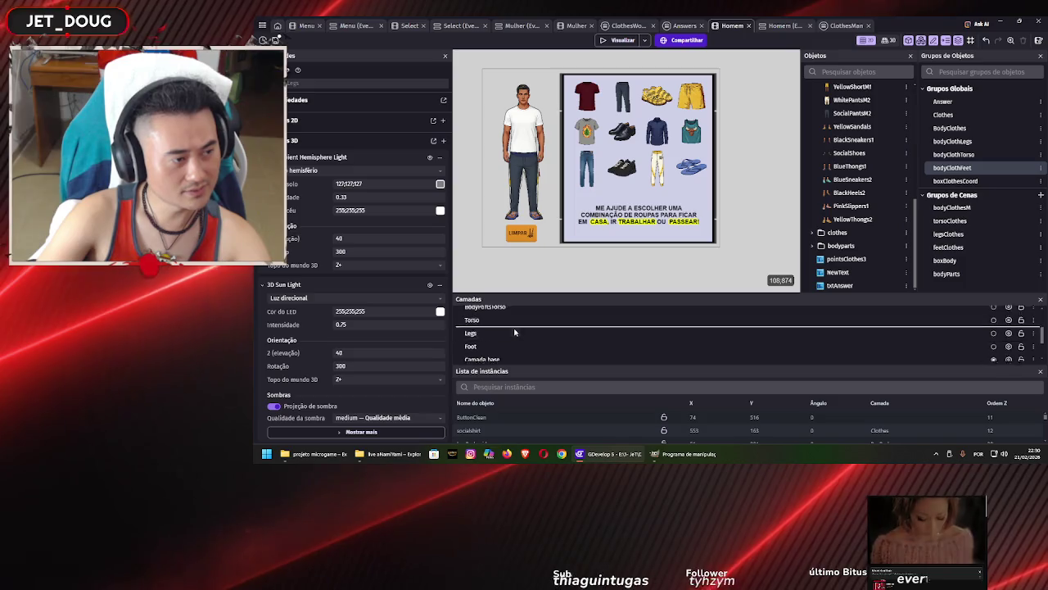
left_click_drag(526, 368, 533, 361)
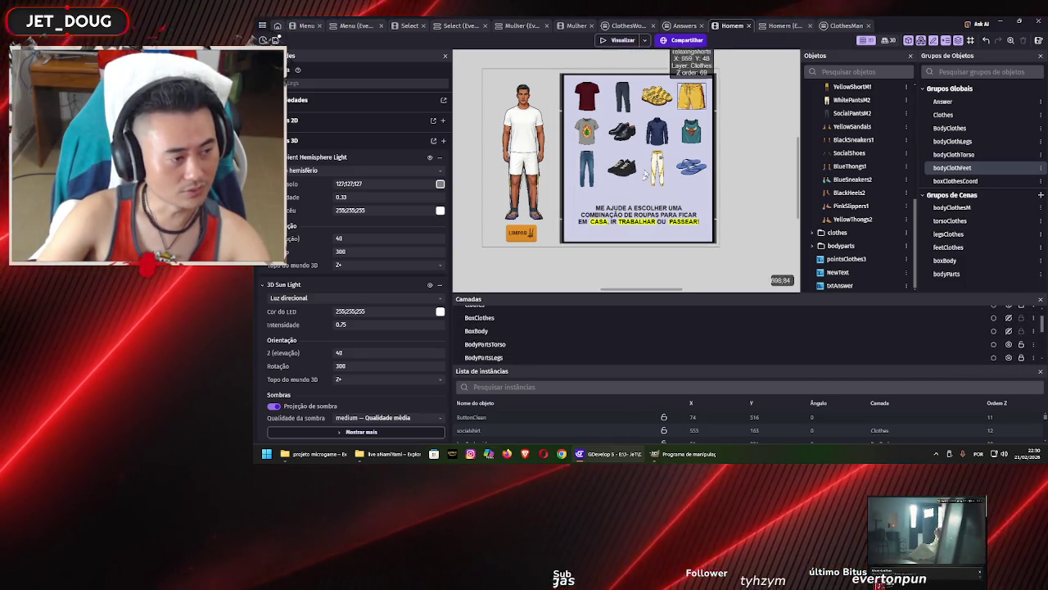
scroll(598, 337, "down", 3)
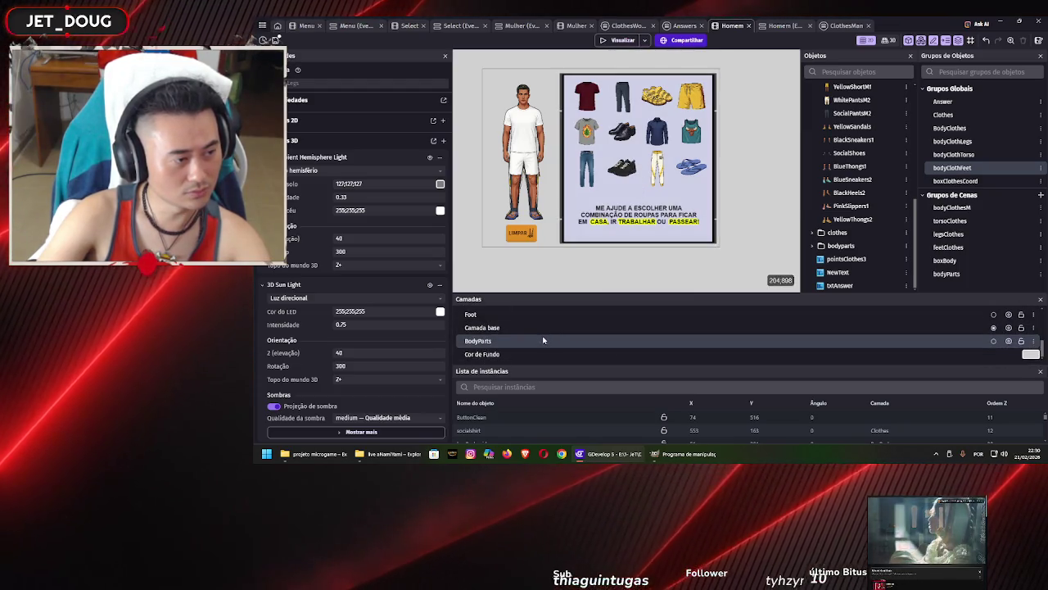
left_click_drag(540, 339, 539, 324)
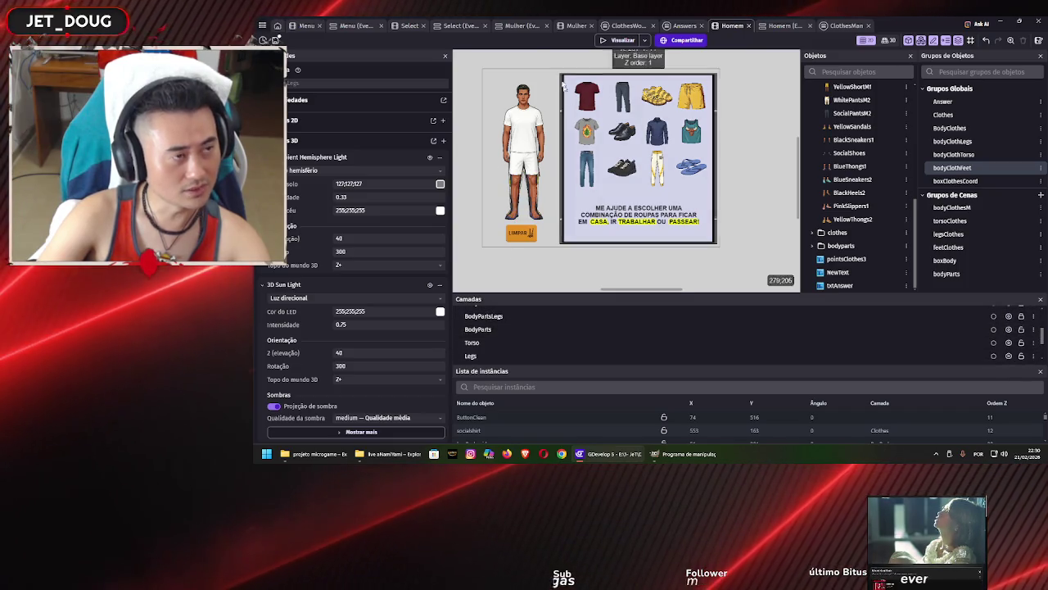
key("ctrl+s")
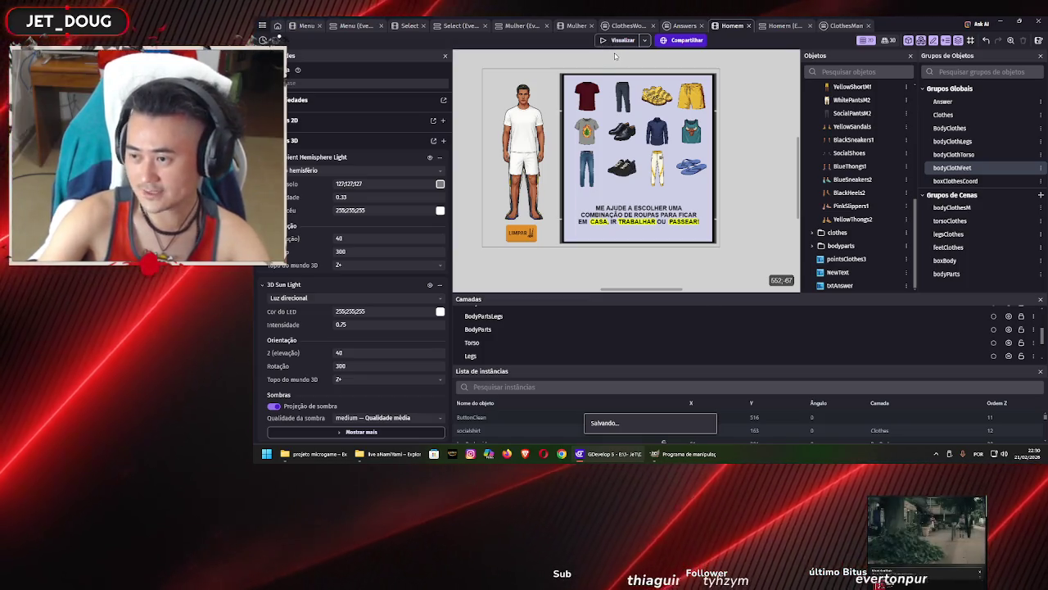
key("F5")
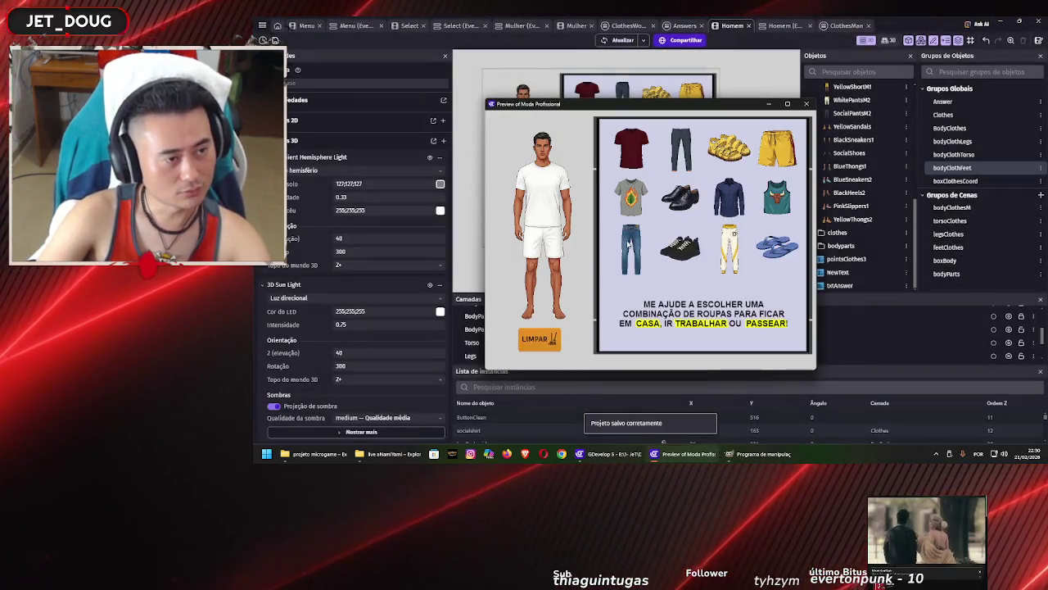
left_click_drag(607, 256, 537, 260)
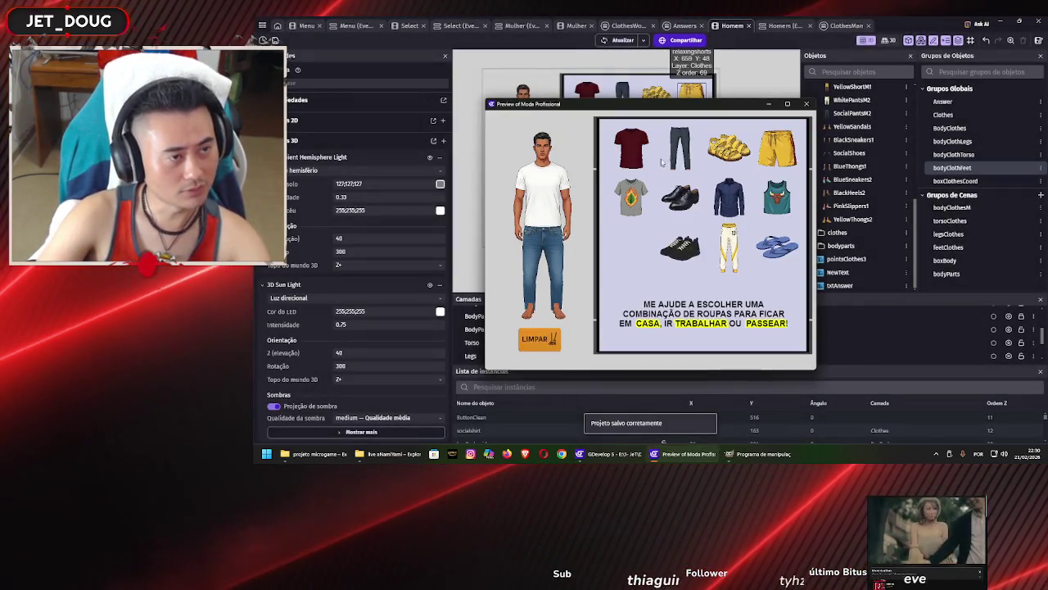
left_click_drag(678, 153, 557, 254)
mouse_move(729, 246)
left_mouse_down()
mouse_move(563, 261)
mouse_move(544, 246)
left_mouse_up()
mouse_move(777, 147)
left_mouse_down()
mouse_move(659, 228)
mouse_move(540, 261)
left_mouse_up()
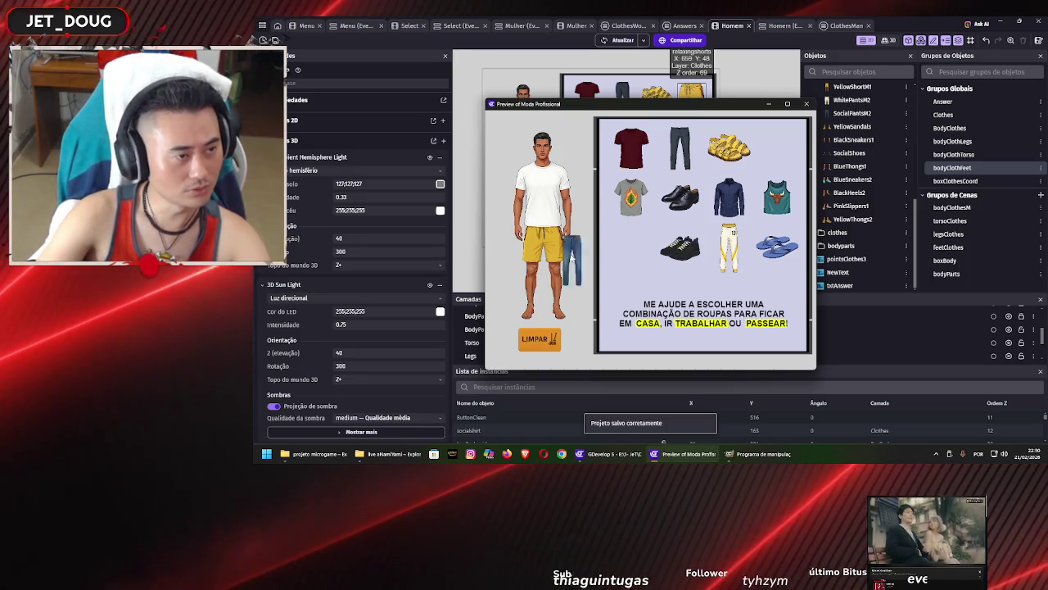
left_click_drag(571, 255, 554, 252)
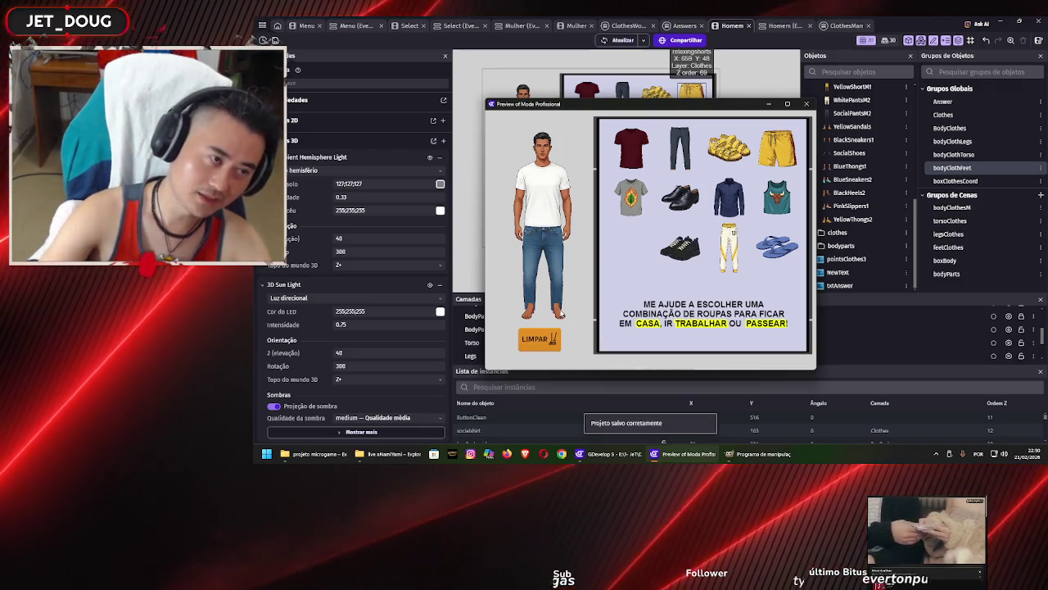
left_click(807, 103)
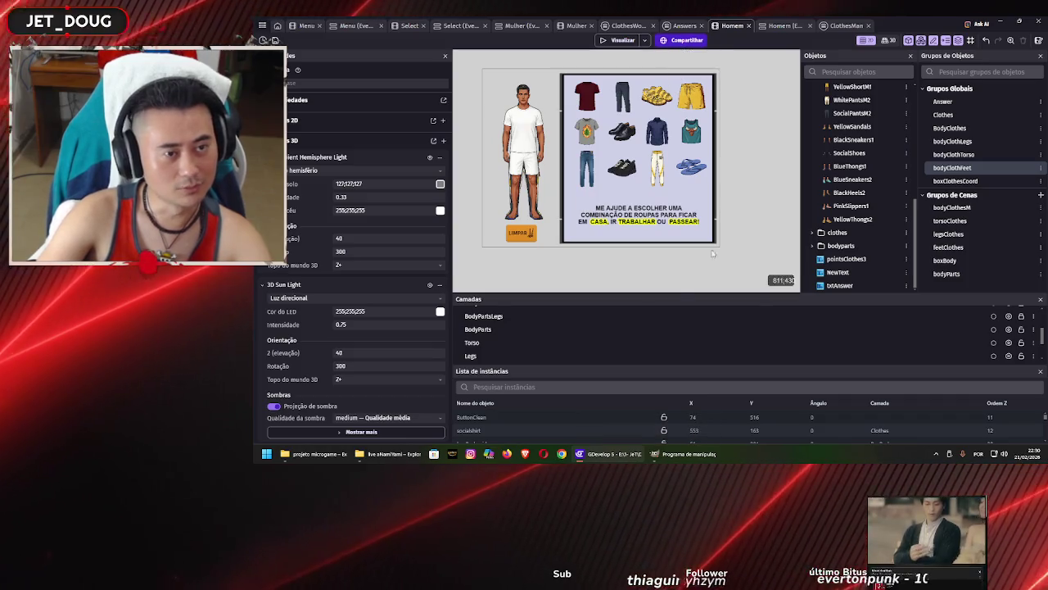
scroll(720, 330, "down", 2)
scroll(508, 327, "up", 2)
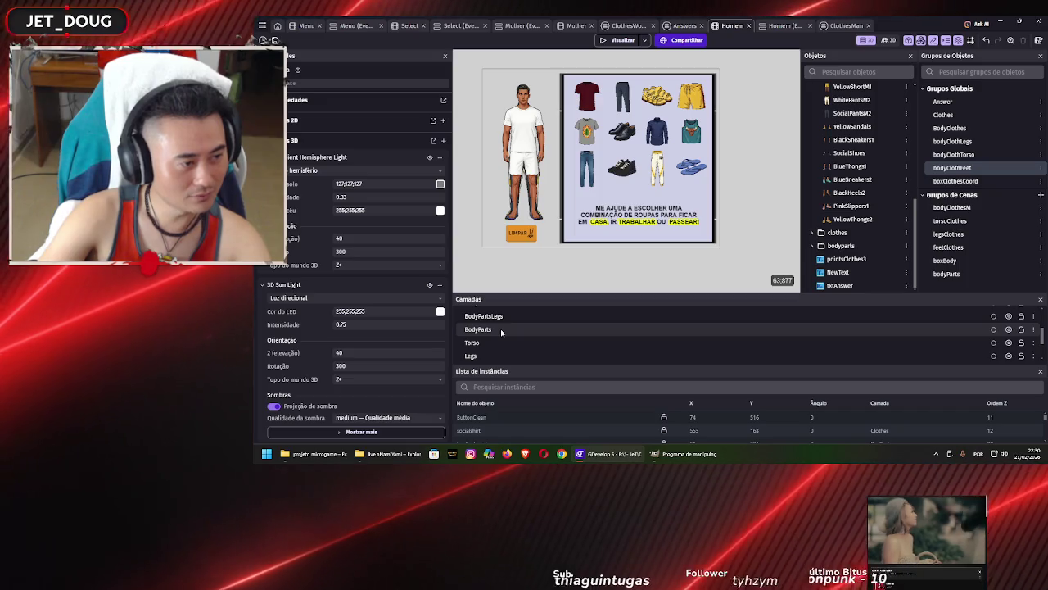
left_click(500, 329)
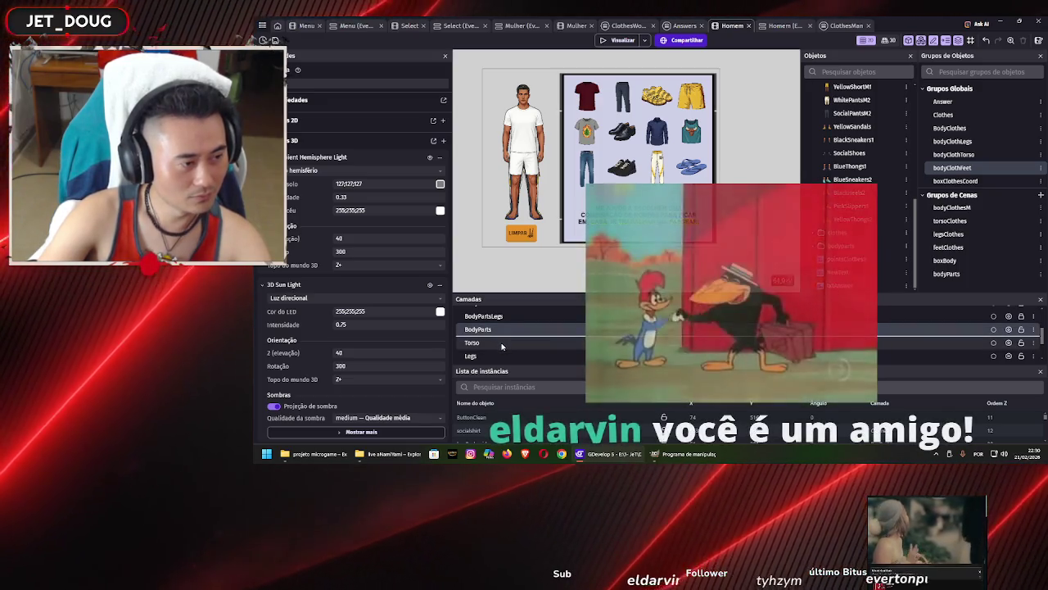
scroll(501, 336, "down", 3)
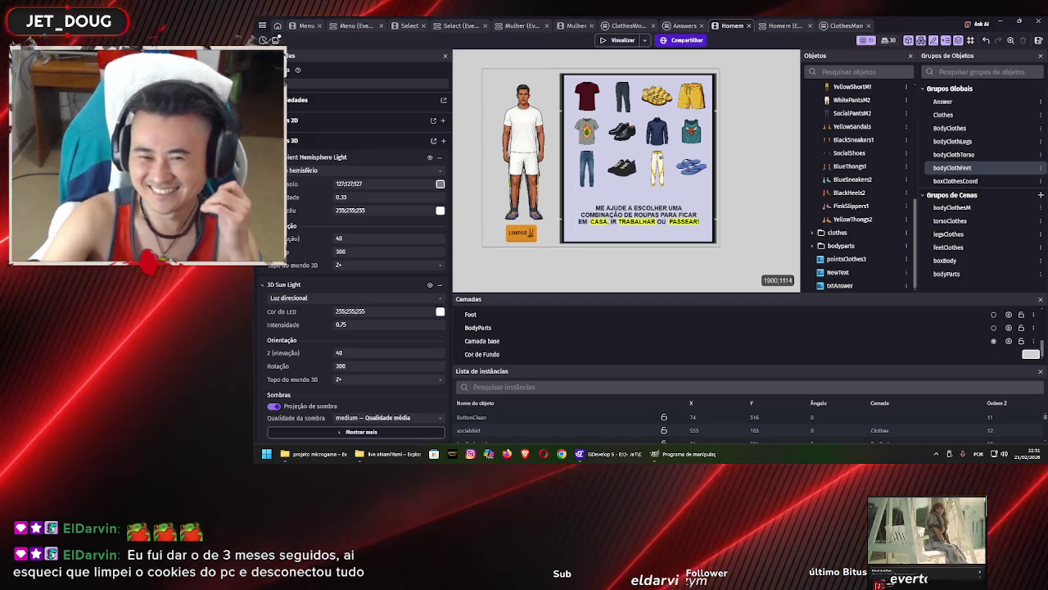
left_click(759, 207)
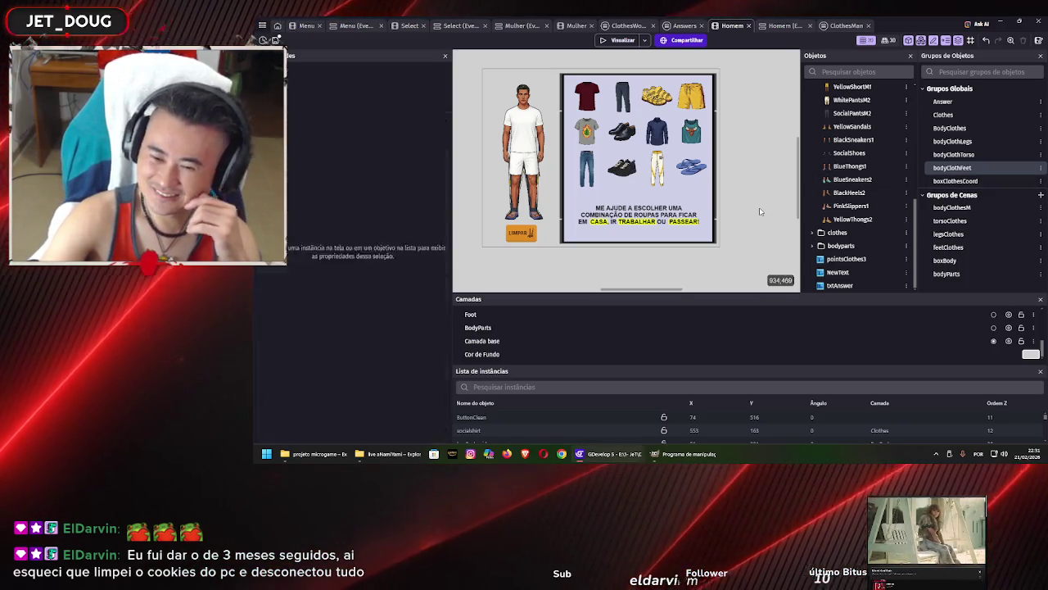
In a new preview, put the maroon shirt on the man and swap between white-and-yellow pants, jeans and yellow shorts
left_click(611, 42)
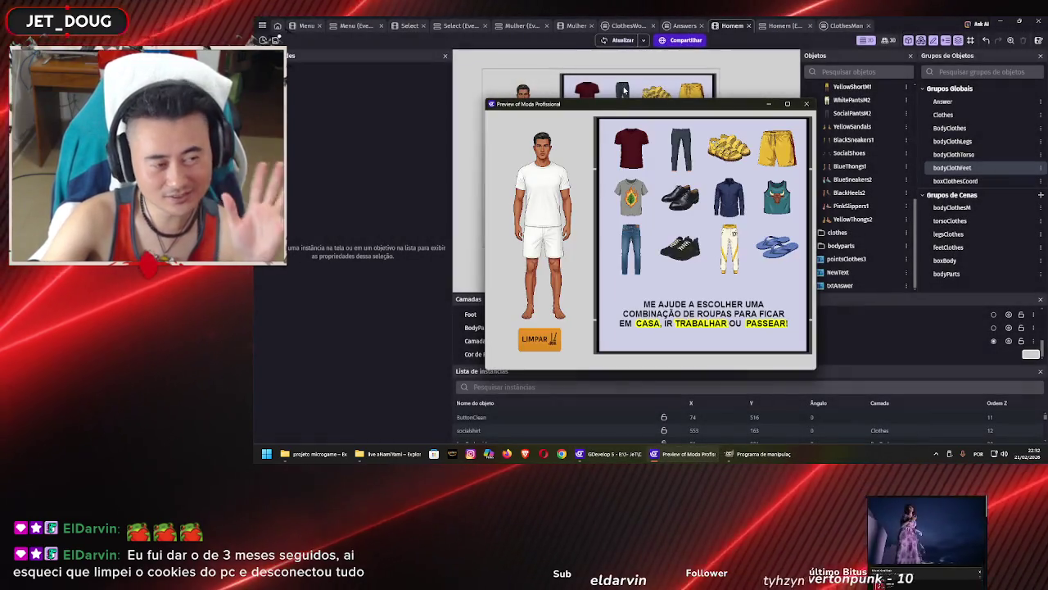
left_click_drag(631, 148, 561, 188)
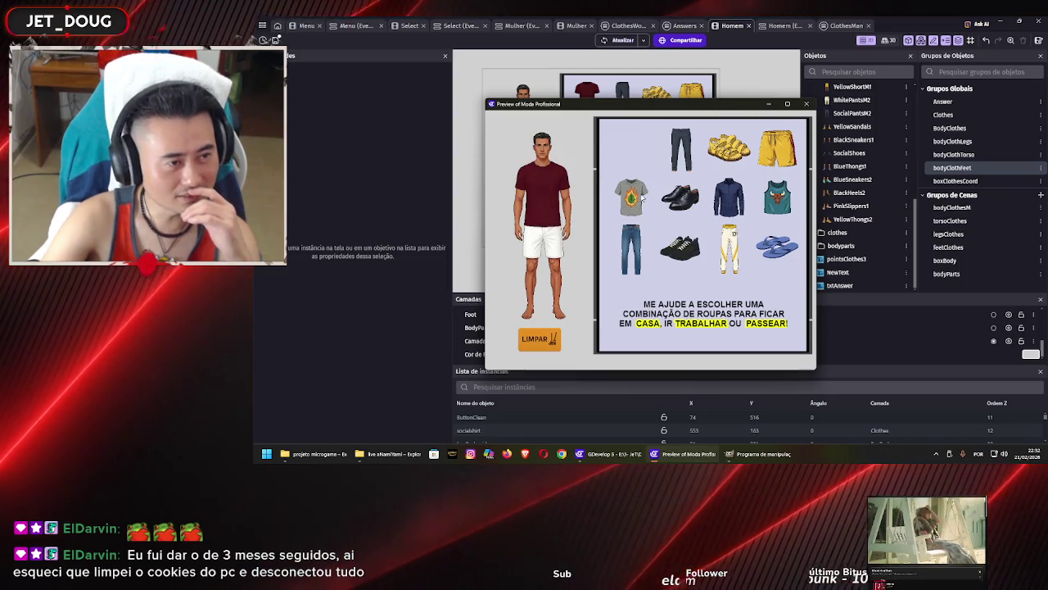
mouse_move(669, 164)
left_mouse_down()
mouse_move(544, 246)
mouse_move(572, 258)
left_mouse_up()
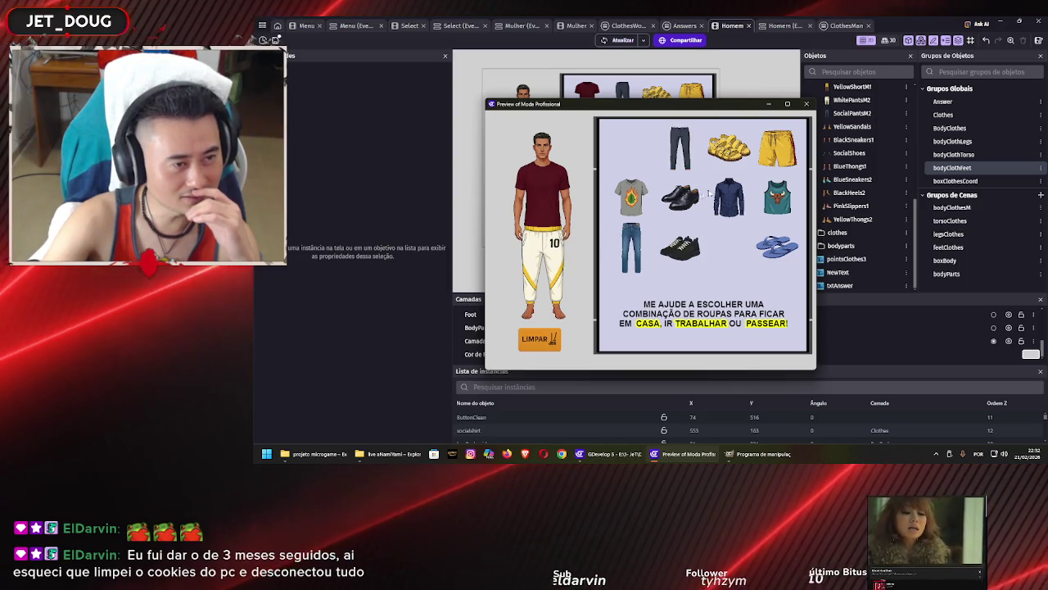
mouse_move(778, 155)
left_mouse_down()
mouse_move(637, 246)
mouse_move(542, 250)
left_mouse_up()
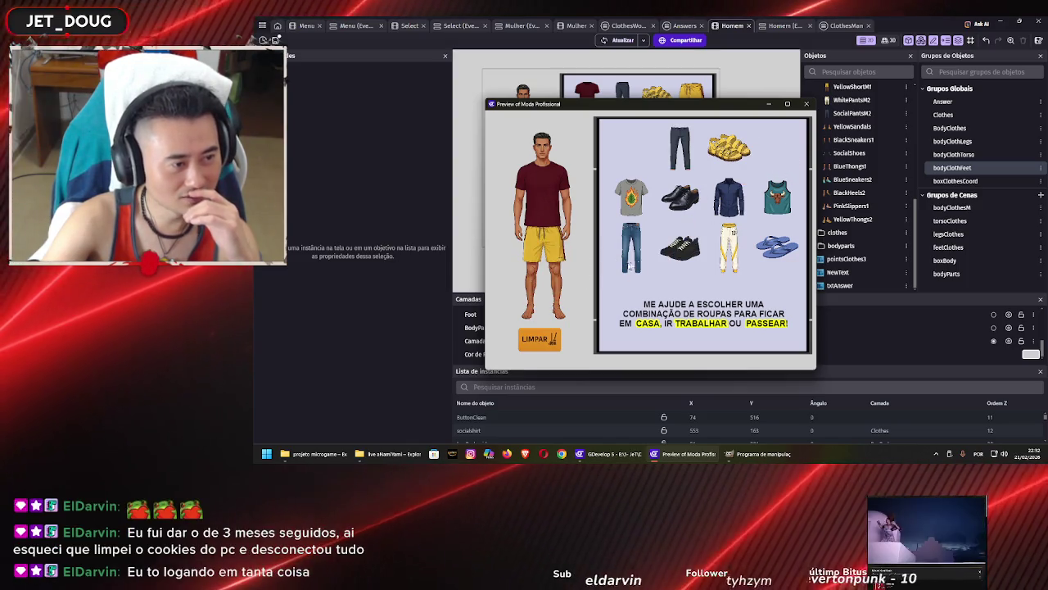
left_click_drag(729, 246, 544, 246)
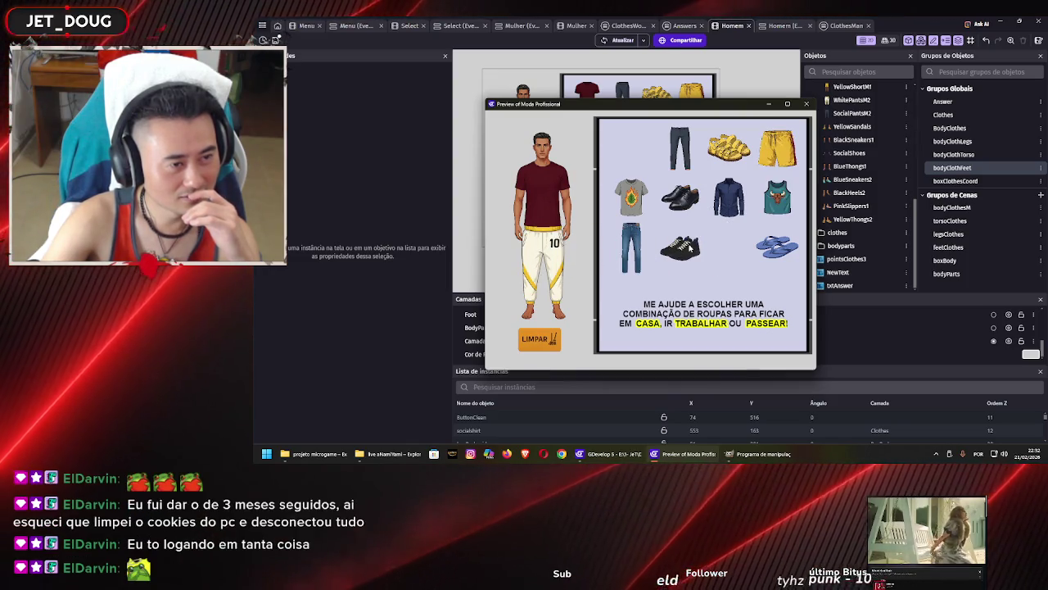
left_click_drag(563, 252, 544, 252)
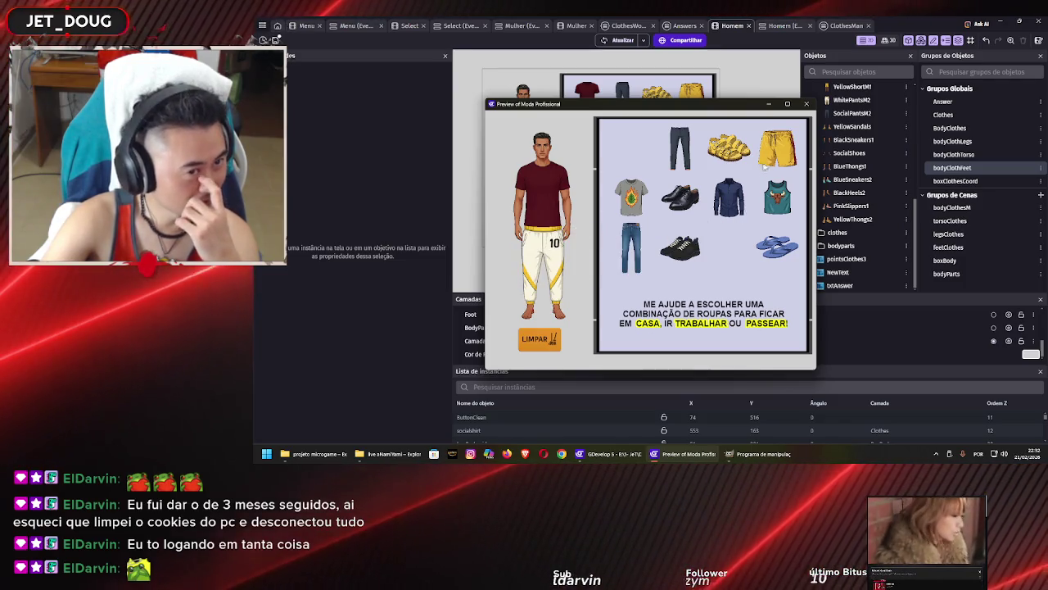
left_click_drag(624, 247, 545, 246)
Try the grey leaf shirt, teal bull tank top, dark blue shirt and maroon shirt on the man
left_click_drag(630, 196, 543, 187)
left_click_drag(778, 196, 544, 192)
mouse_move(729, 197)
left_mouse_down()
mouse_move(610, 217)
mouse_move(544, 197)
left_mouse_up()
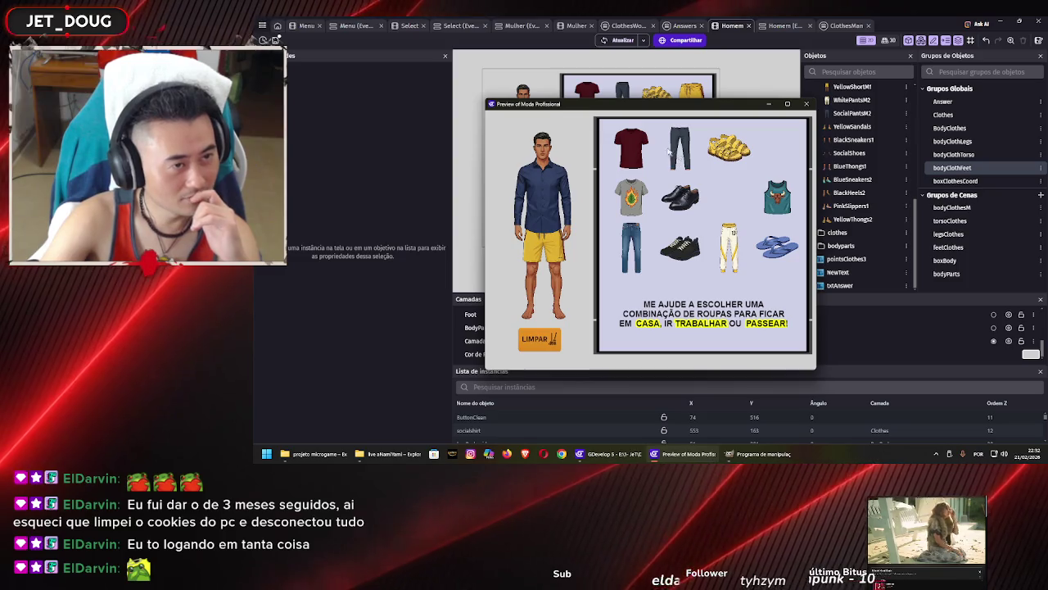
left_click_drag(614, 148, 534, 185)
Swap the footwear between yellow sandals, blue flip-flops and black sneakers, ending in the sandals
left_click_drag(727, 151, 461, 376)
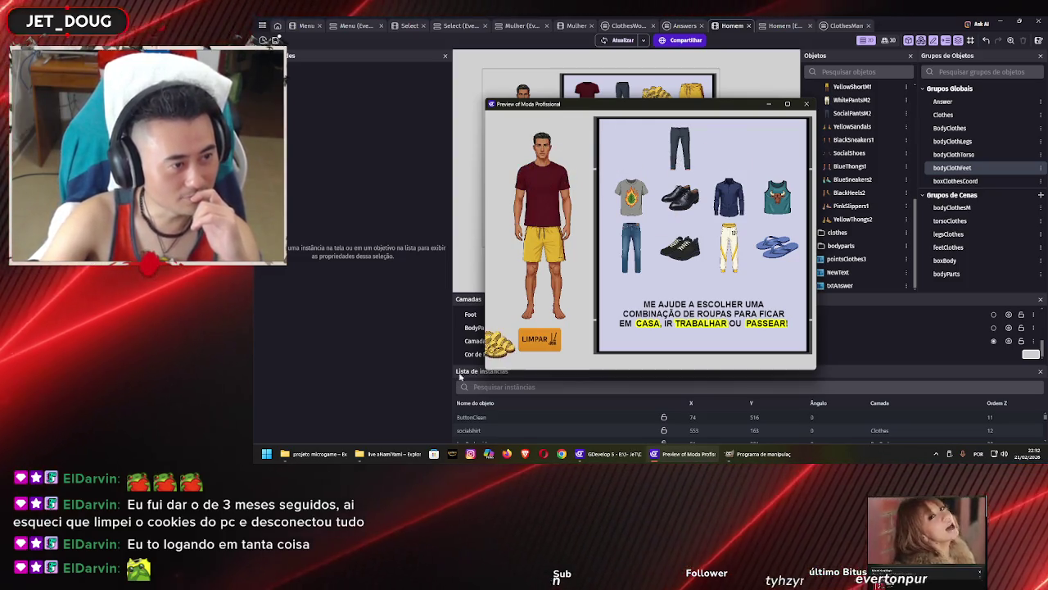
left_click_drag(541, 312, 543, 311)
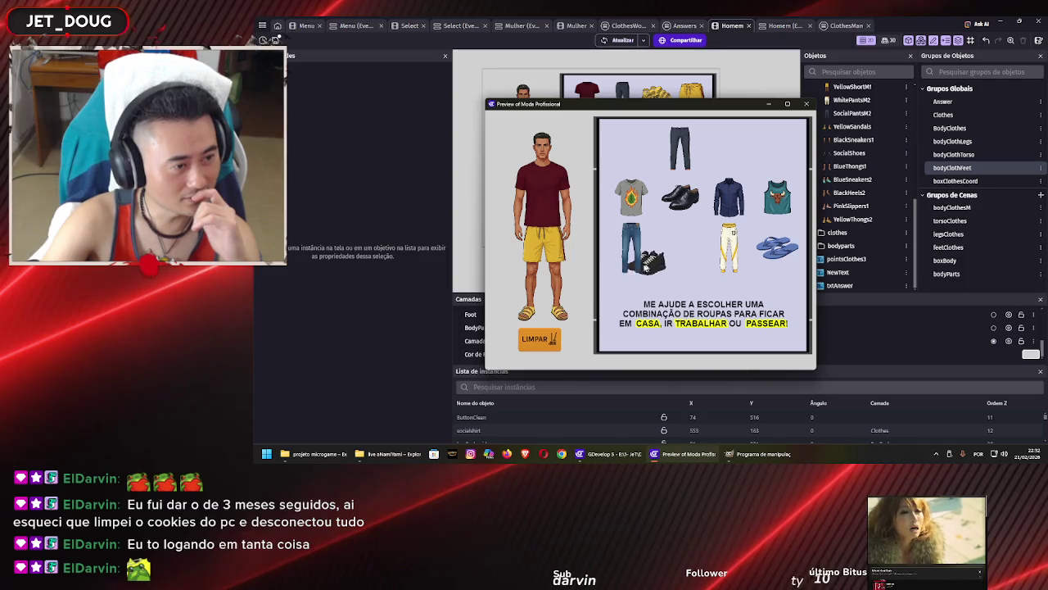
left_click(540, 315)
left_click_drag(777, 246, 561, 317)
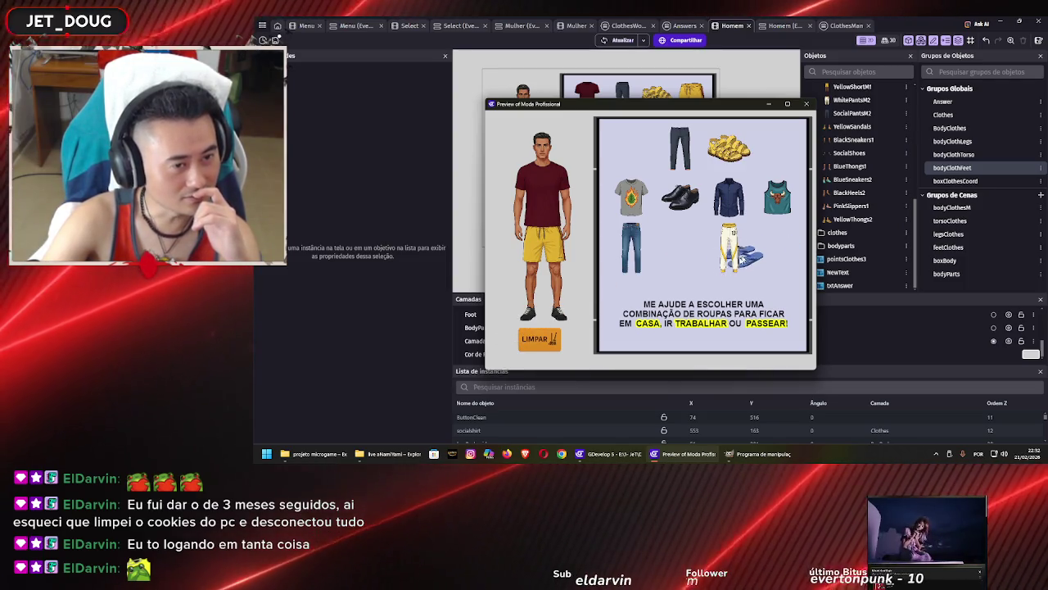
left_click(561, 318)
mouse_move(729, 148)
left_mouse_down()
mouse_move(594, 283)
mouse_move(542, 317)
left_mouse_up()
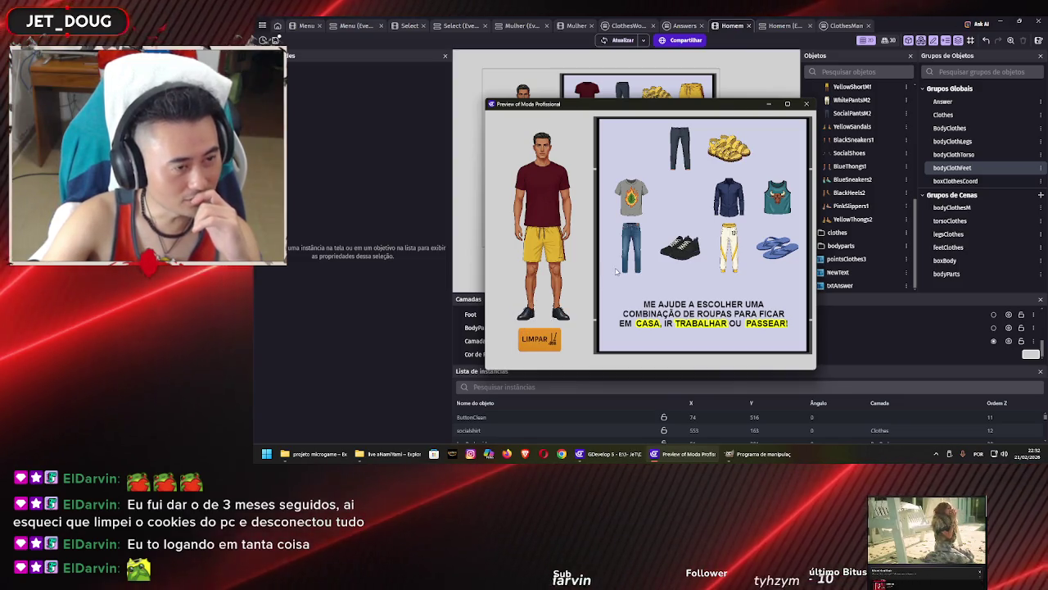
left_click_drag(681, 250, 542, 315)
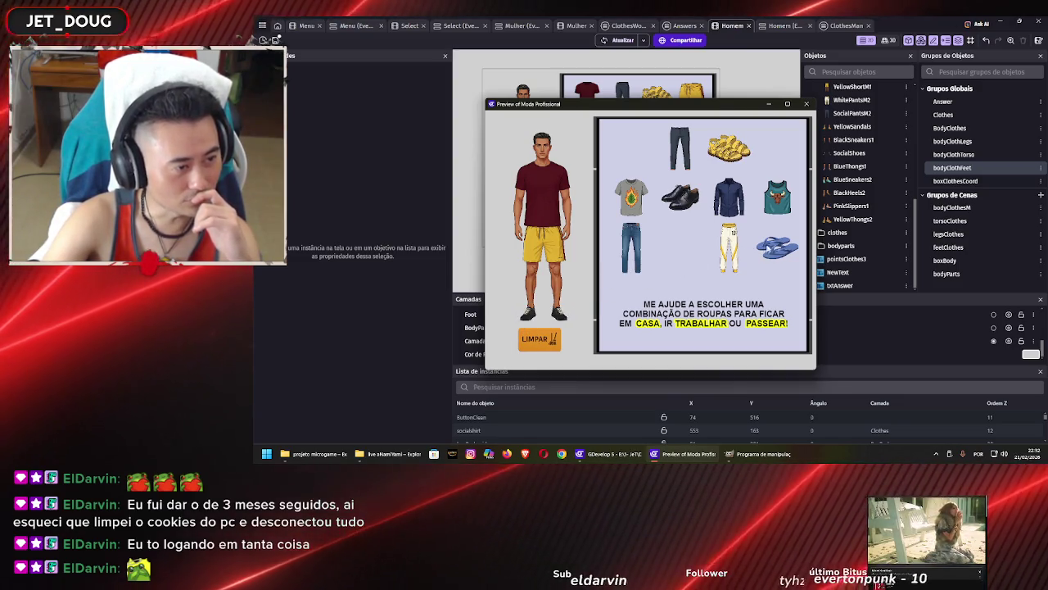
mouse_move(774, 250)
left_mouse_down()
mouse_move(574, 315)
mouse_move(542, 315)
left_mouse_up()
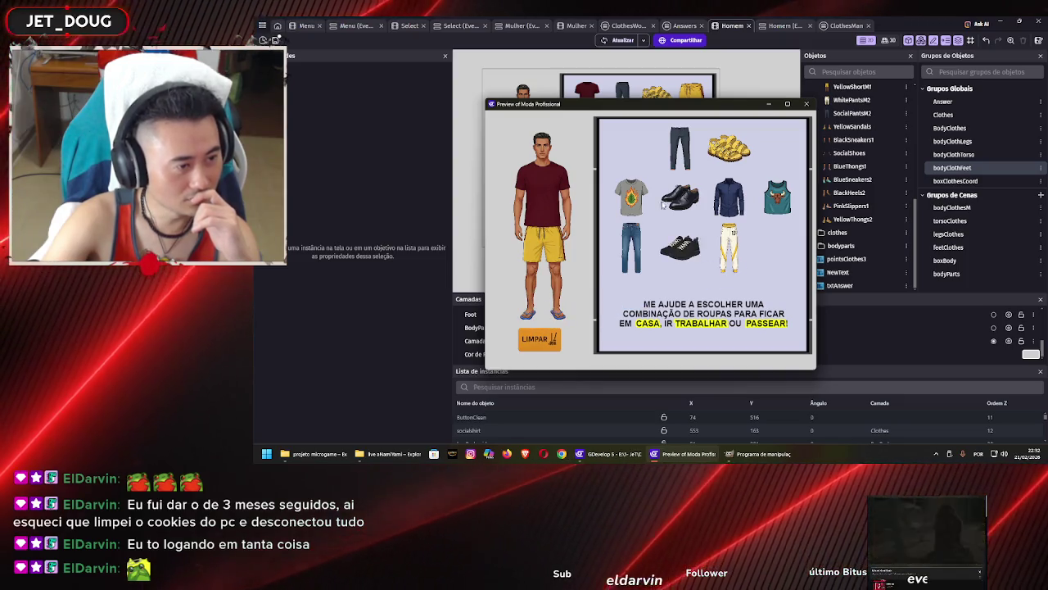
mouse_move(728, 150)
left_mouse_down()
mouse_move(550, 326)
mouse_move(542, 309)
left_mouse_up()
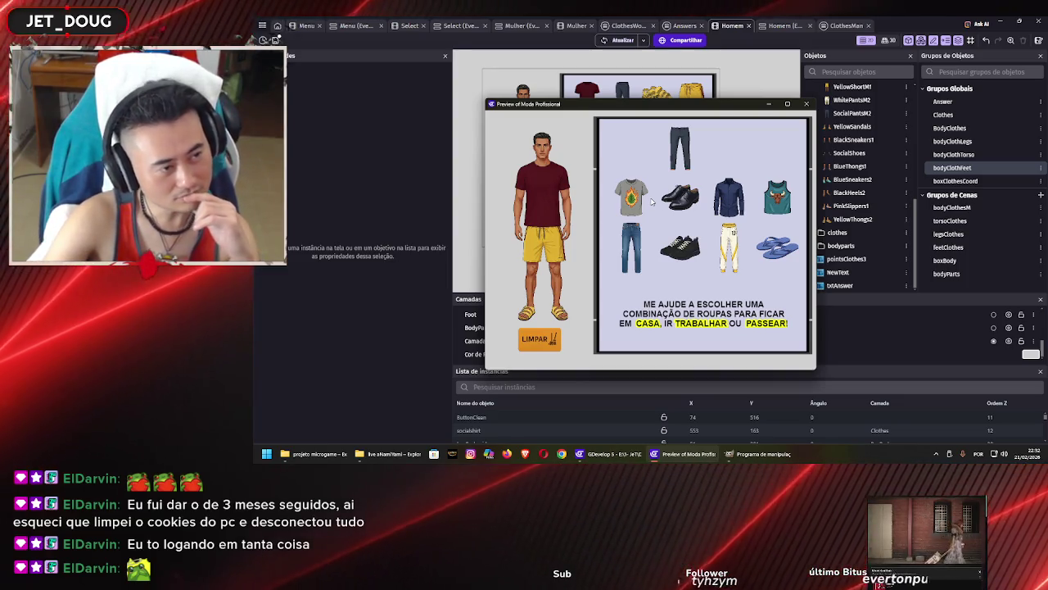
Close the preview, check the Homem and ClothesMan events, and return to the Homem scene
left_click(808, 105)
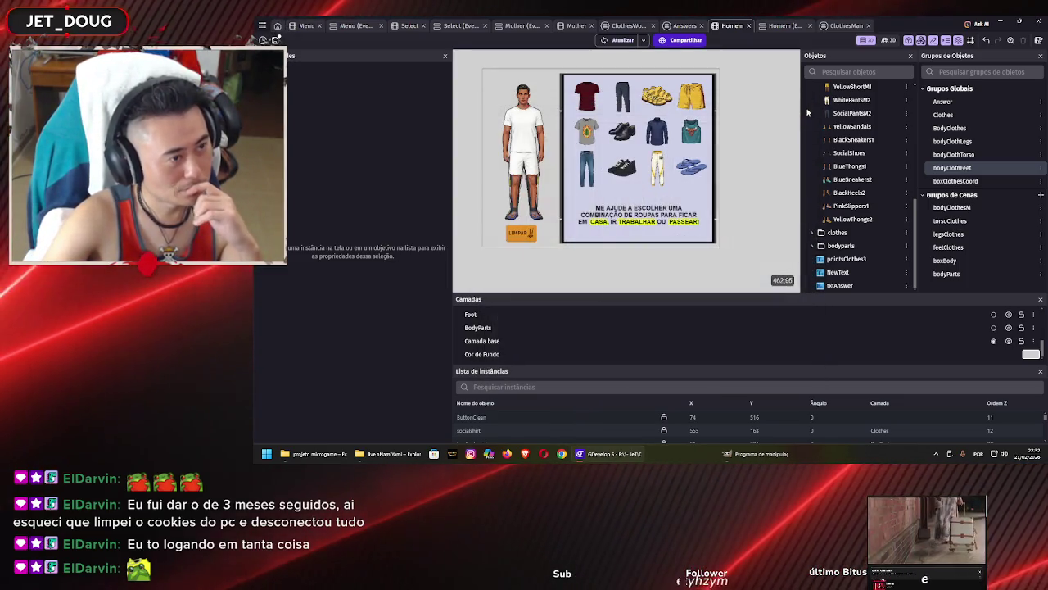
left_click(783, 26)
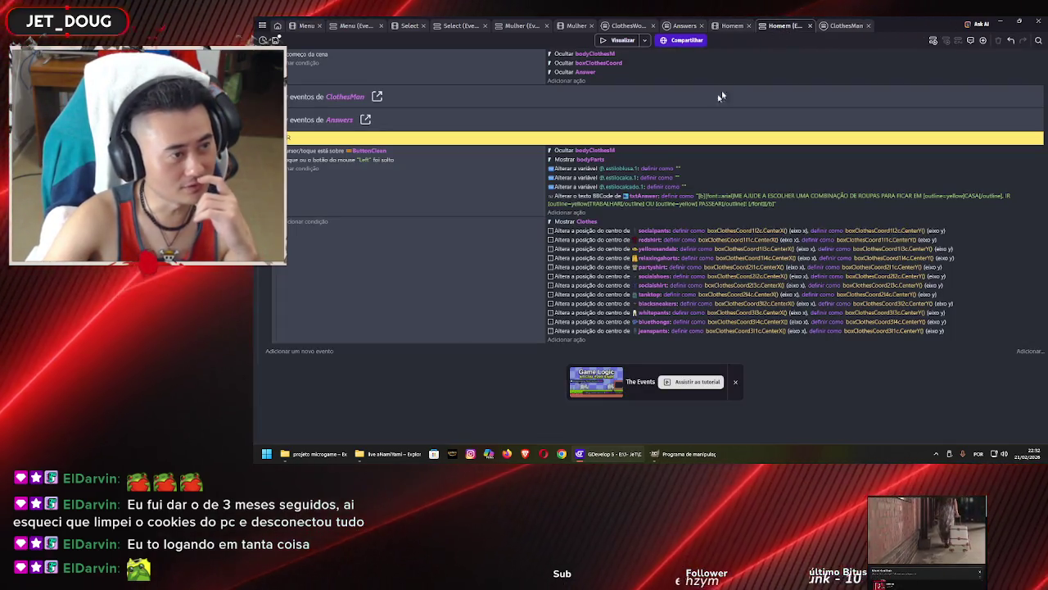
left_click(831, 26)
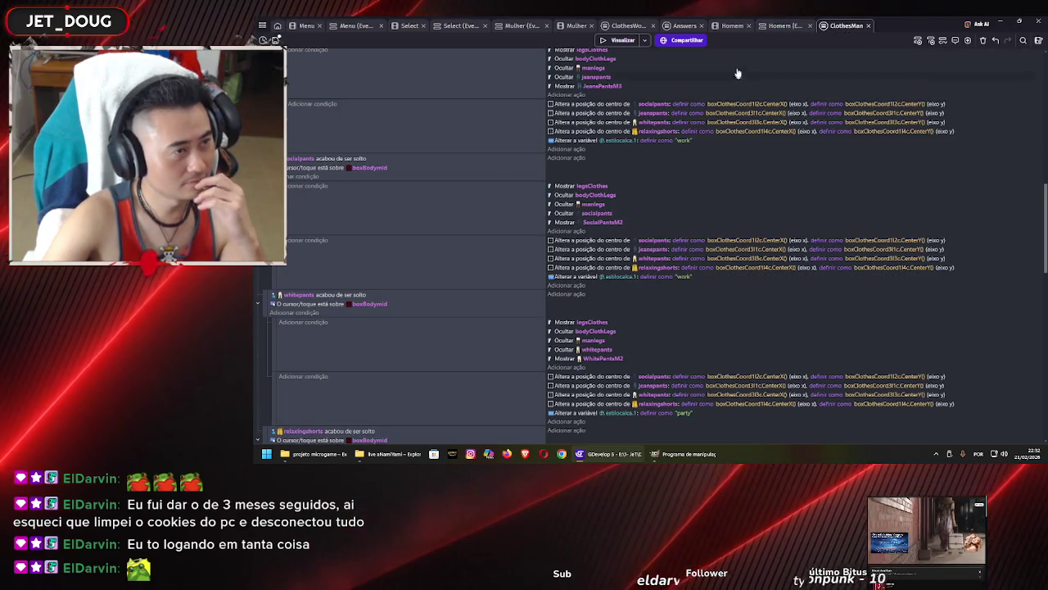
left_click(731, 25)
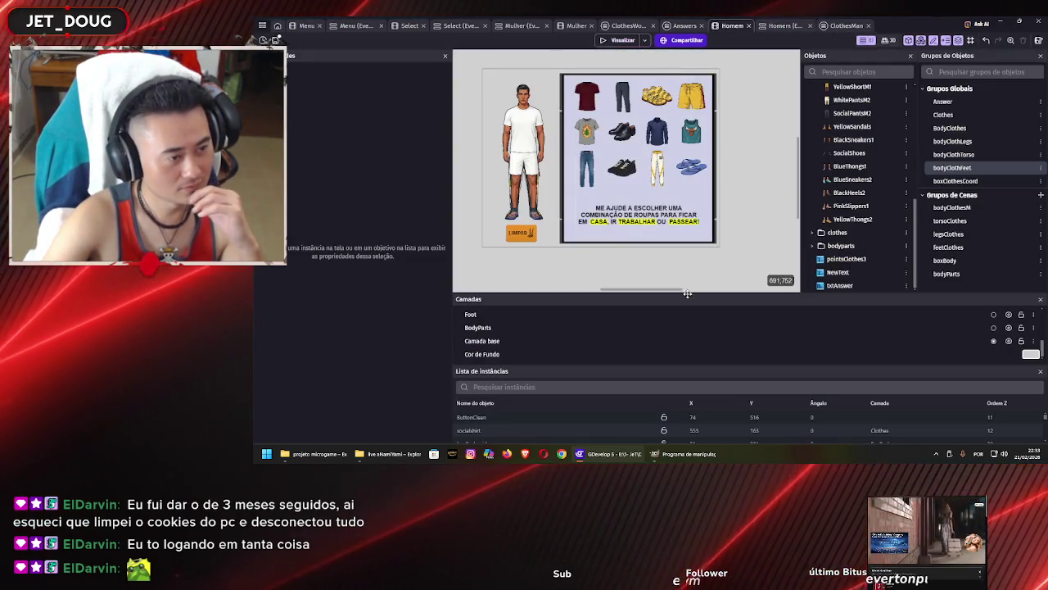
Move the BodyPartsLegs layer below Torso in the Layers panel
left_click(701, 332)
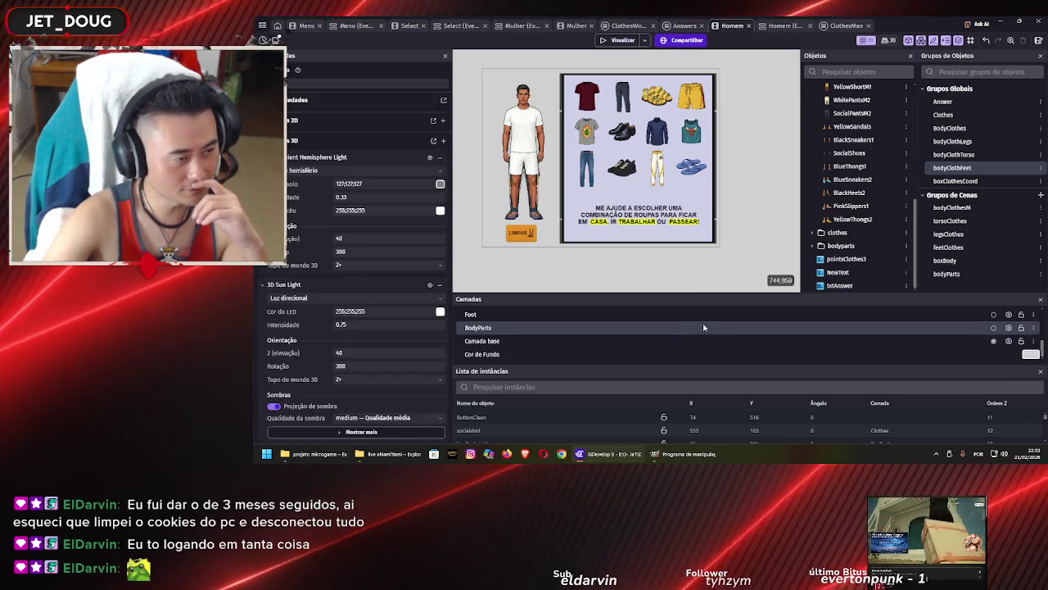
scroll(708, 340, "up", 2)
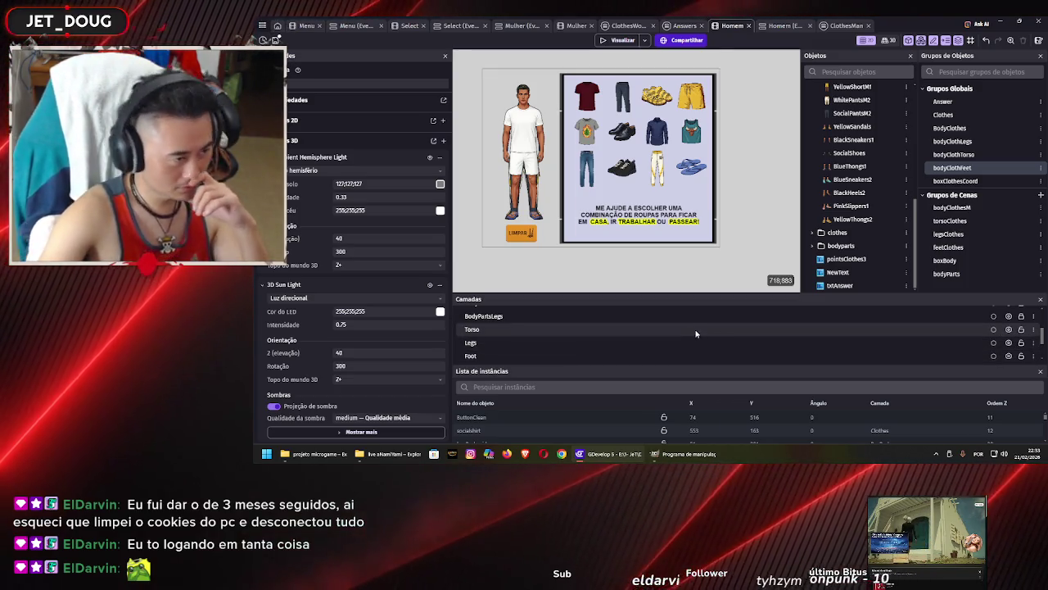
scroll(688, 324, "up", 2)
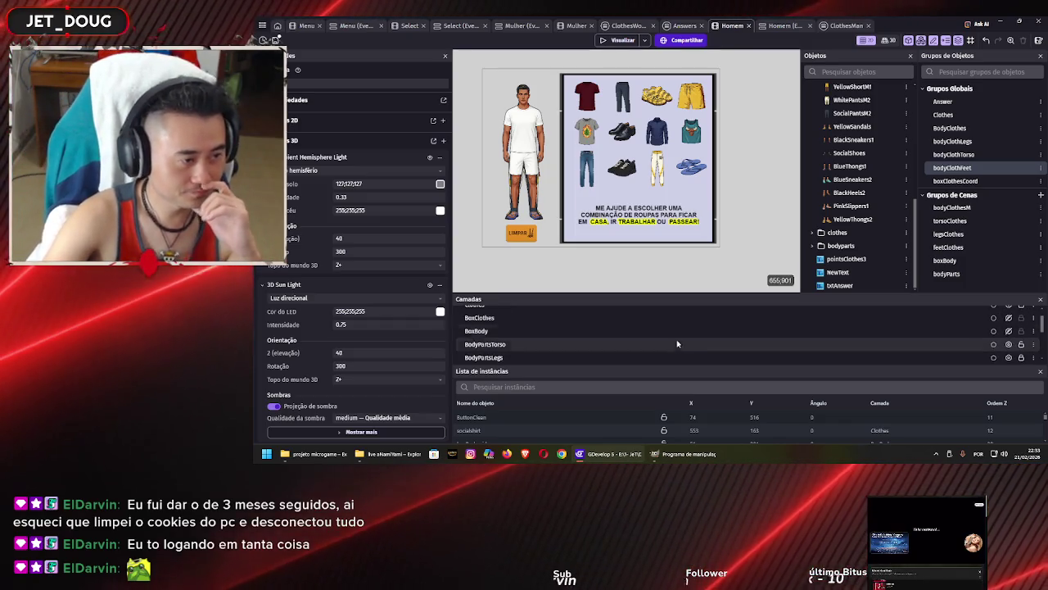
scroll(670, 337, "down", 3)
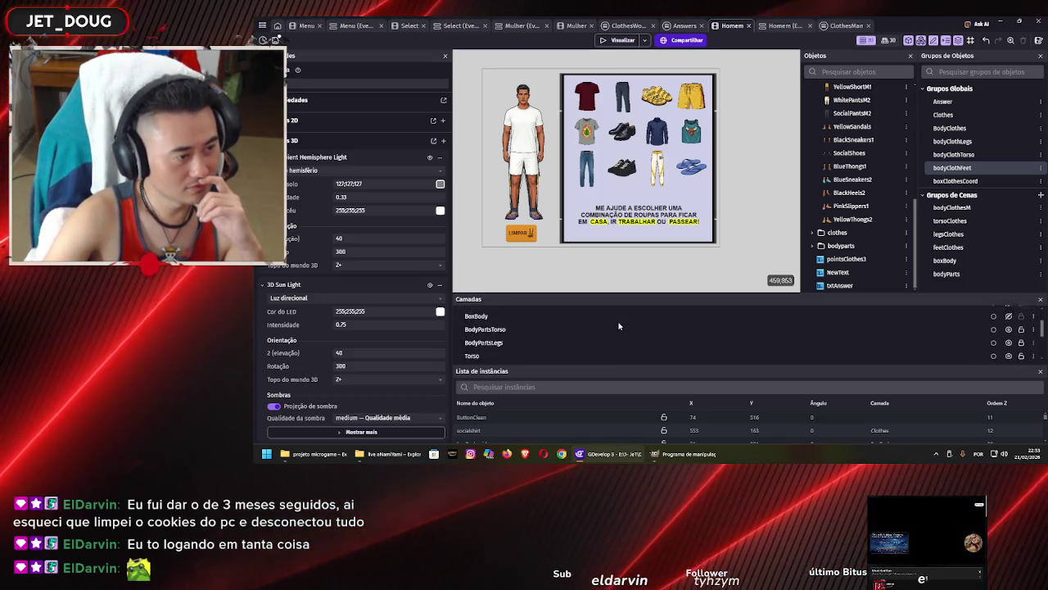
left_click_drag(505, 323, 505, 344)
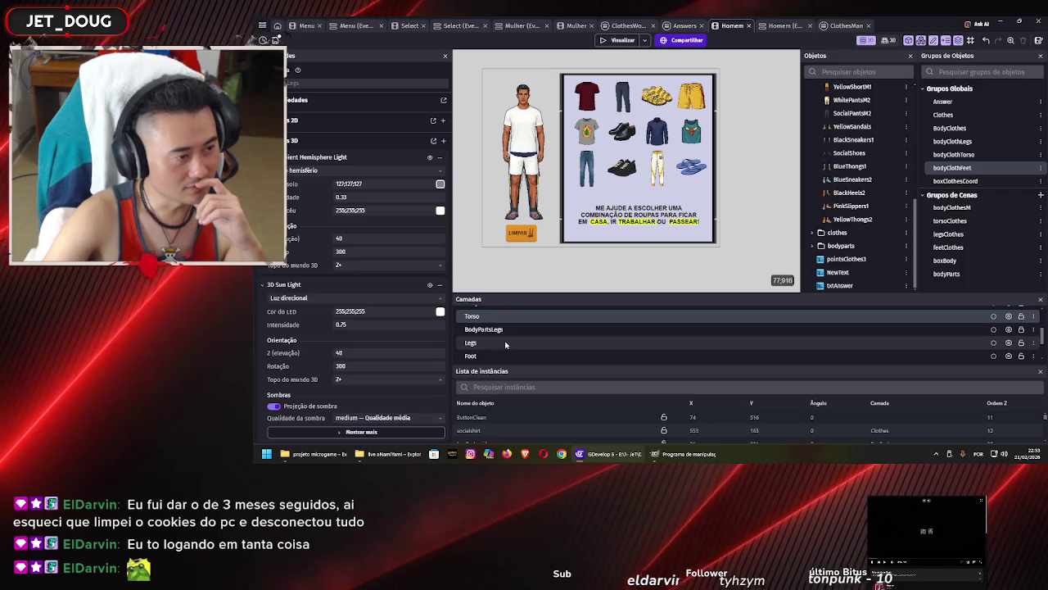
Move the Legs layer above BodyPartsLegs and launch a new game preview
scroll(505, 348, "up", 2)
scroll(500, 356, "down", 2)
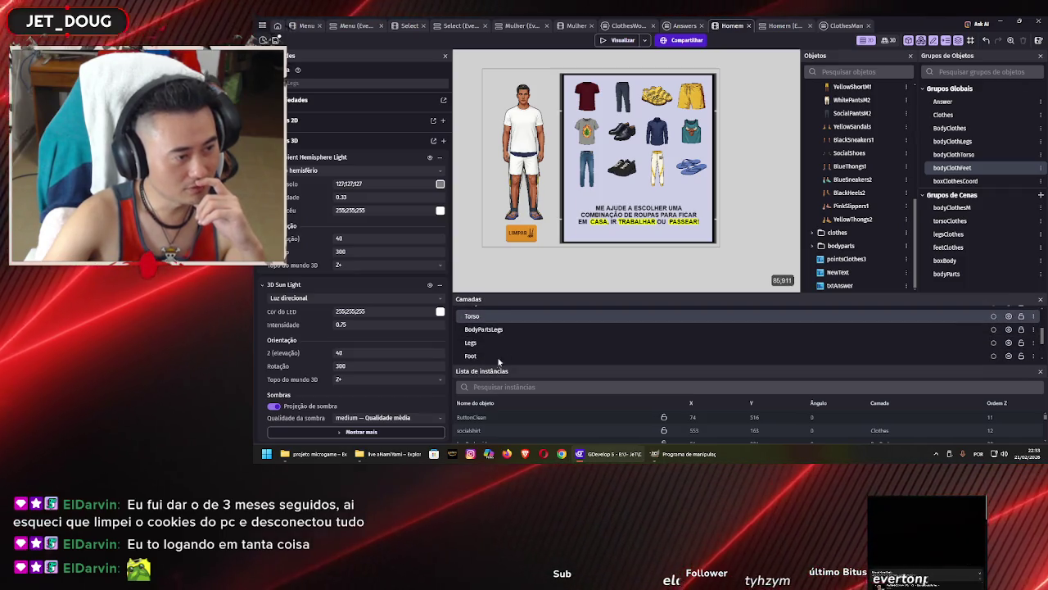
scroll(502, 337, "up", 2)
scroll(505, 331, "down", 2)
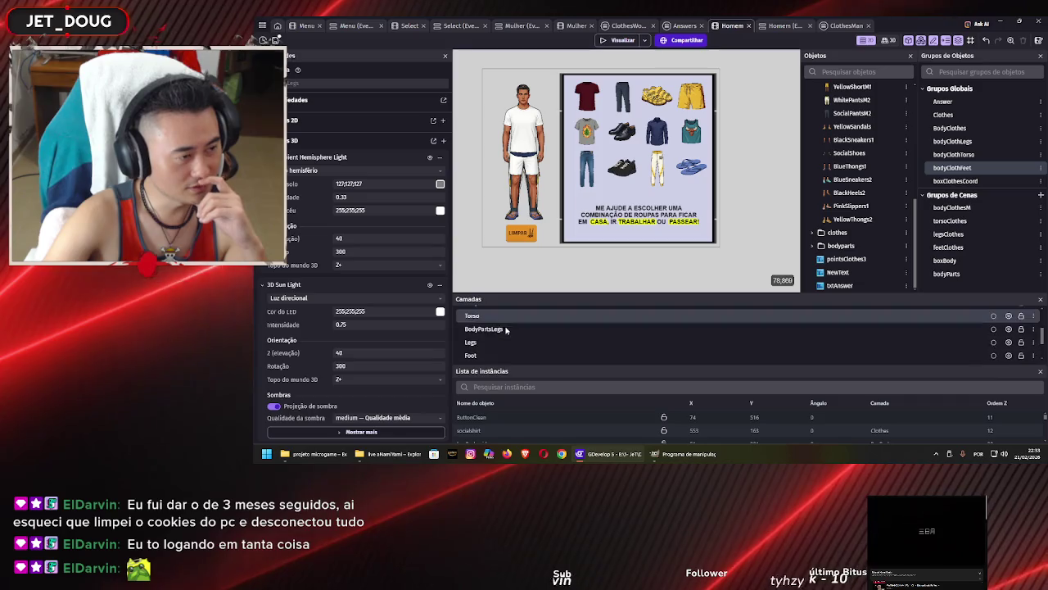
scroll(506, 329, "up", 3)
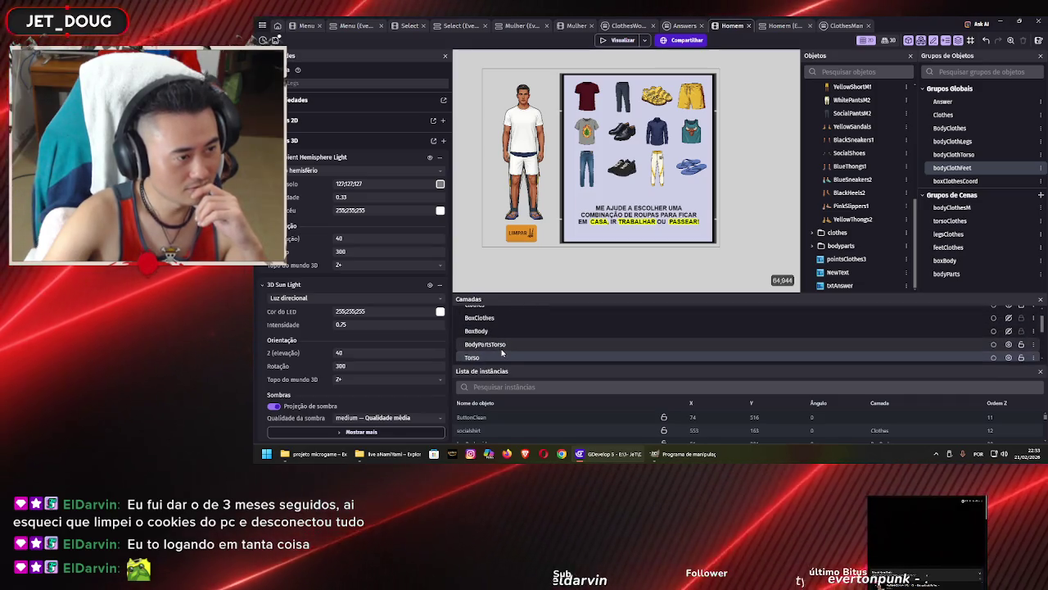
scroll(503, 348, "down", 2)
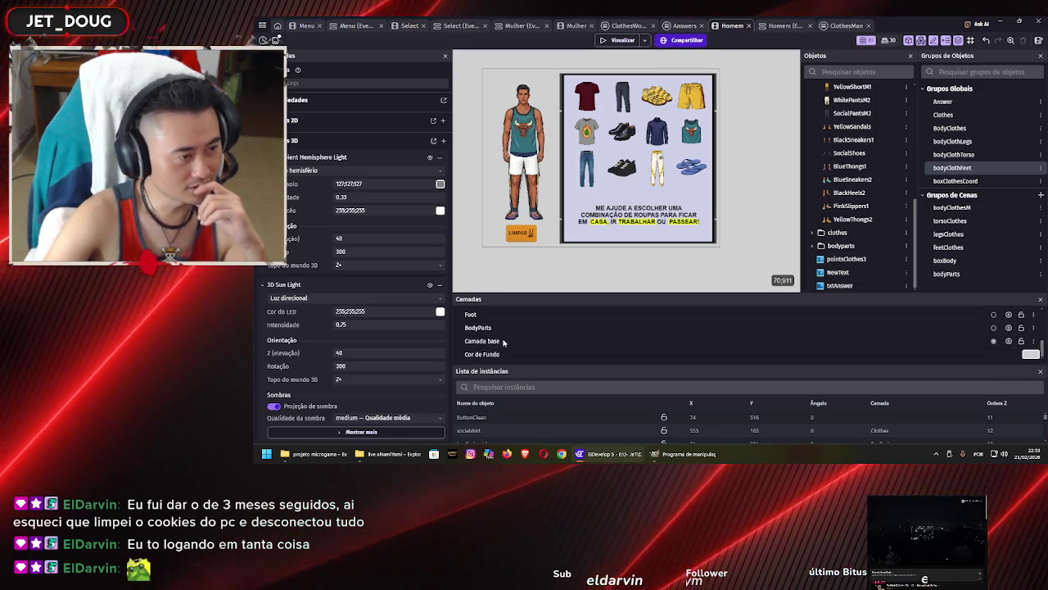
left_click_drag(506, 343, 506, 329)
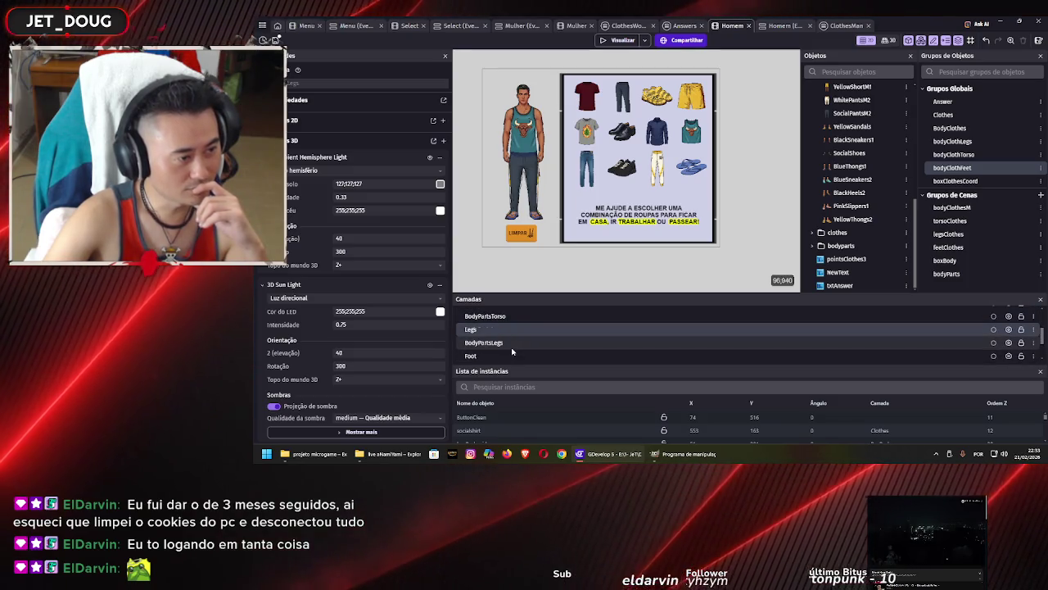
scroll(512, 348, "down", 3)
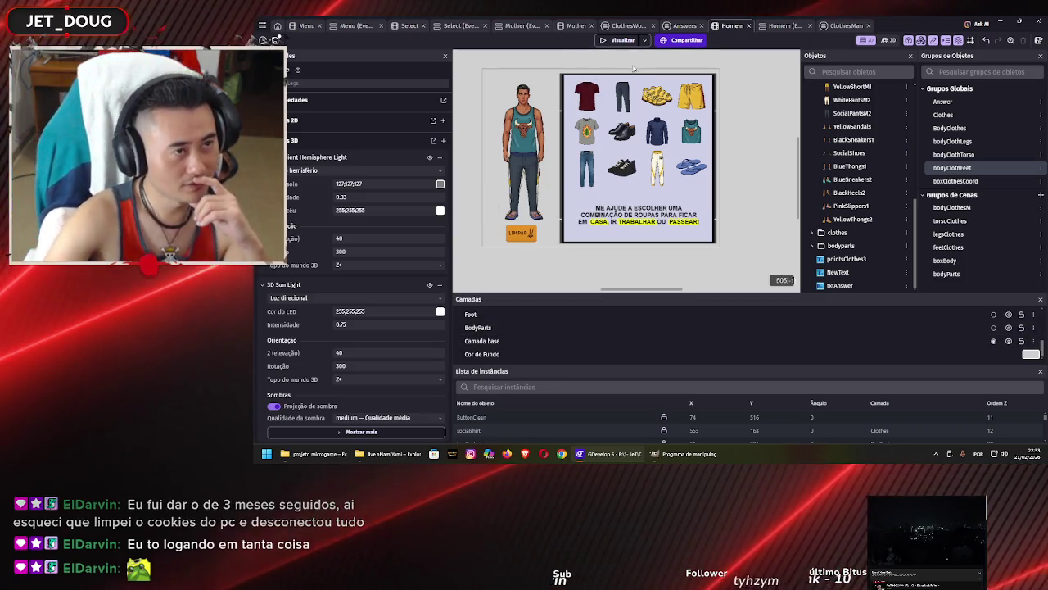
left_click(621, 41)
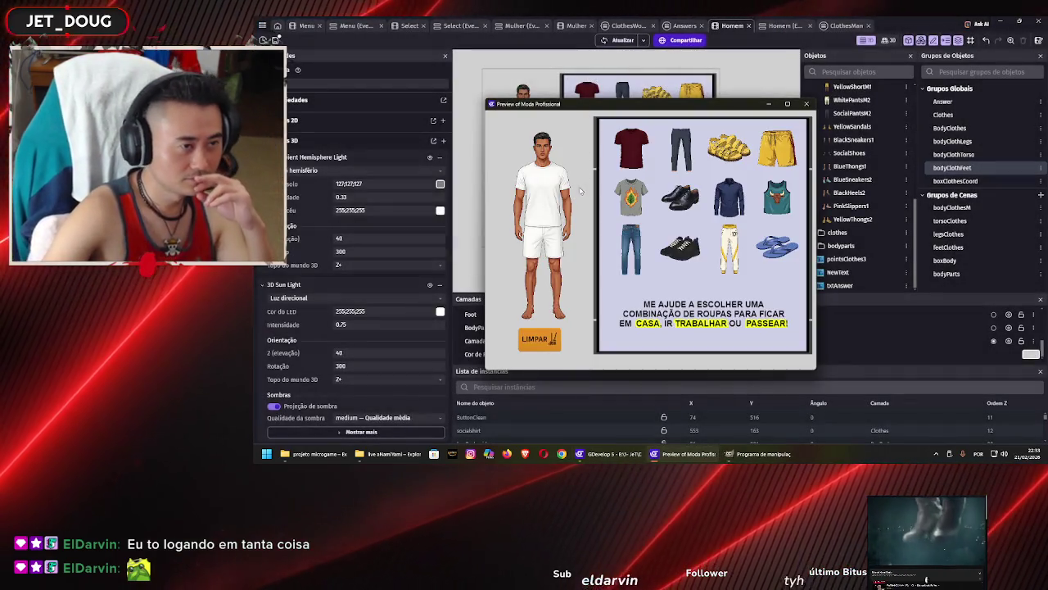
Dress the man in the grey leaf shirt, swap between jeans, white pants and yellow shorts, and test the flip-flops
left_click(630, 196)
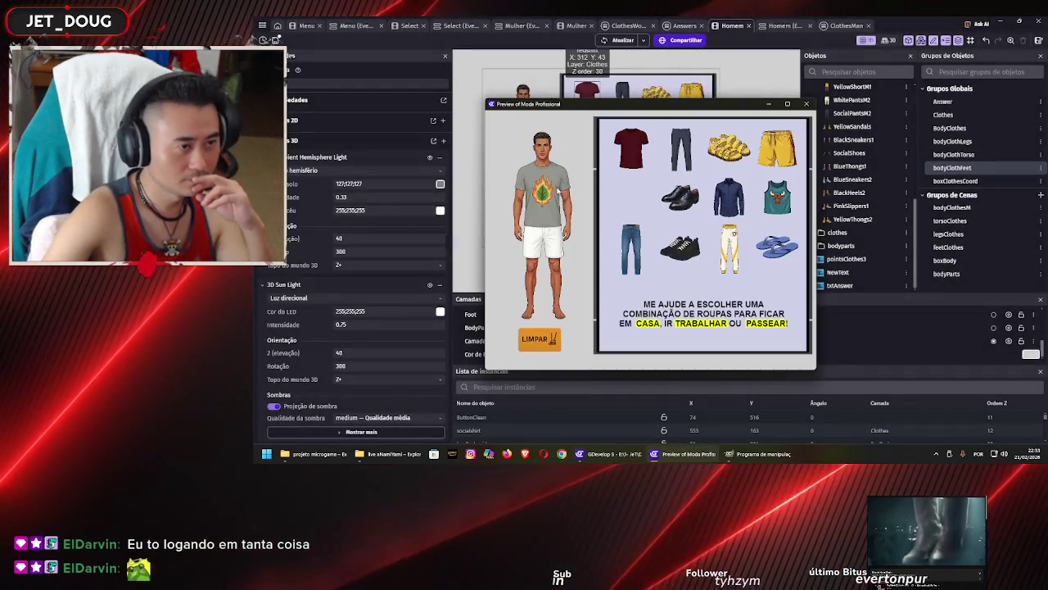
left_click(633, 239)
left_click(774, 152)
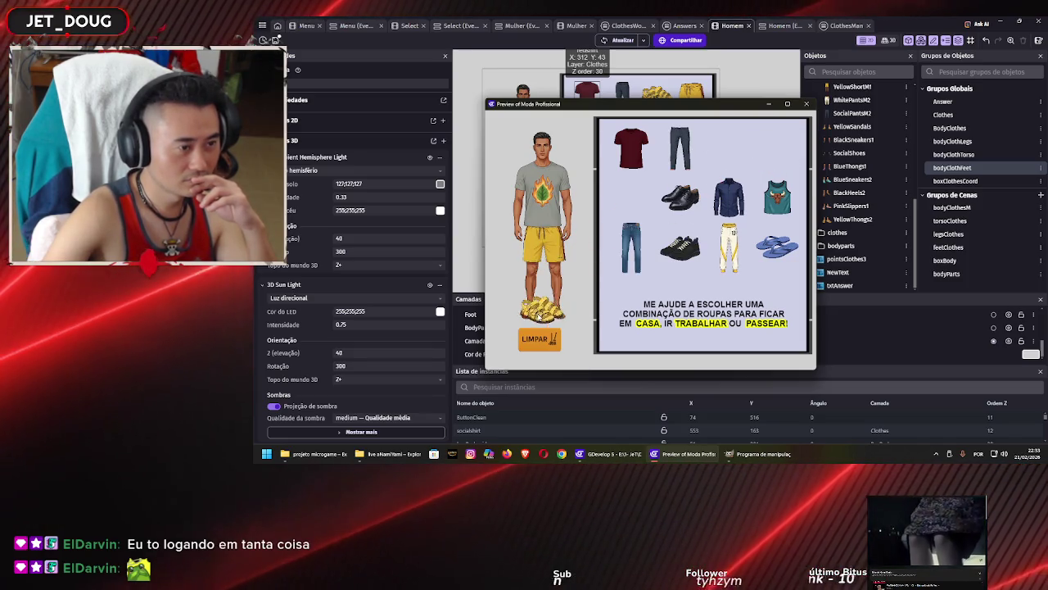
left_click(629, 248)
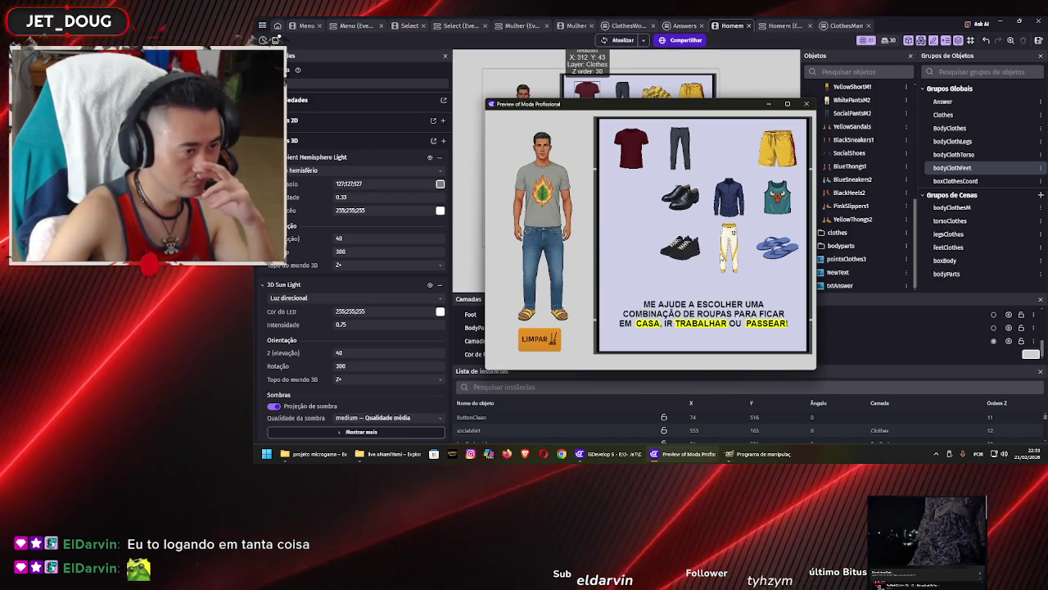
left_click(719, 259)
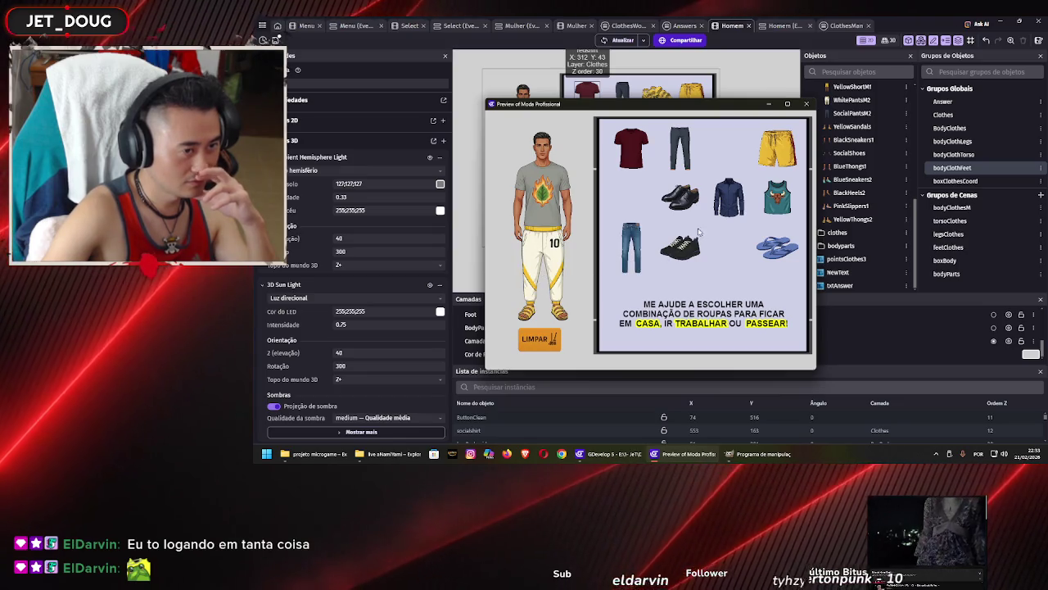
left_click(776, 148)
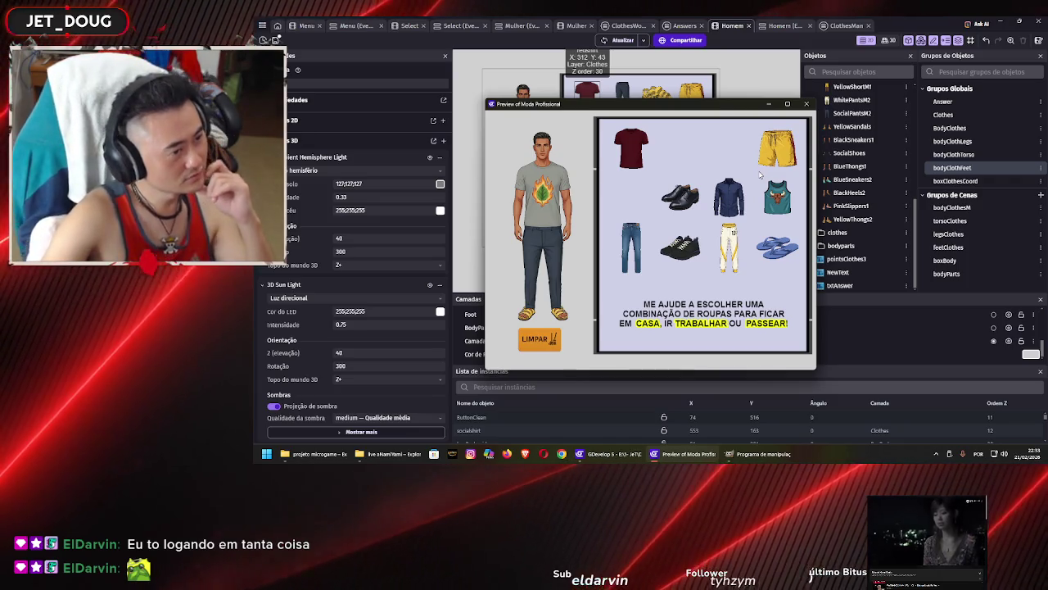
left_click(775, 245)
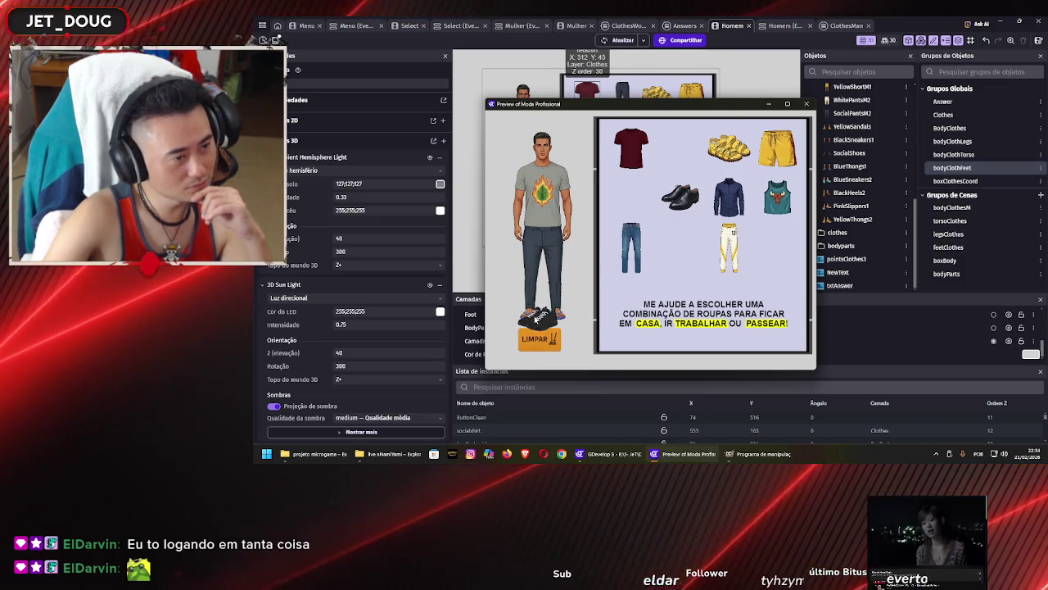
left_click(536, 318)
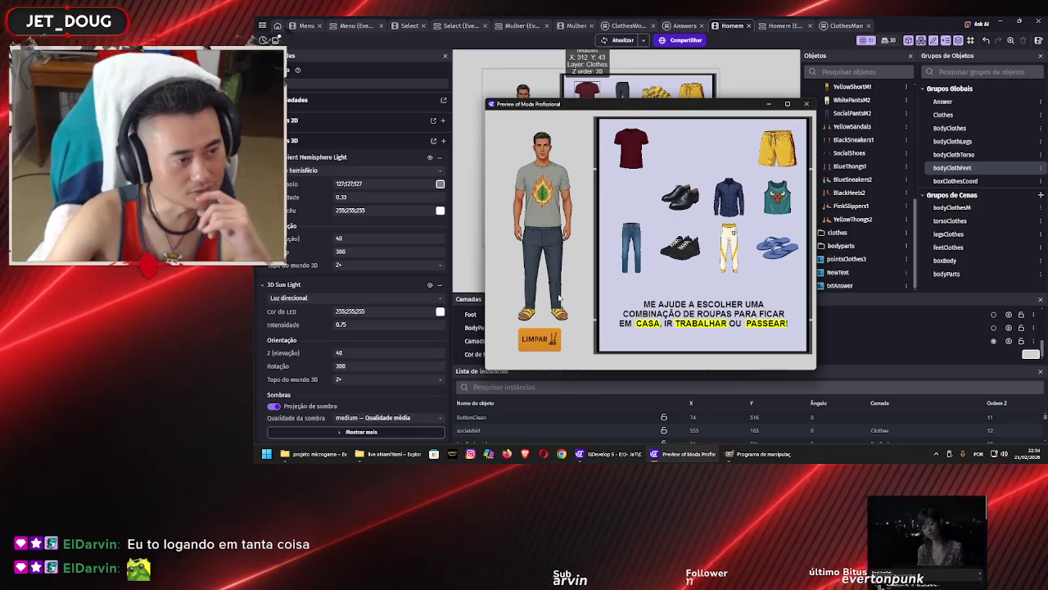
Swap the jeans and yellow shorts, try the maroon and blue dress shirts, then close the preview
left_click_drag(630, 247, 544, 267)
mouse_move(777, 147)
left_mouse_down()
mouse_move(617, 255)
mouse_move(542, 264)
left_mouse_up()
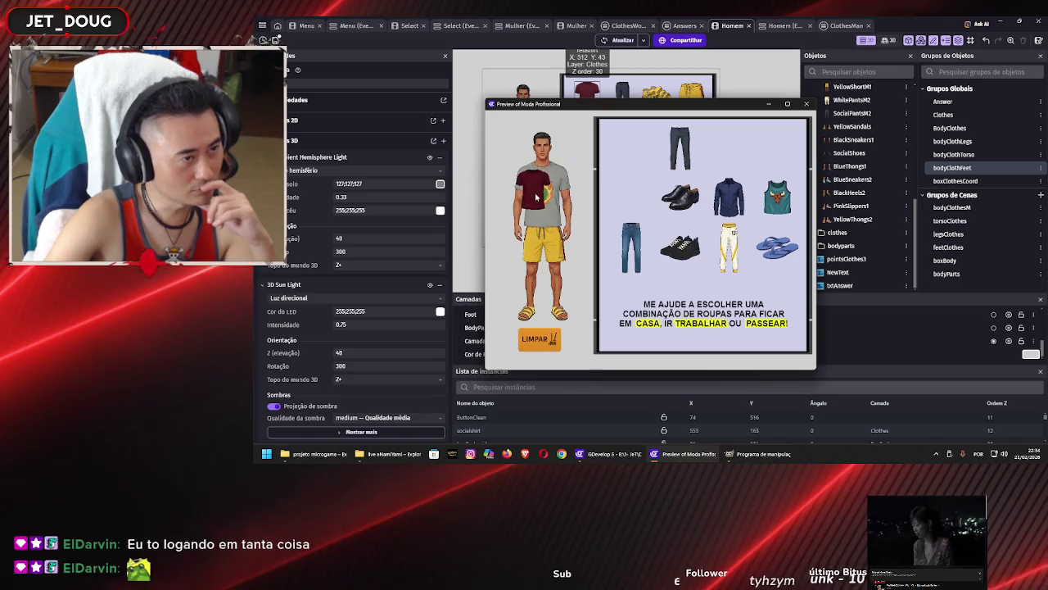
left_click_drag(536, 196, 536, 197)
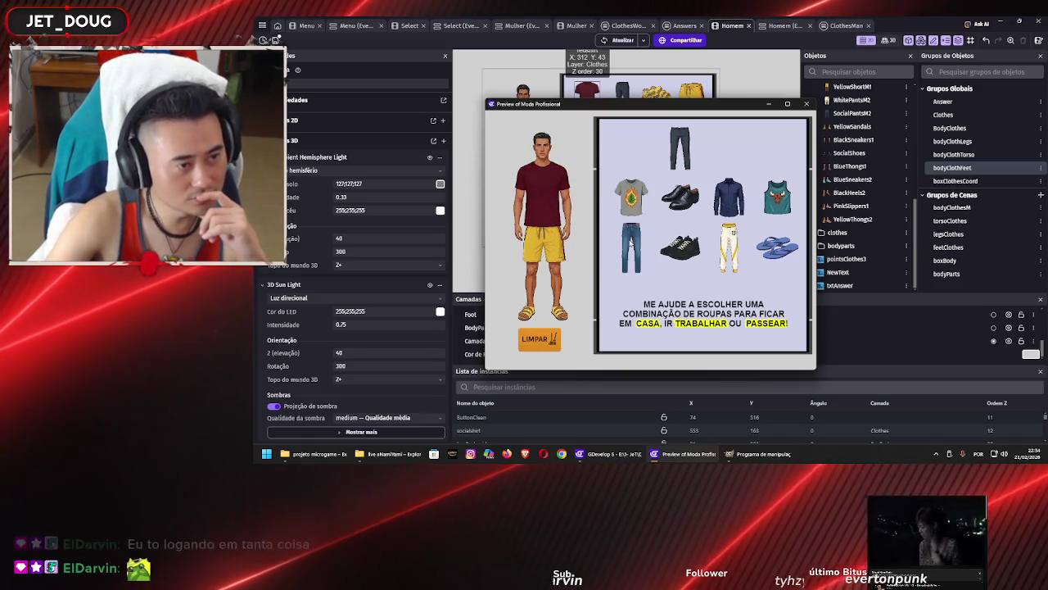
left_click_drag(630, 244, 552, 260)
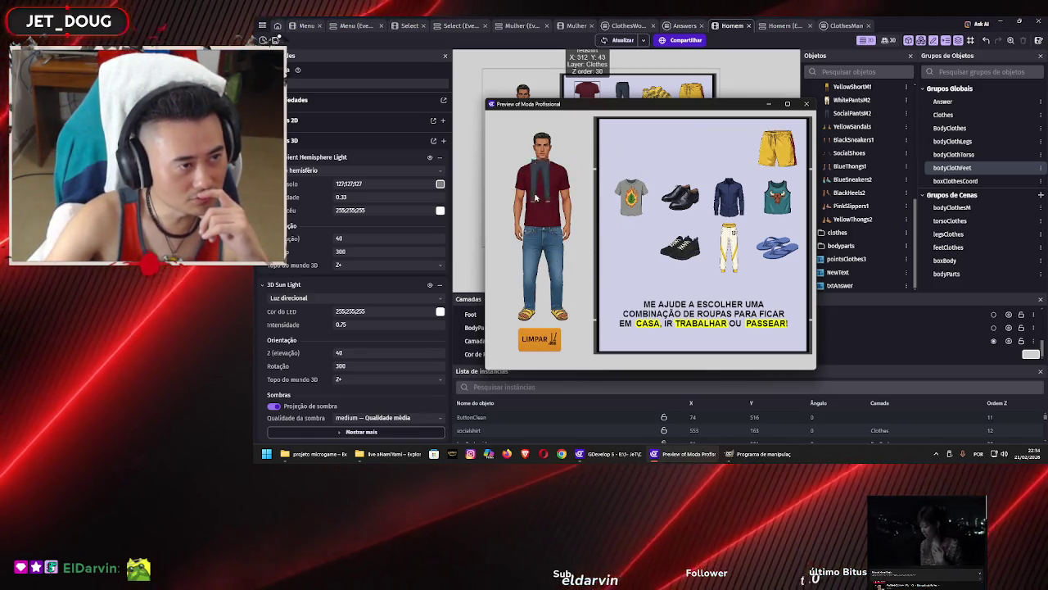
left_click_drag(729, 197, 561, 197)
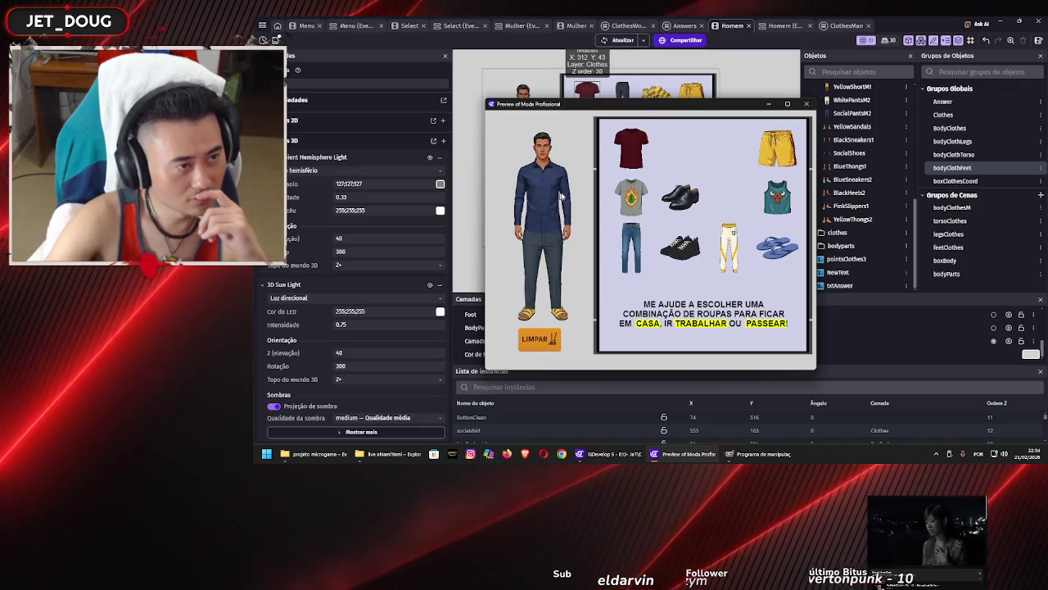
left_click(807, 104)
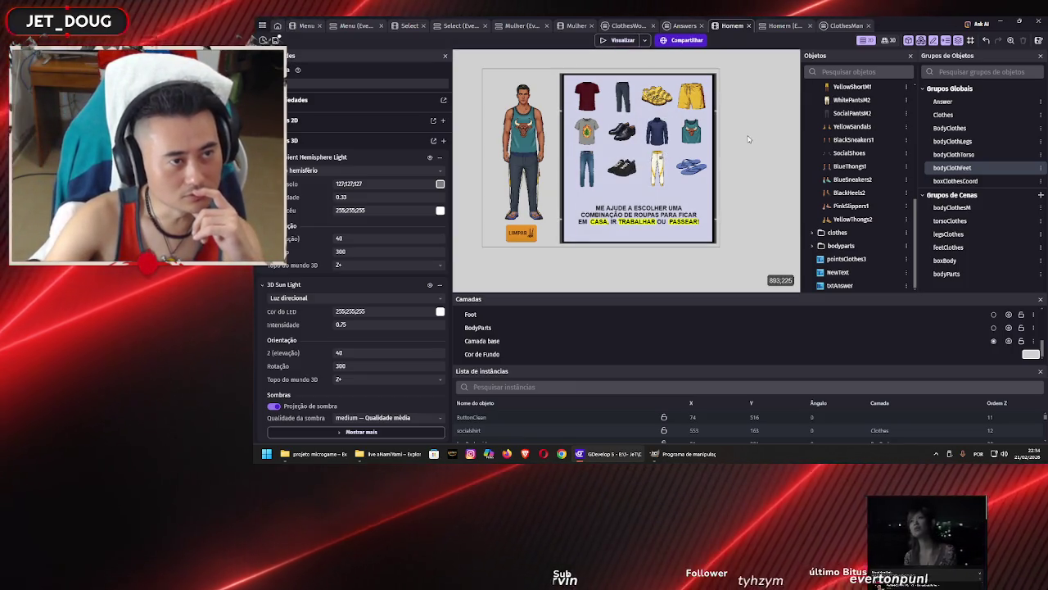
scroll(748, 140, "up", 1)
scroll(748, 141, "up", 1)
scroll(848, 175, "up", 3)
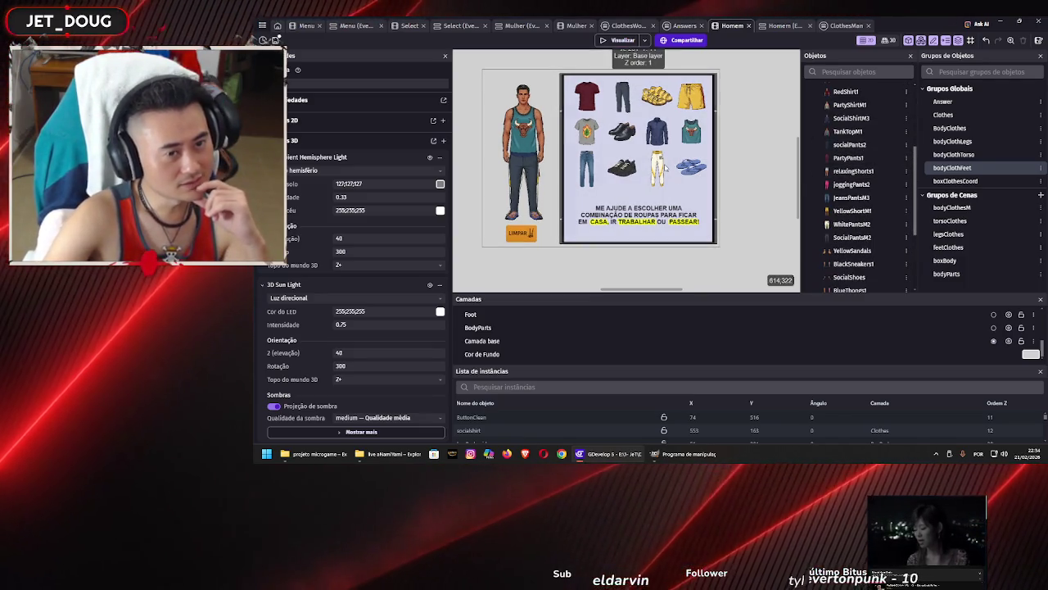
left_click(613, 42)
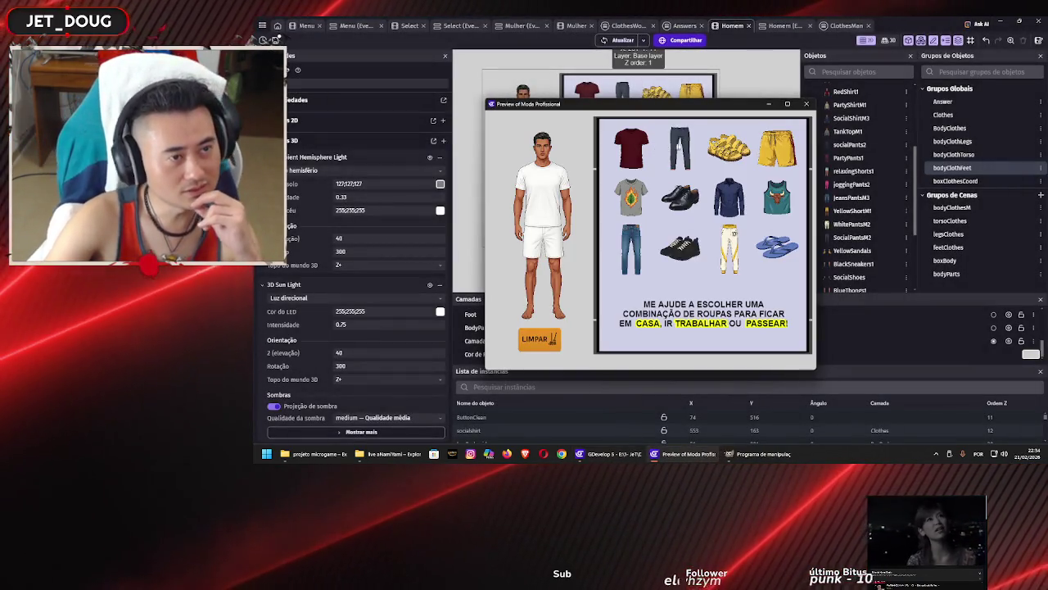
left_click(809, 105)
double_click(623, 88)
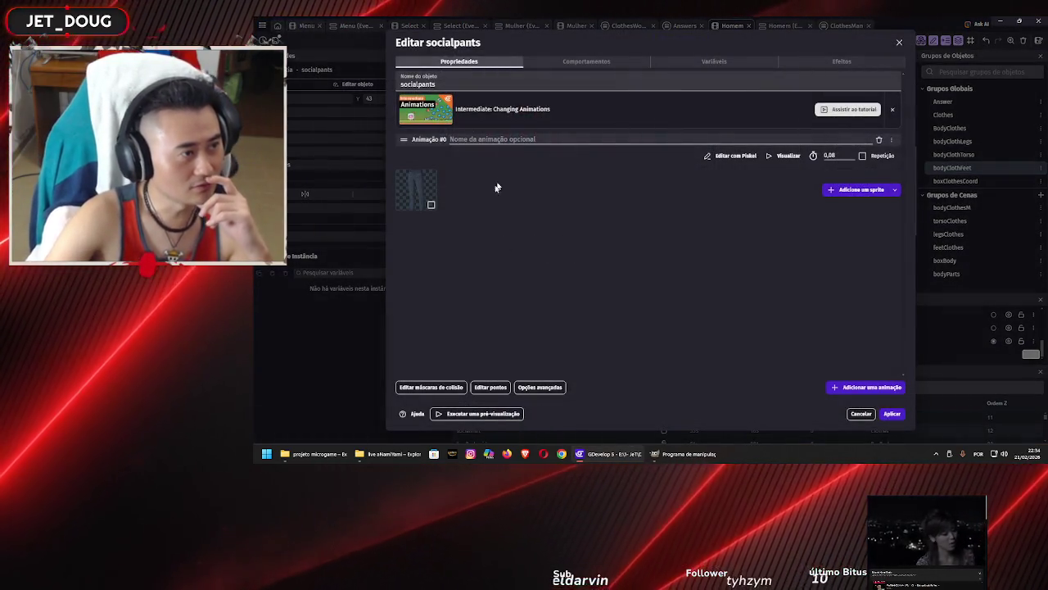
key("Escape")
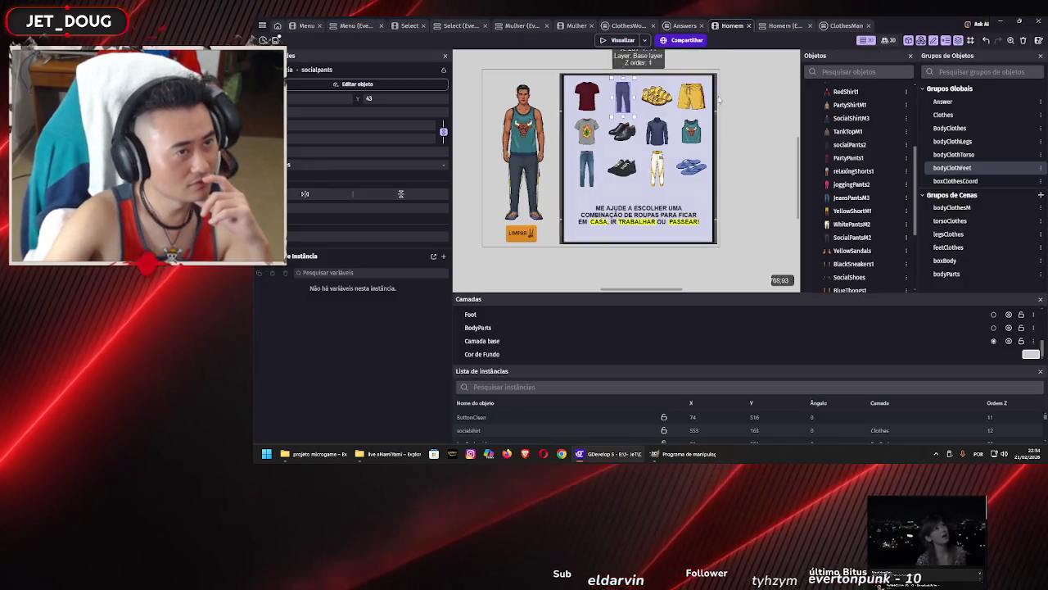
left_click(724, 101)
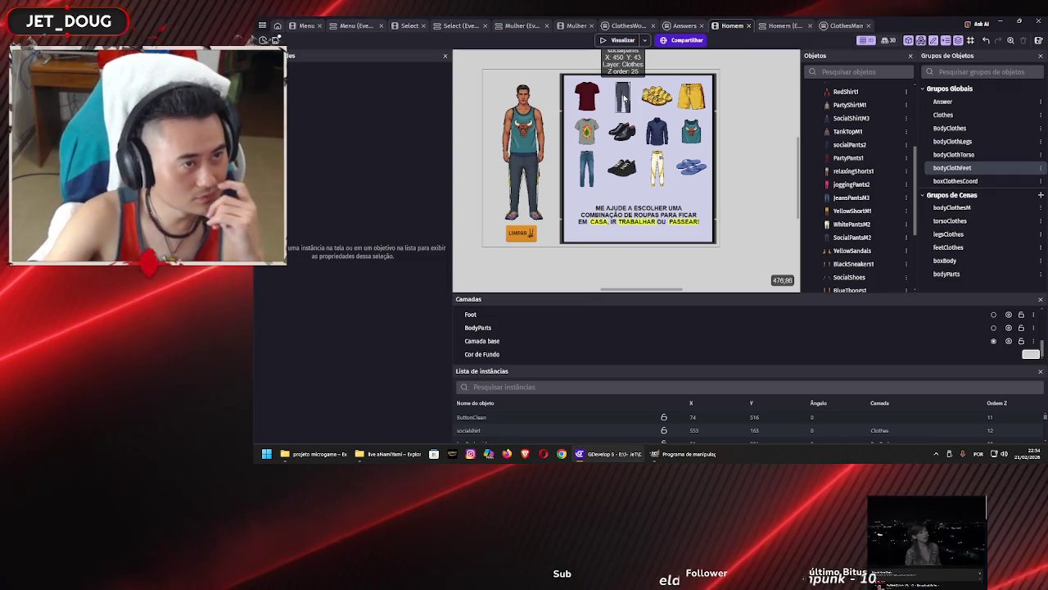
double_click(624, 98)
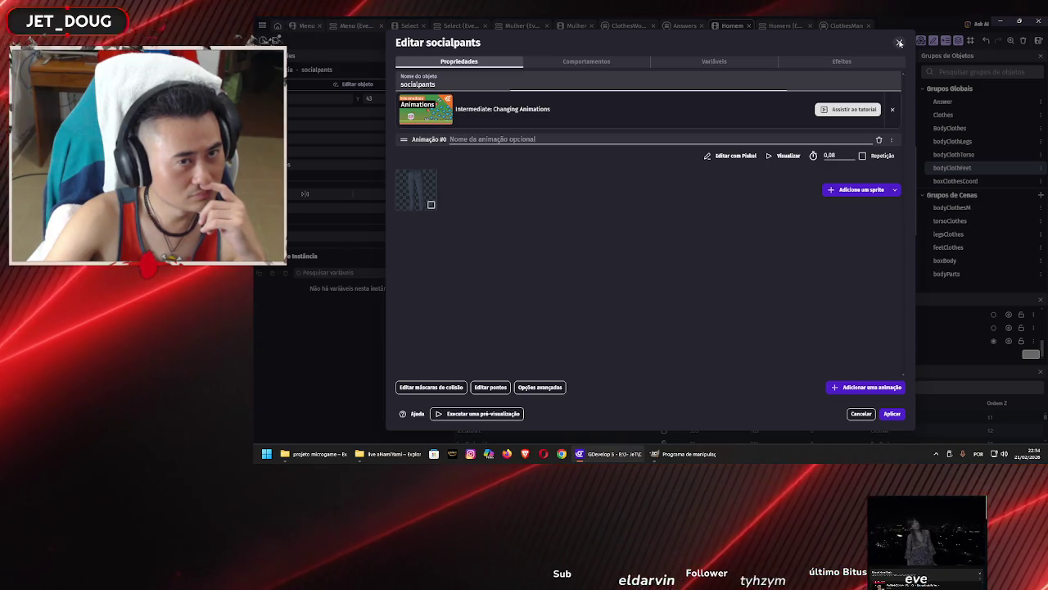
left_click(898, 43)
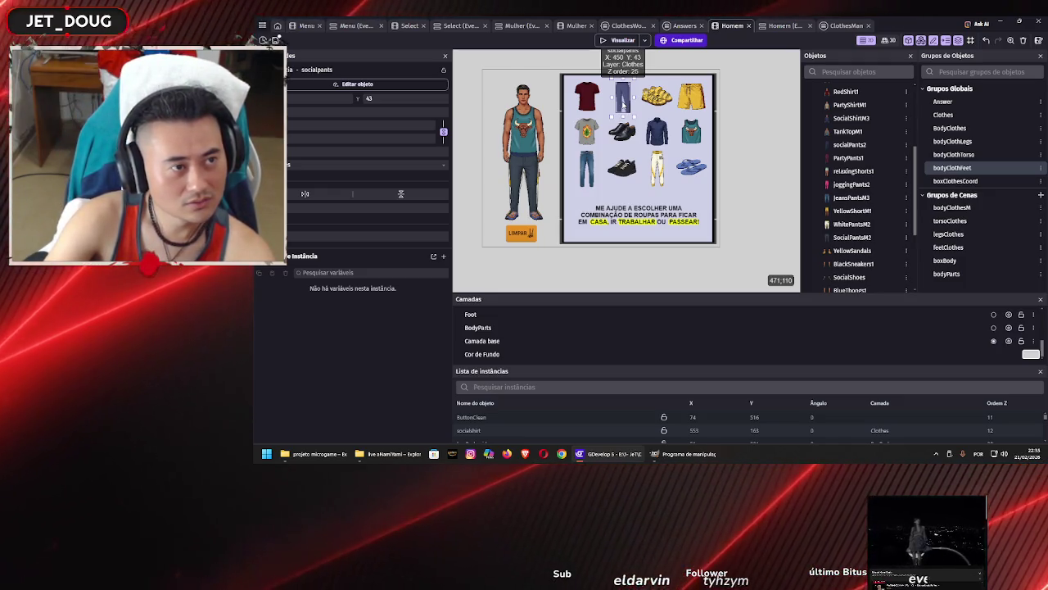
key("Delete")
Remove the stray SocialPantsM2 instance placed over the clothes board, keeping the object itself
left_click(853, 238)
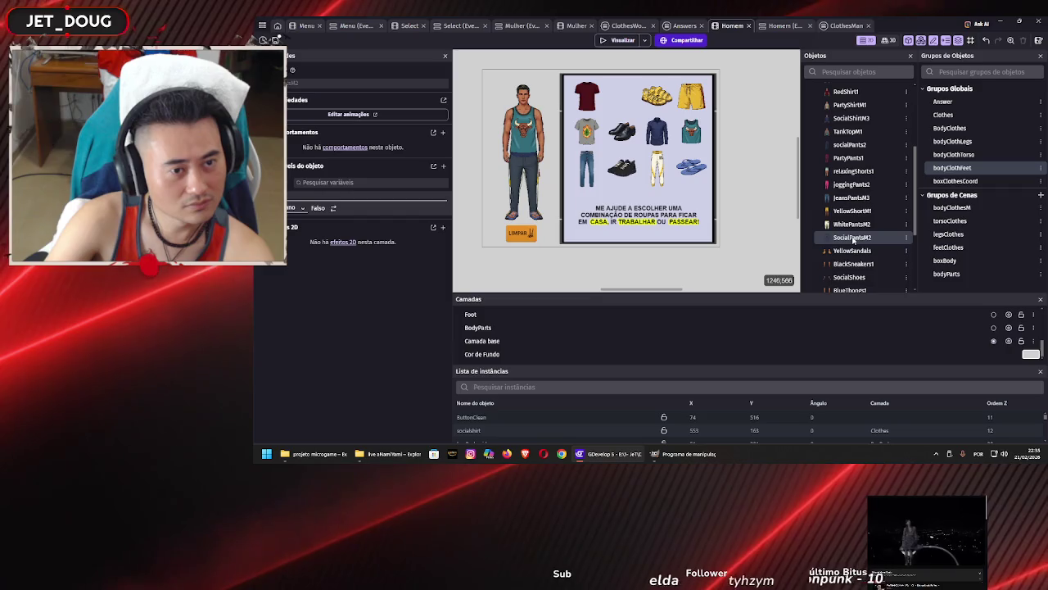
mouse_move(853, 239)
left_mouse_down()
mouse_move(680, 81)
mouse_move(606, 82)
mouse_move(596, 94)
left_mouse_up()
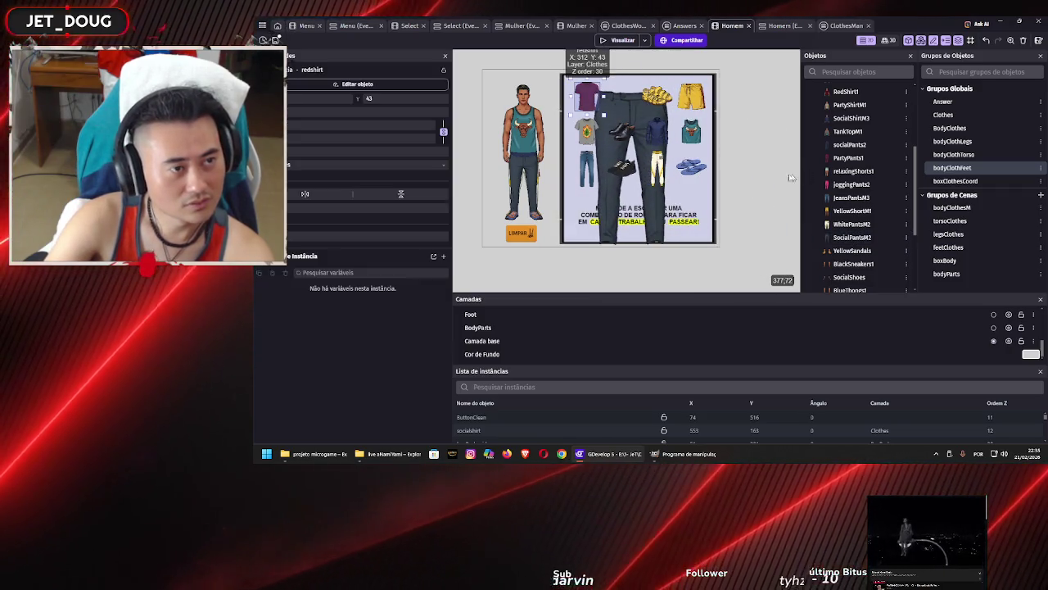
key("Delete")
left_click(710, 265)
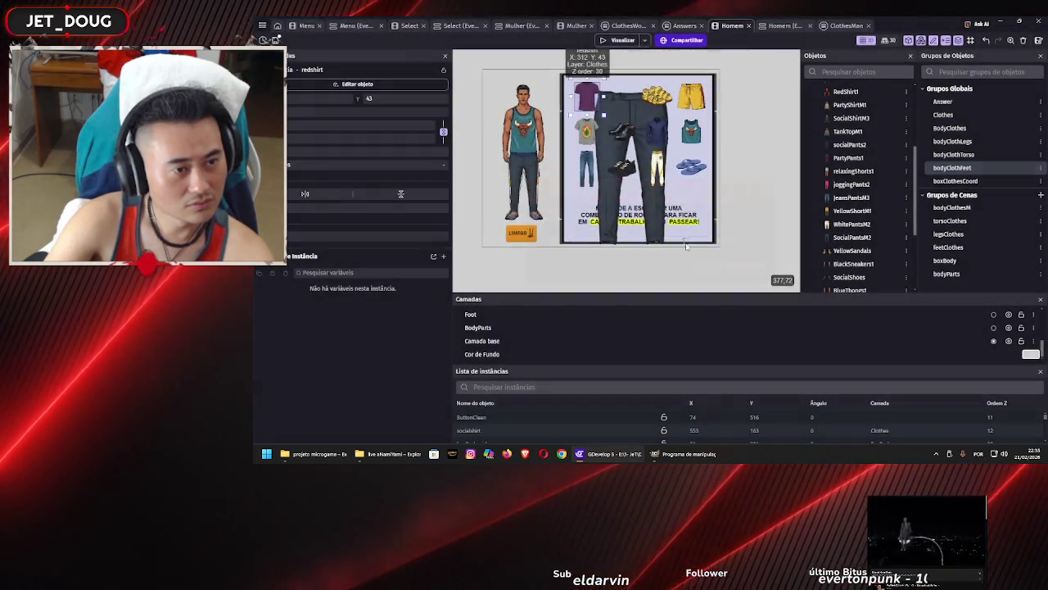
left_click(653, 210)
key("Delete")
Expand the clothes folder, select socialpants and discard a misplaced socialpants instance
scroll(842, 218, "up", 3)
scroll(842, 218, "up", 3)
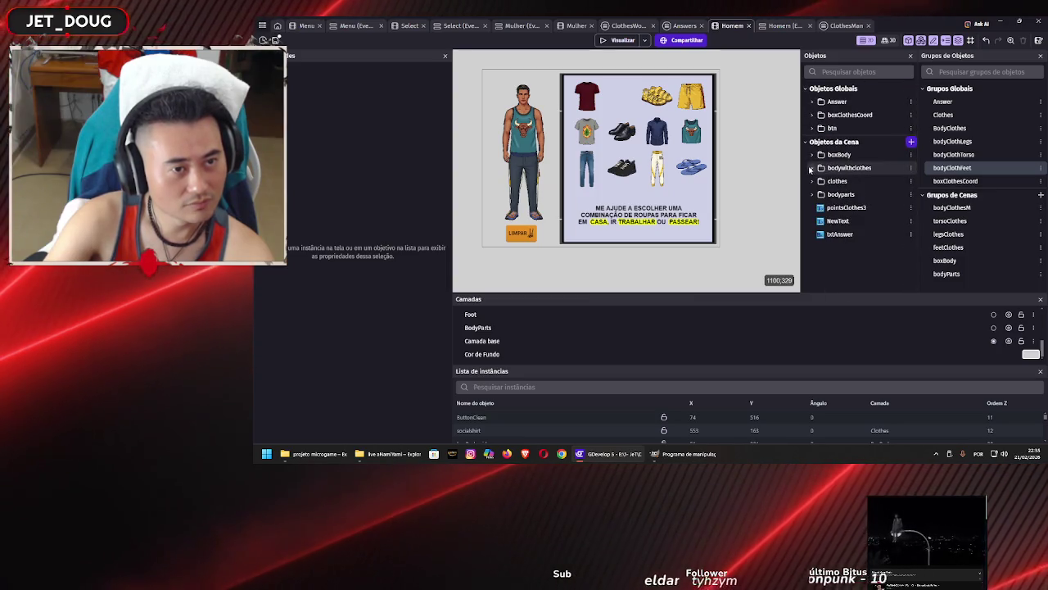
left_click(811, 181)
scroll(851, 204, "down", 2)
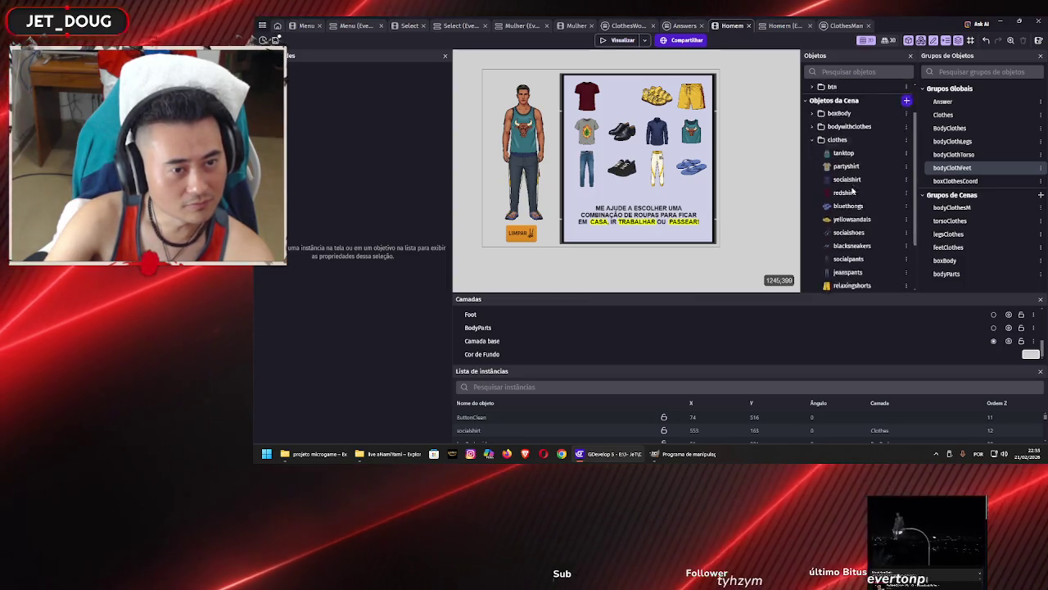
left_click(849, 217)
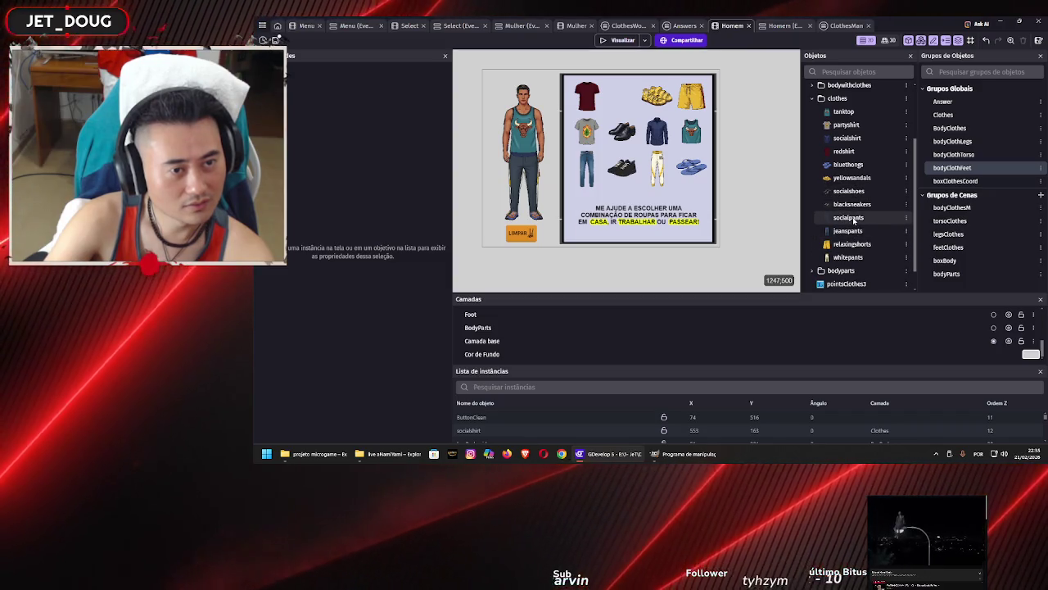
left_click(586, 96)
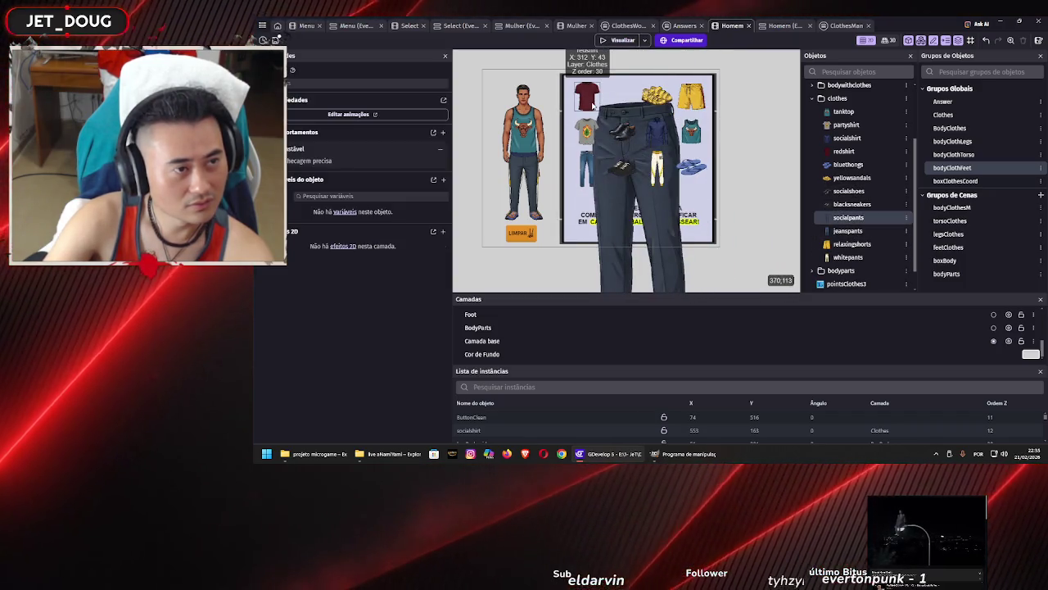
mouse_move(680, 208)
left_mouse_down()
mouse_move(770, 136)
mouse_move(760, 164)
left_mouse_up()
key("Delete")
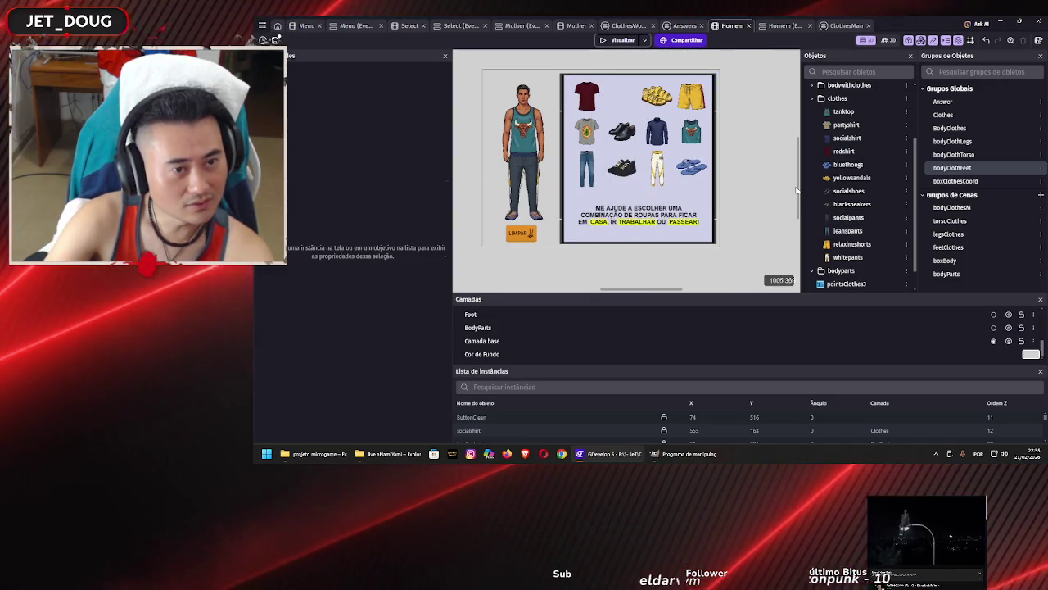
Add a new socialpants instance, shrink it to slot size and move it into the top row
mouse_move(848, 217)
left_mouse_down()
mouse_move(665, 141)
mouse_move(618, 107)
mouse_move(688, 78)
left_mouse_up()
mouse_move(781, 73)
left_mouse_down()
mouse_move(757, 88)
mouse_move(713, 234)
mouse_move(614, 78)
mouse_move(651, 62)
left_mouse_up()
left_click_drag(637, 123, 631, 87)
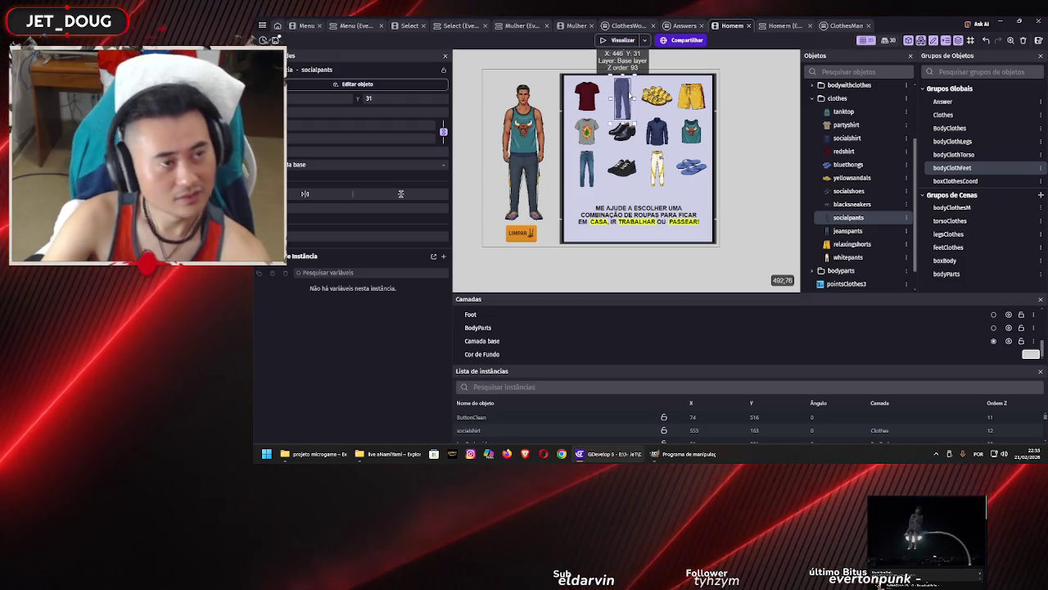
scroll(627, 103, "up", 5)
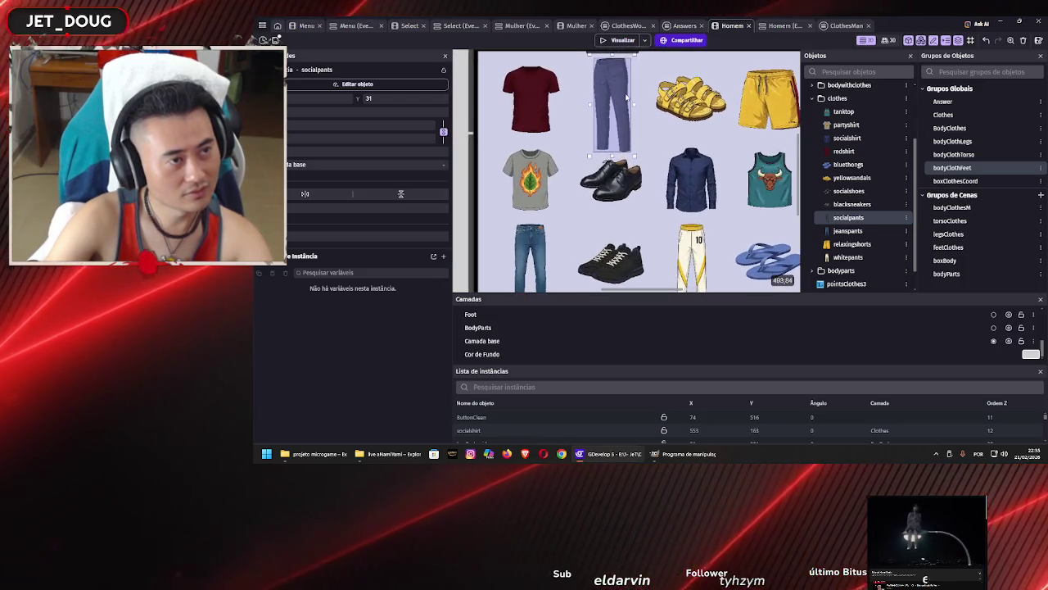
scroll(650, 104, "up", 4)
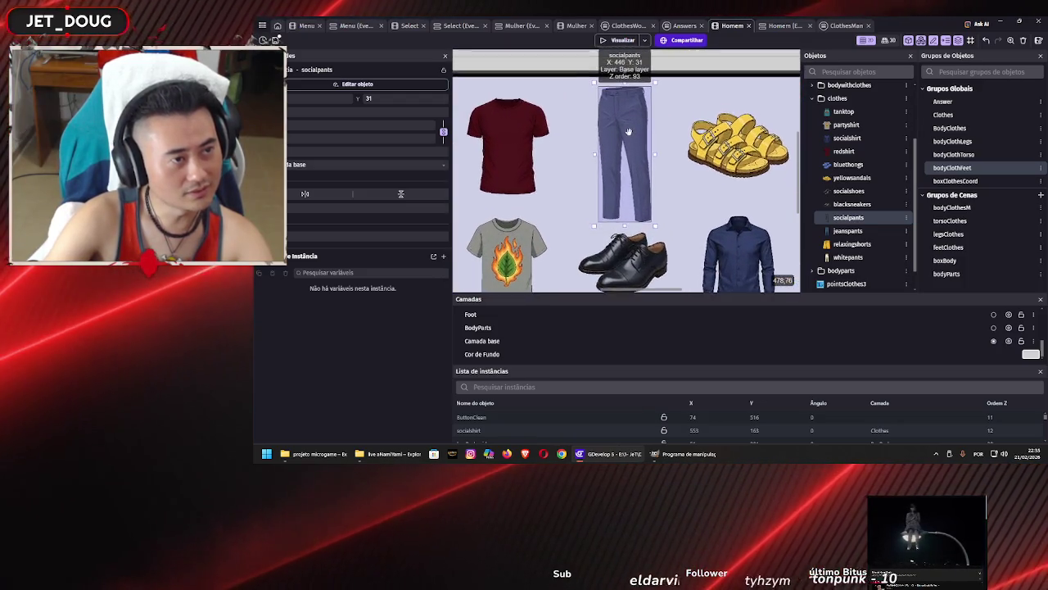
left_click(620, 41)
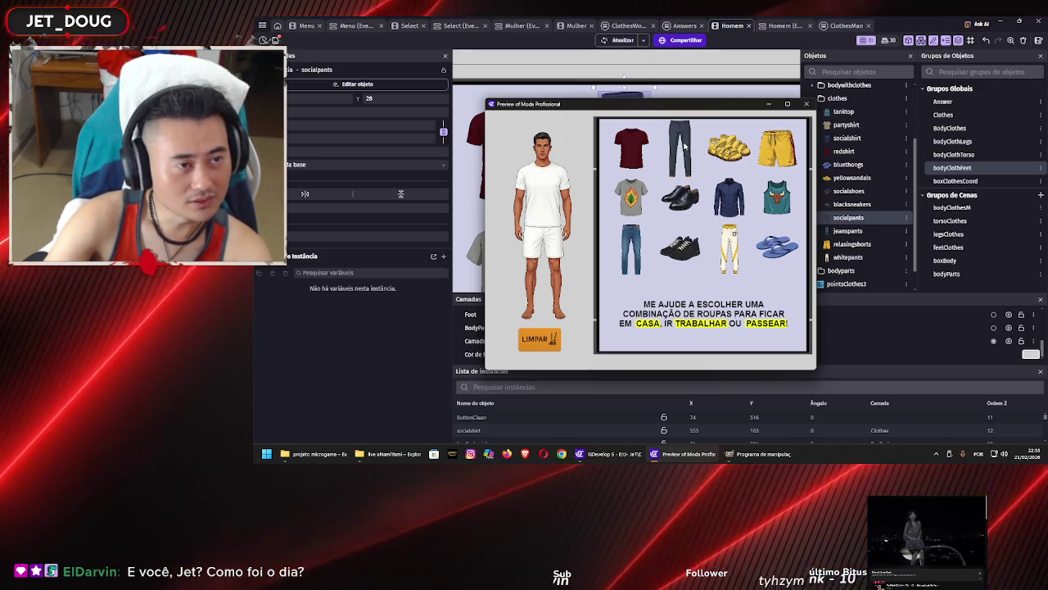
left_click_drag(679, 158, 677, 170)
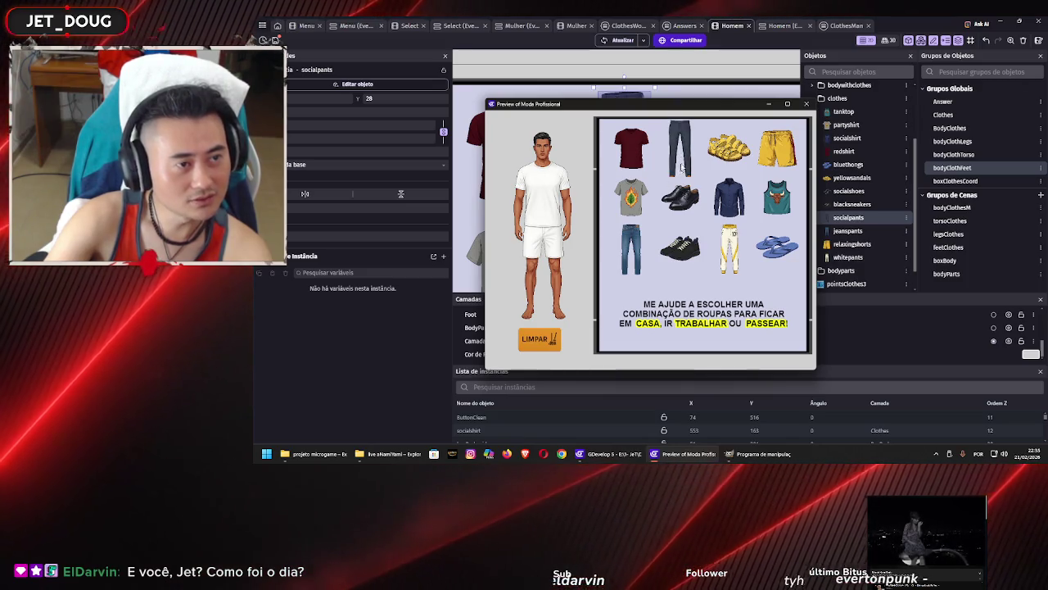
left_click(808, 104)
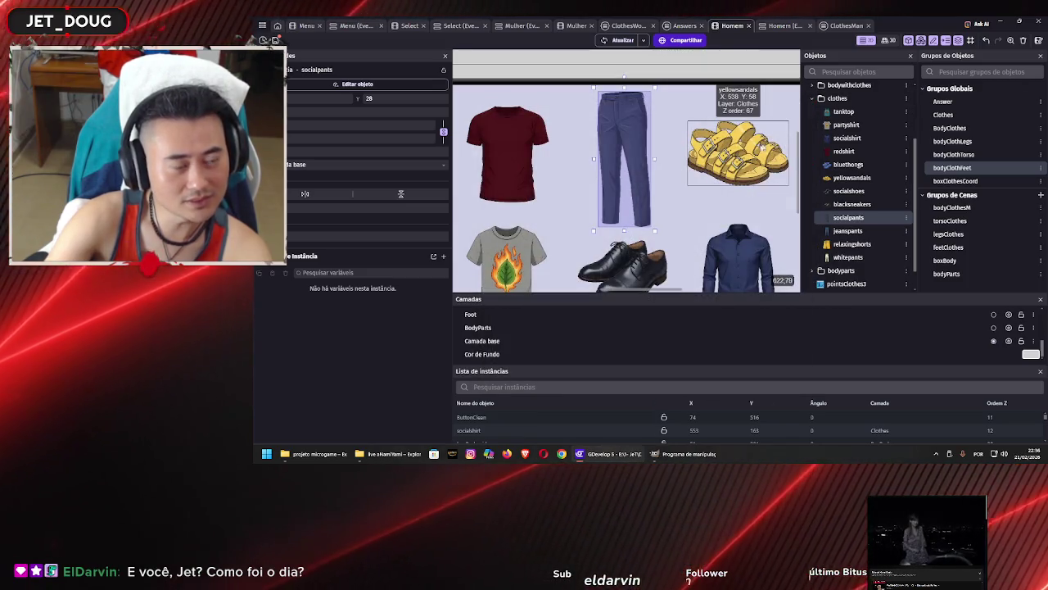
left_click(782, 26)
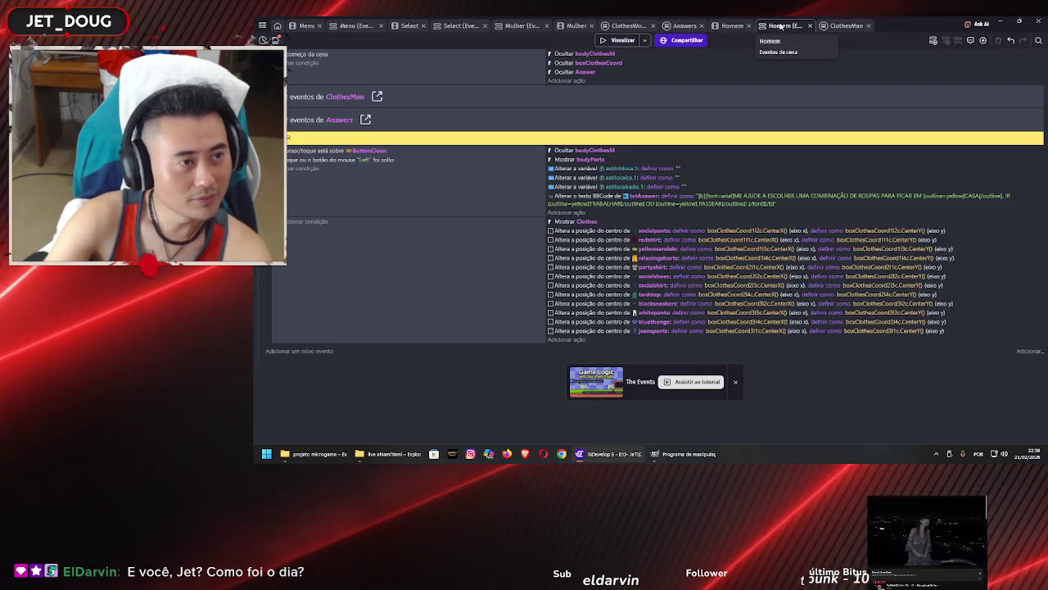
left_click(845, 27)
scroll(704, 188, "down", 3)
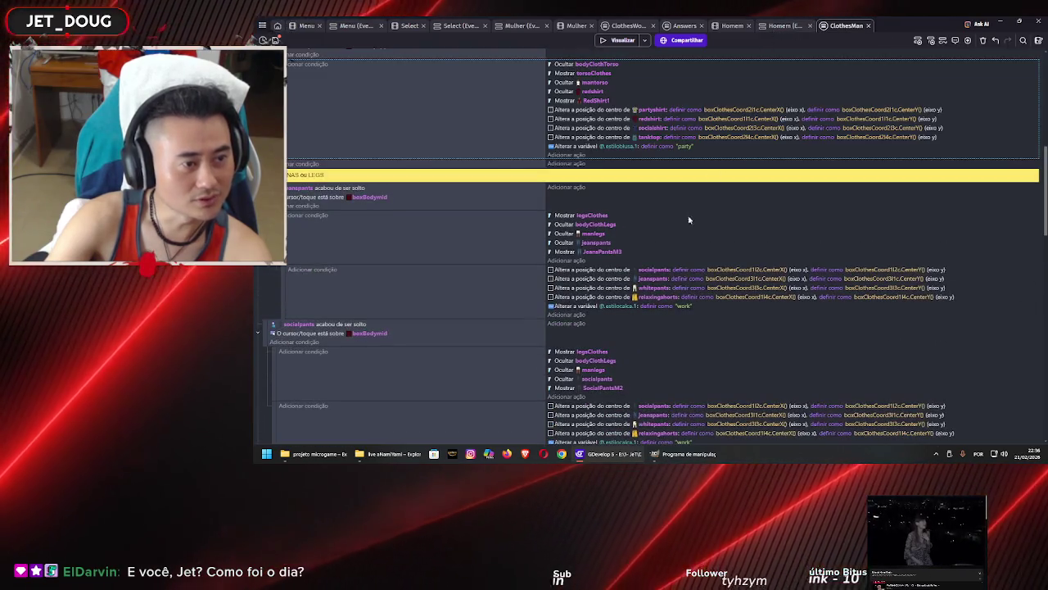
scroll(664, 269, "up", 5)
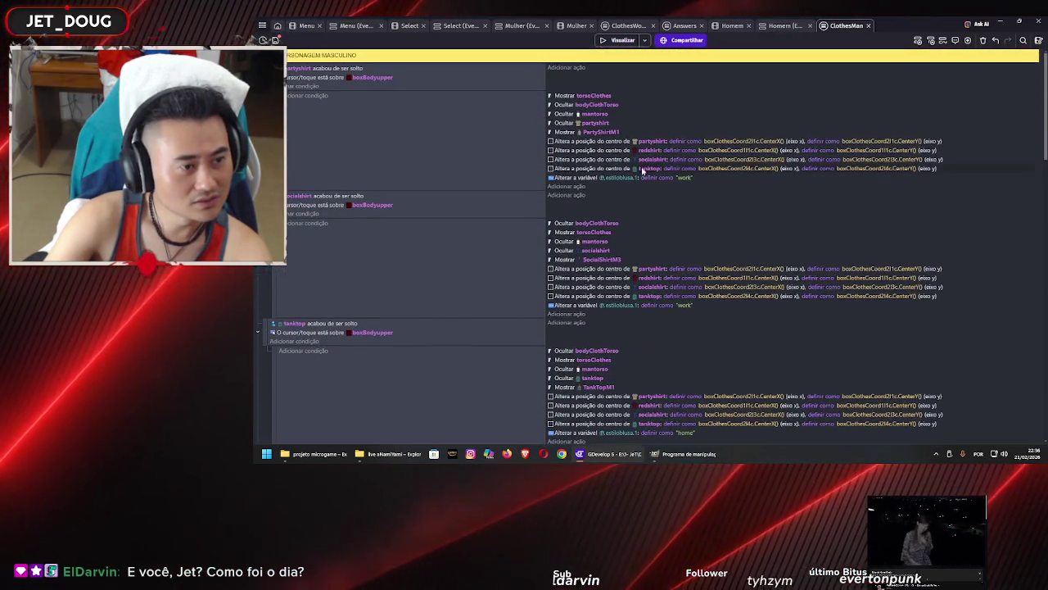
scroll(642, 189, "down", 5)
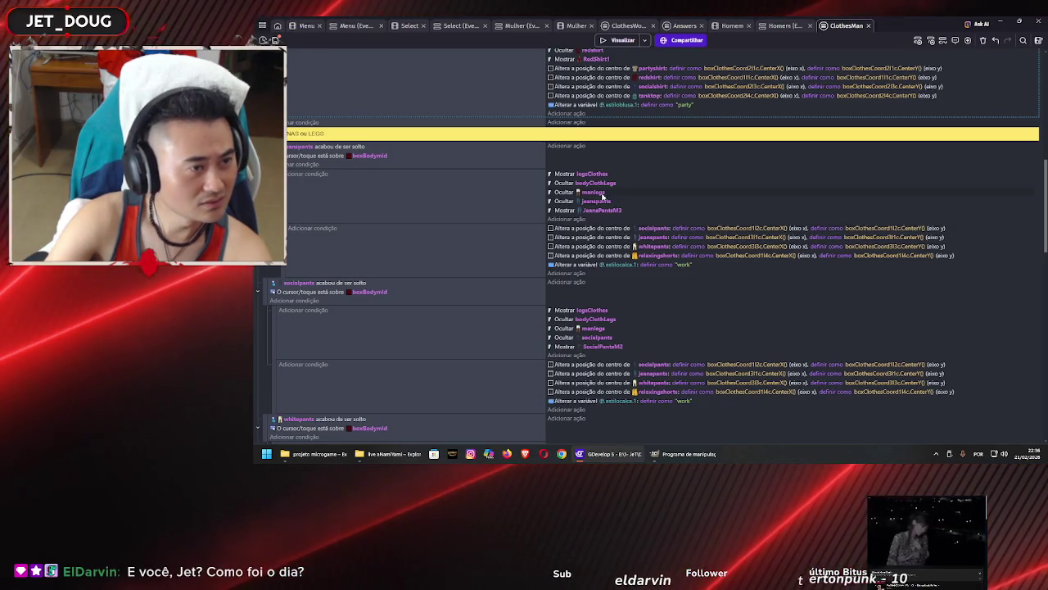
scroll(602, 197, "down", 2)
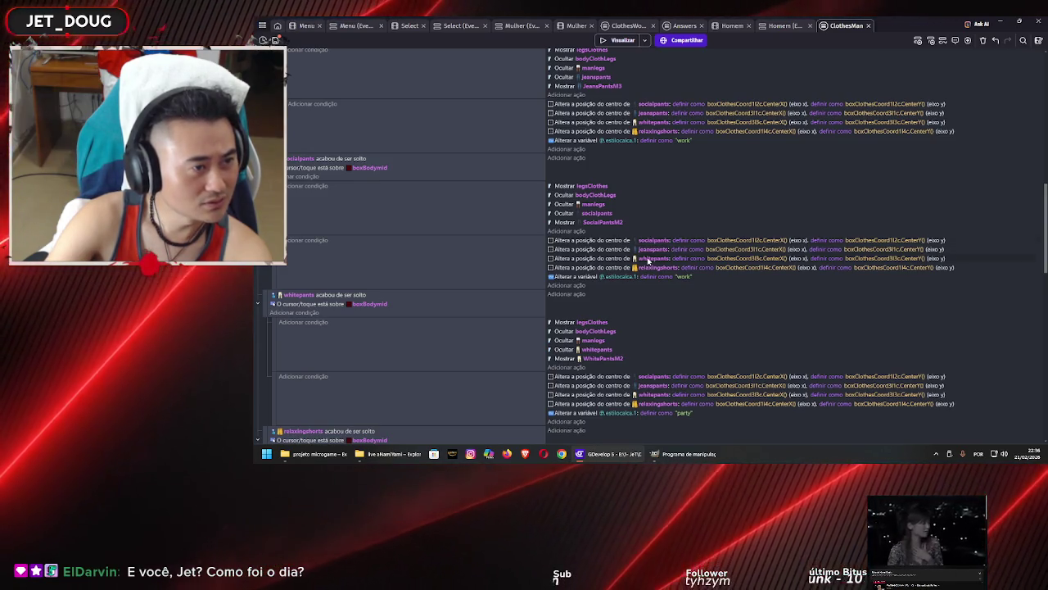
scroll(647, 258, "down", 2)
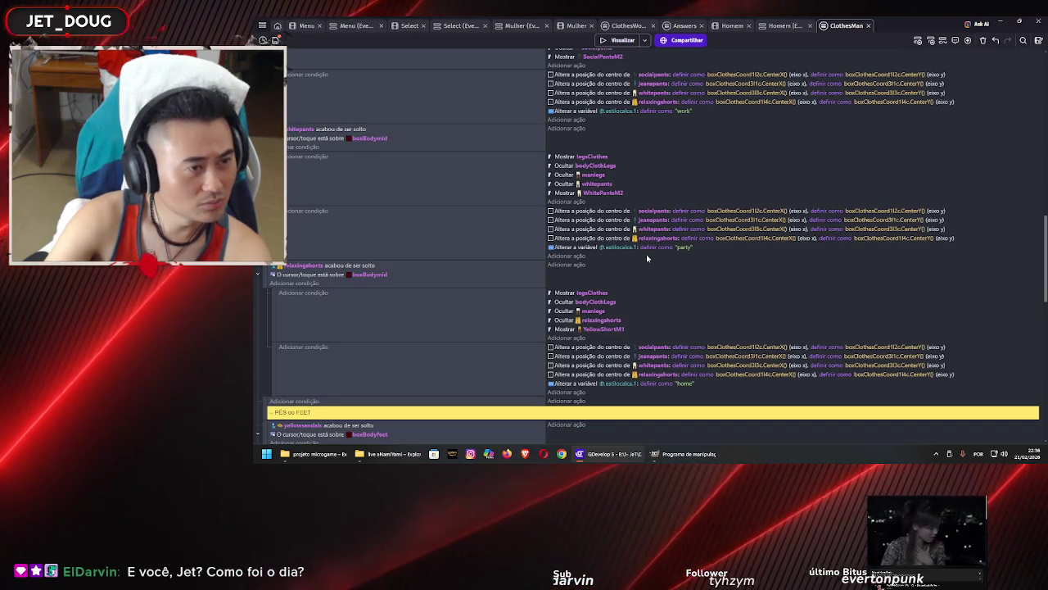
scroll(646, 256, "down", 3)
scroll(647, 257, "down", 6)
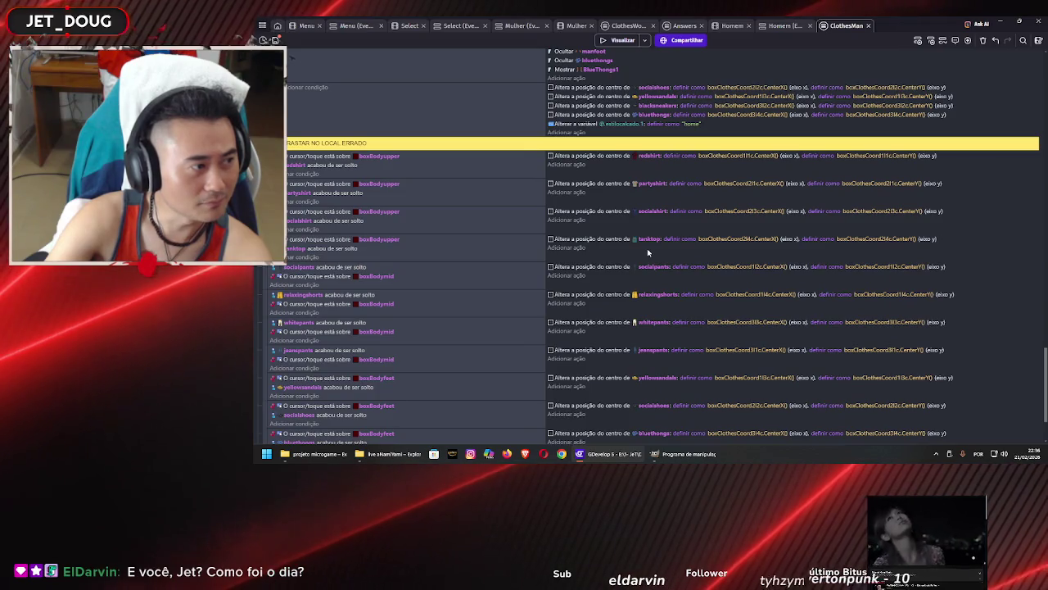
scroll(647, 252, "down", 3)
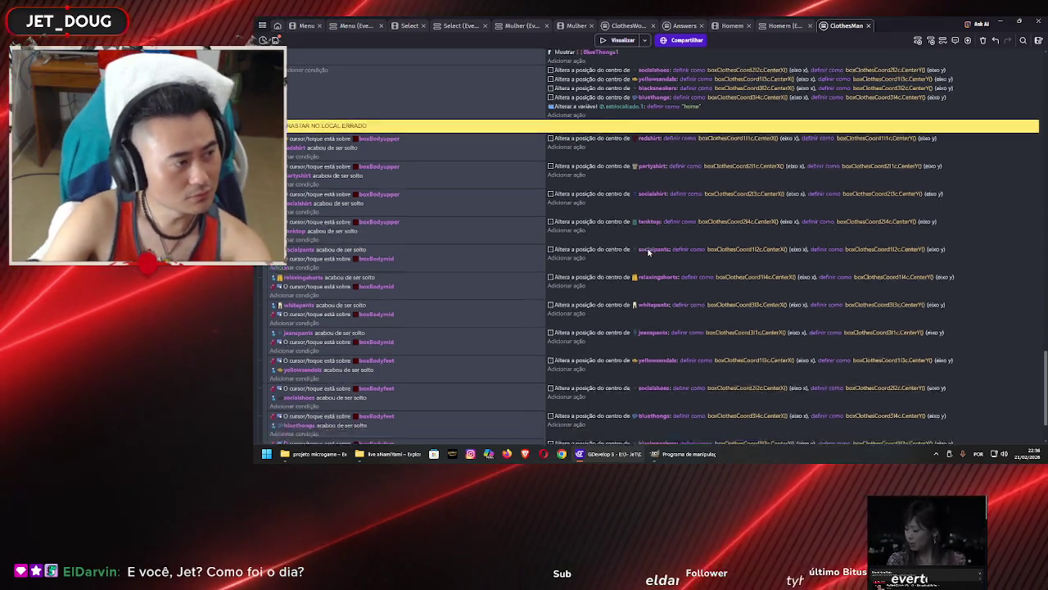
scroll(651, 241, "up", 10)
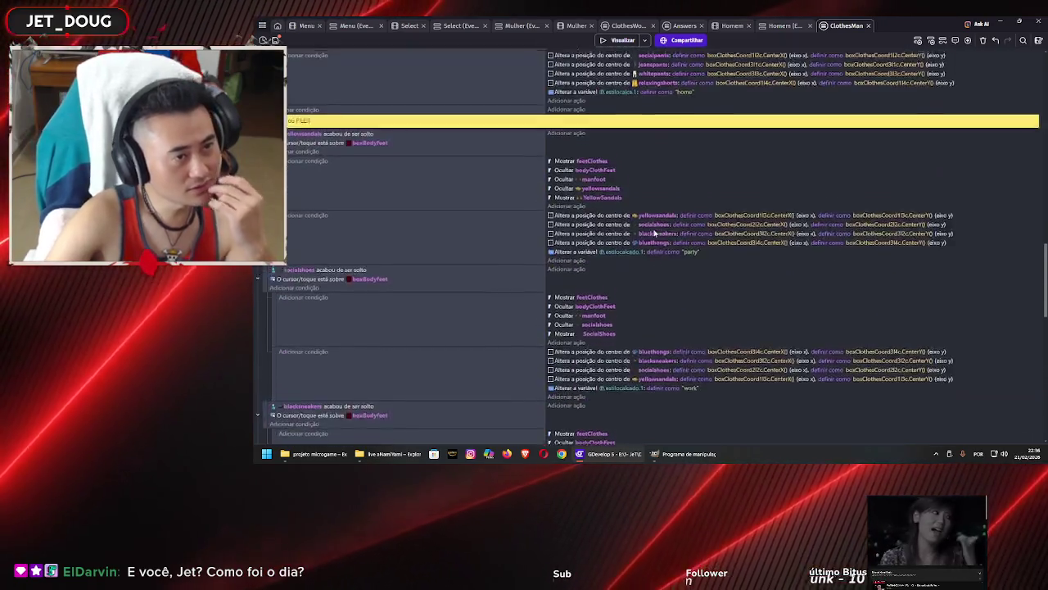
scroll(657, 227, "up", 3)
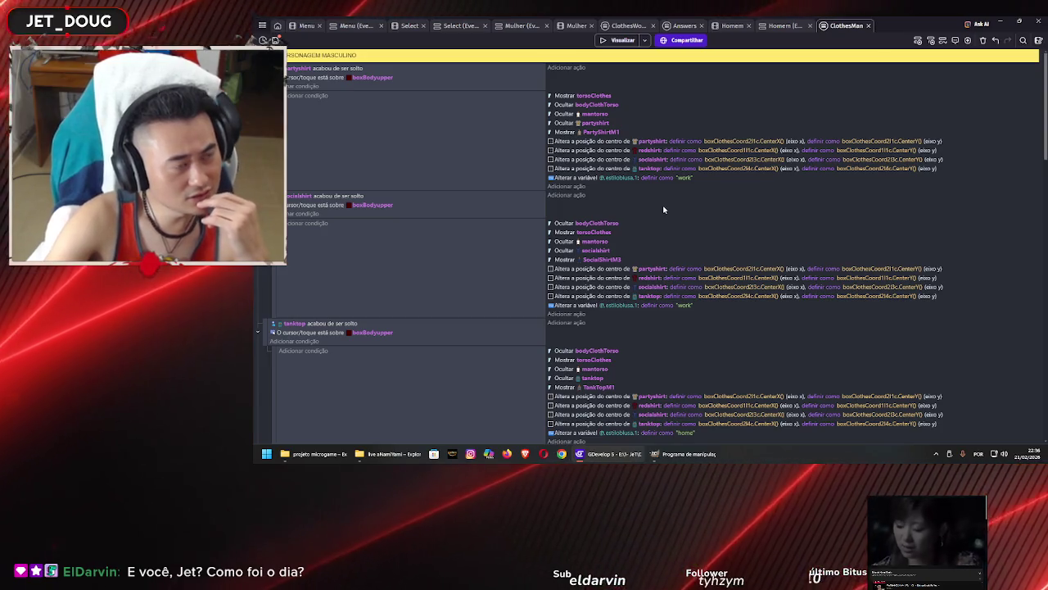
scroll(670, 197, "down", 5)
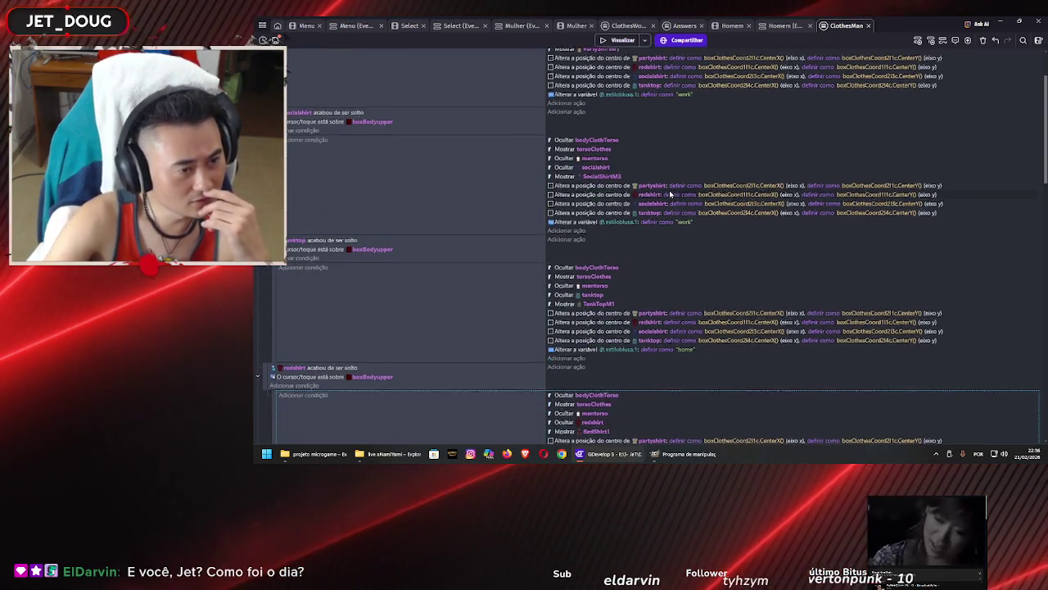
left_click(730, 26)
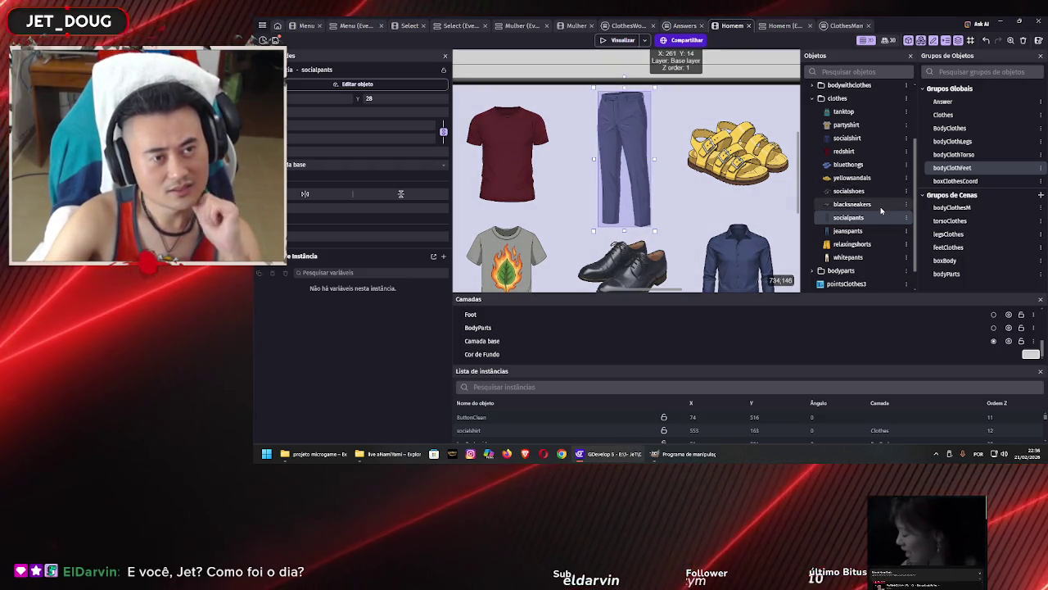
Save the project and review the legsClothes group's members and addable objects without changes
scroll(872, 209, "down", 1)
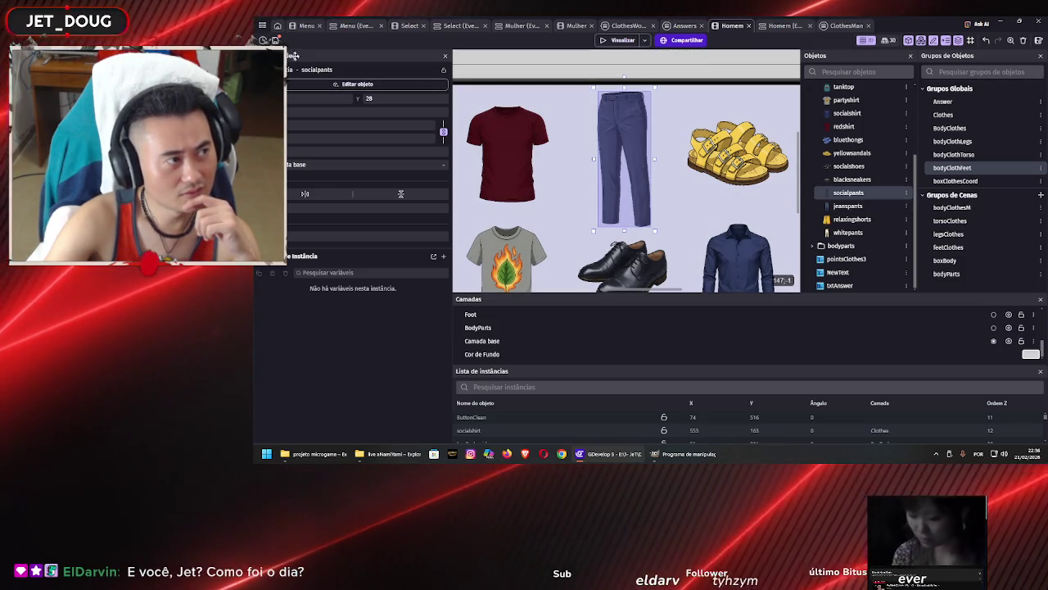
left_click(276, 40)
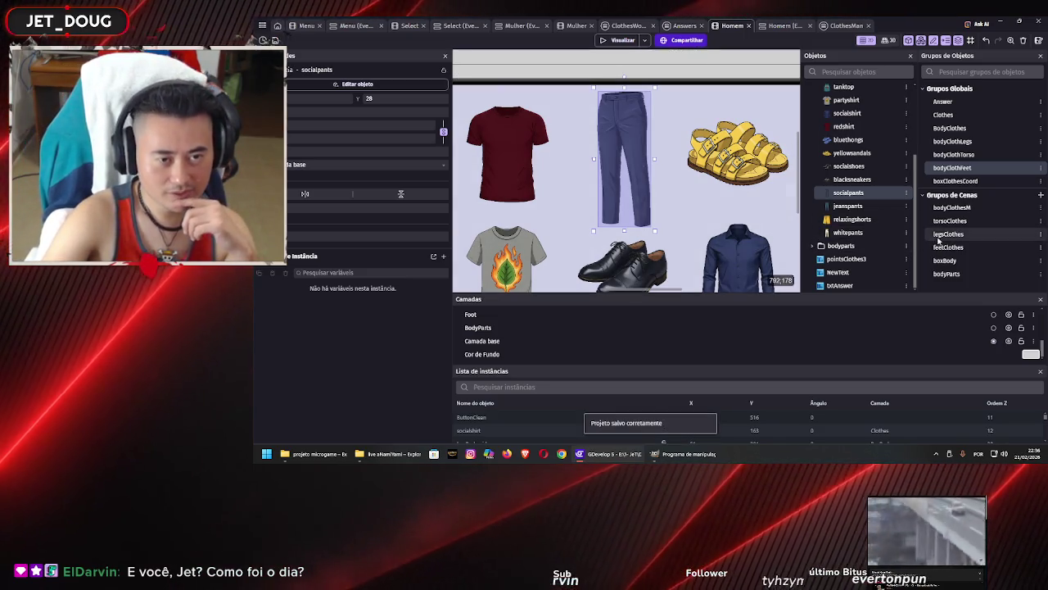
double_click(948, 235)
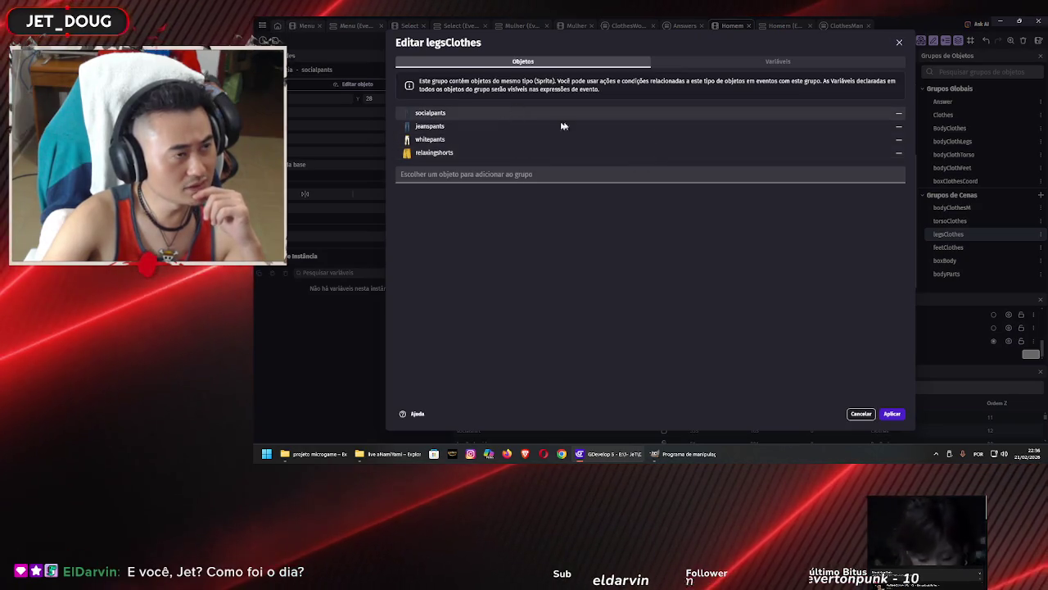
left_click(573, 174)
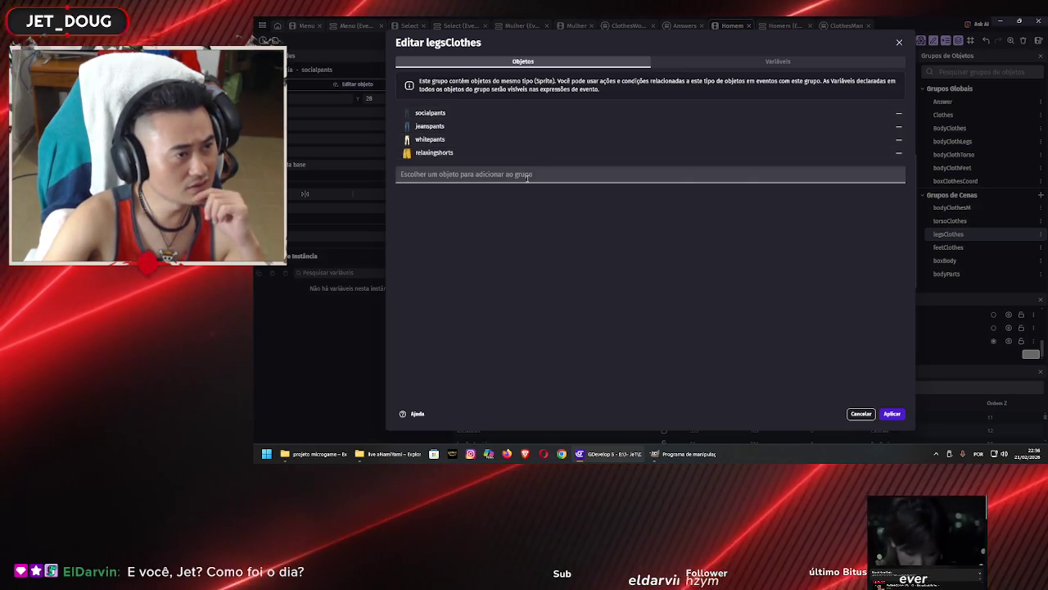
scroll(544, 245, "down", 3)
scroll(546, 251, "down", 5)
scroll(546, 252, "up", 3)
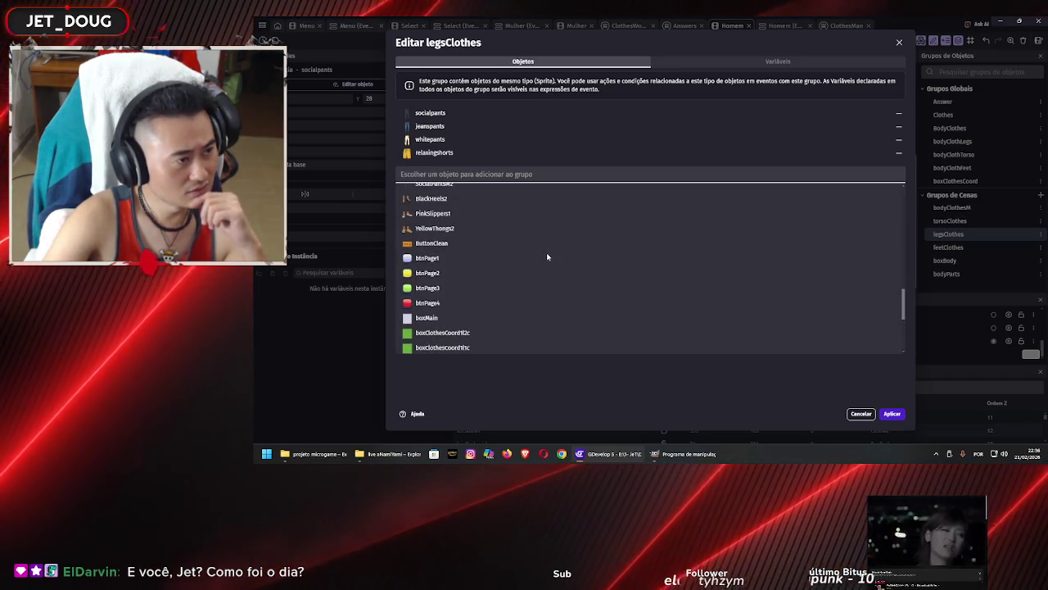
scroll(549, 261, "up", 2)
scroll(551, 264, "up", 3)
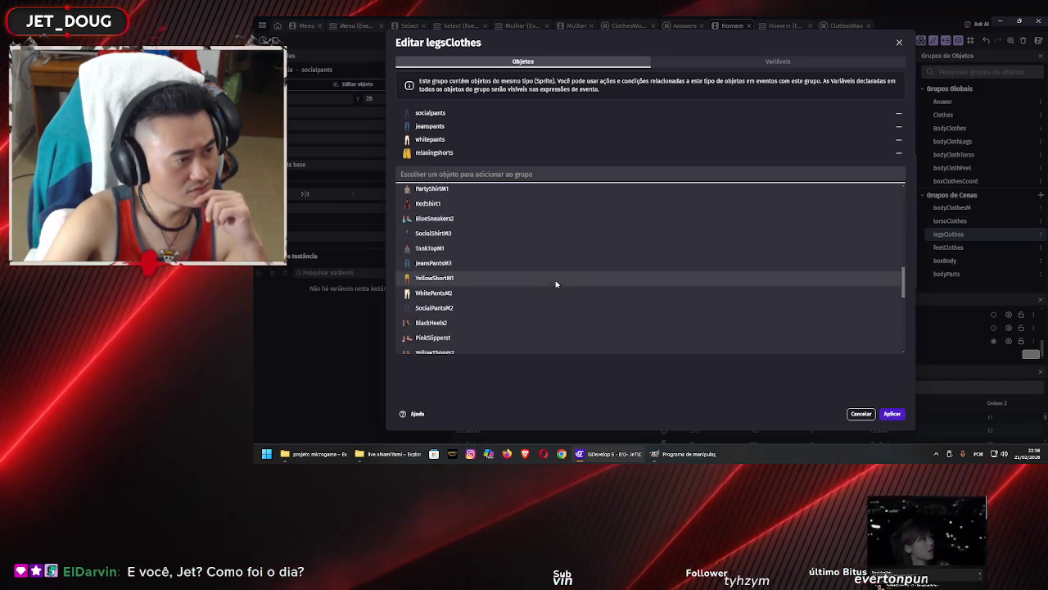
scroll(563, 312, "up", 5)
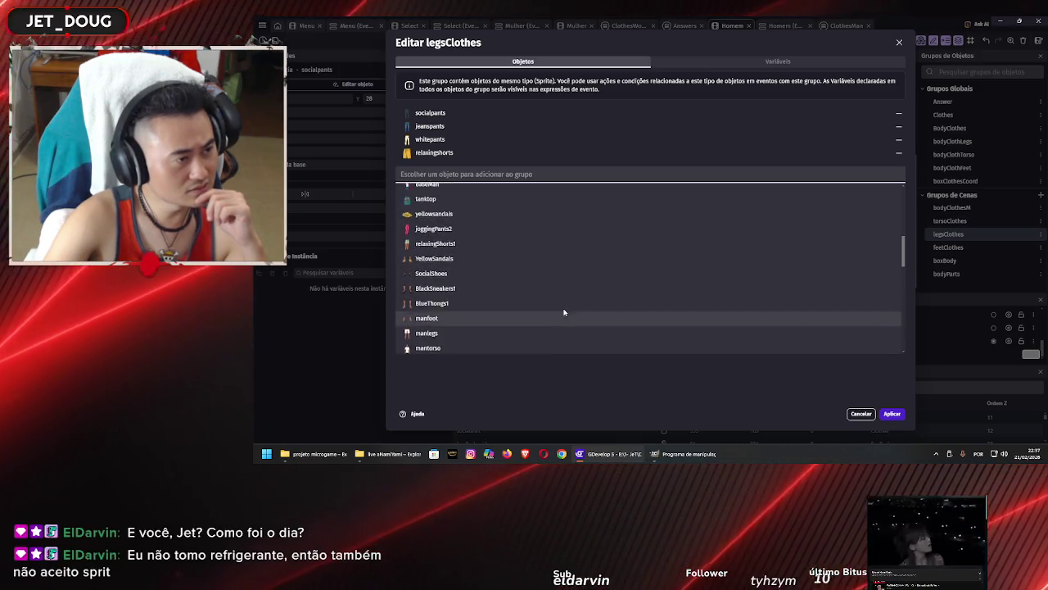
scroll(565, 313, "up", 3)
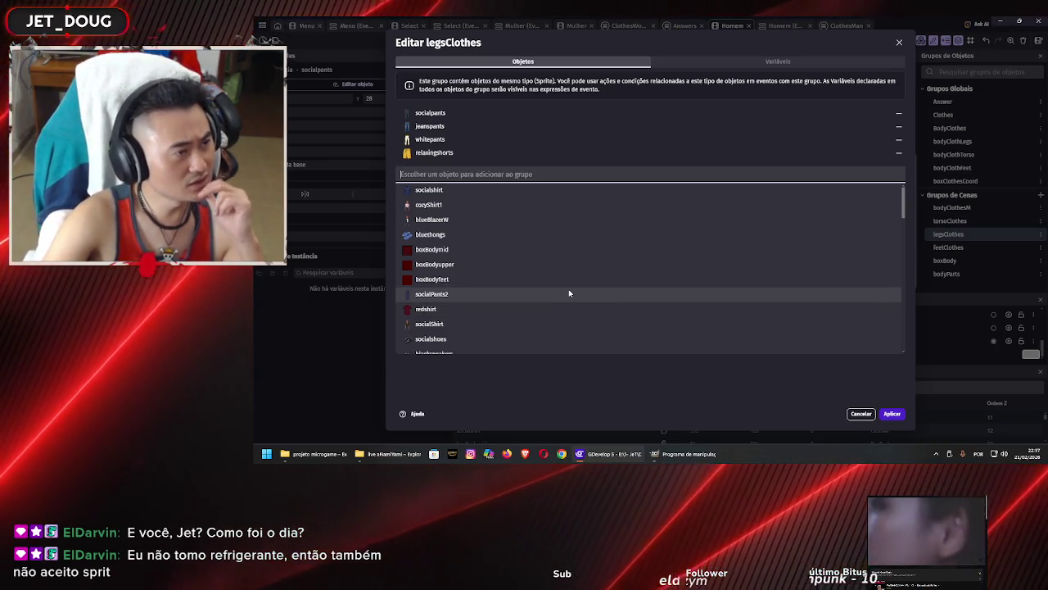
scroll(648, 293, "down", 2)
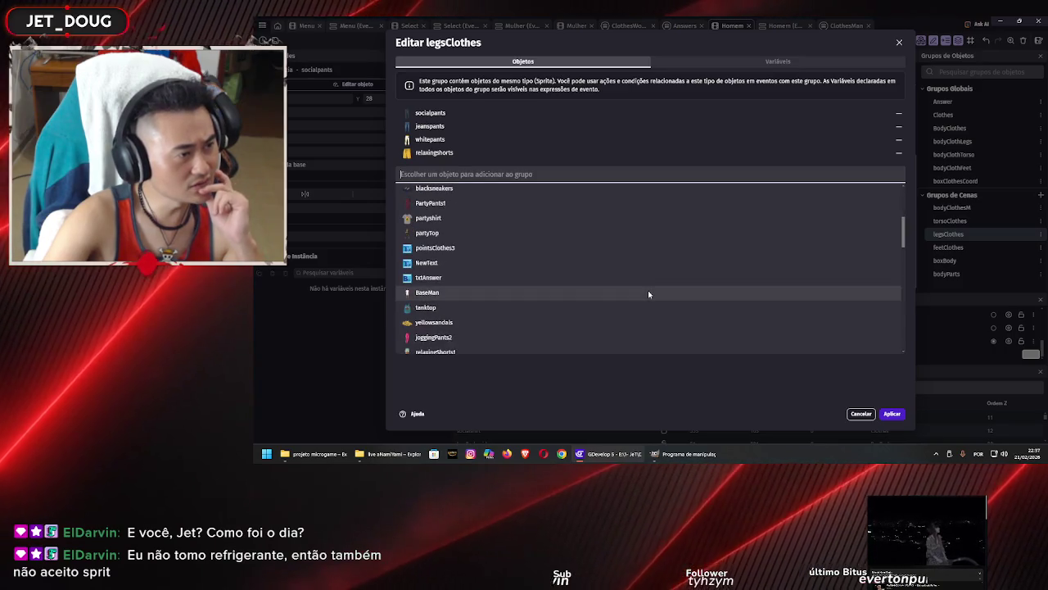
scroll(648, 294, "down", 2)
scroll(648, 294, "down", 5)
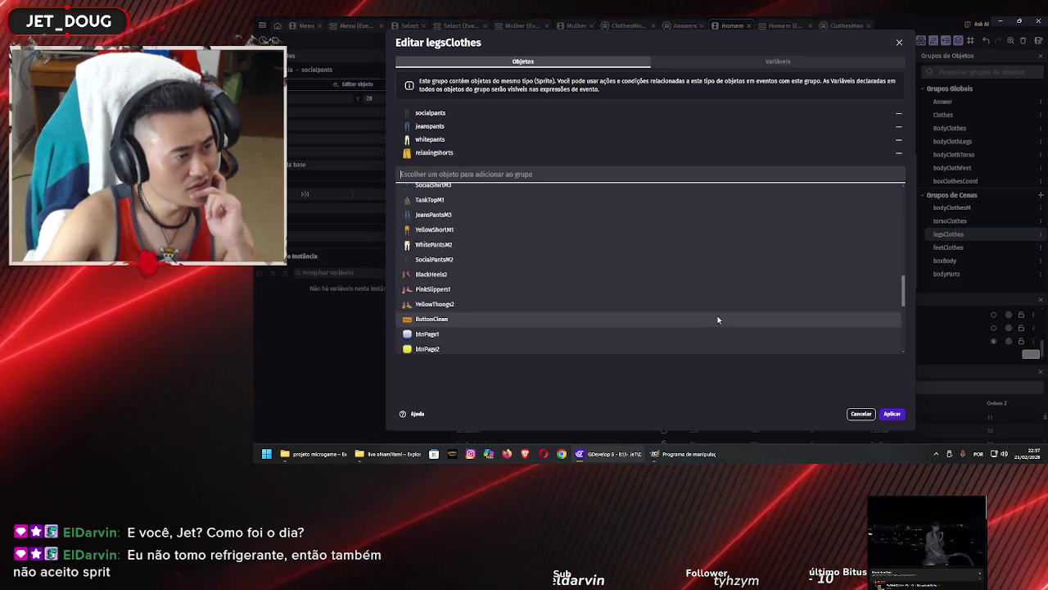
left_click(854, 413)
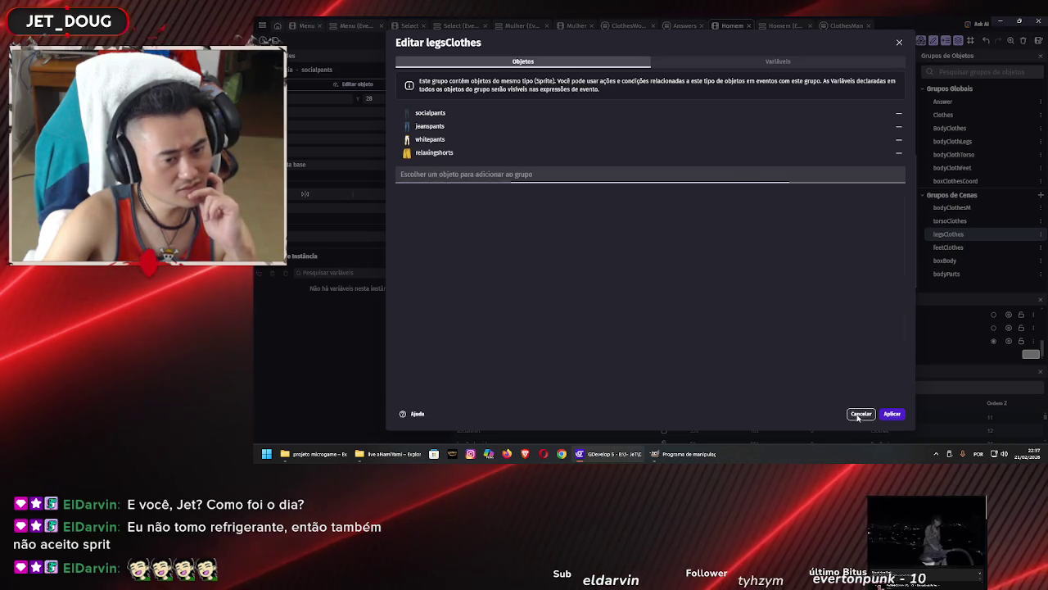
left_click(853, 414)
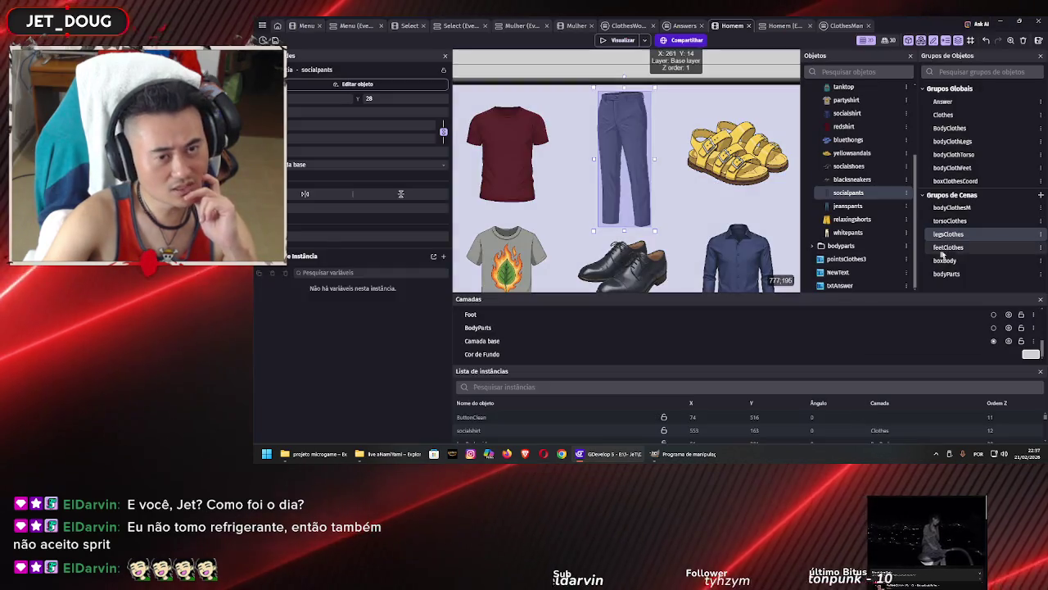
Check the bodyClothLegs, legsClothes, bodyClothesM and BodyClothes groups, closing each with Cancelar
double_click(967, 144)
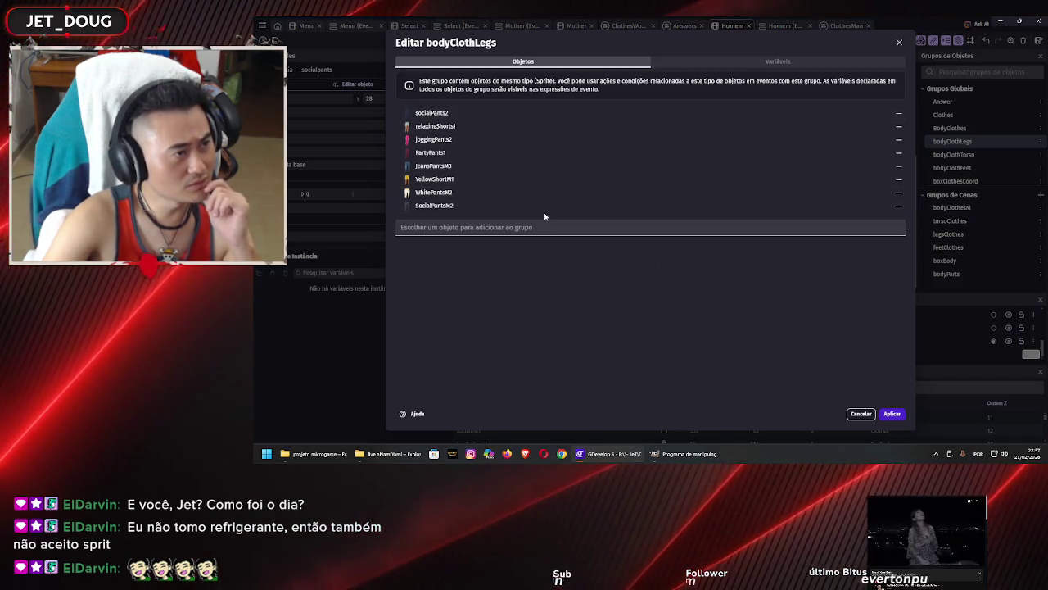
left_click(861, 414)
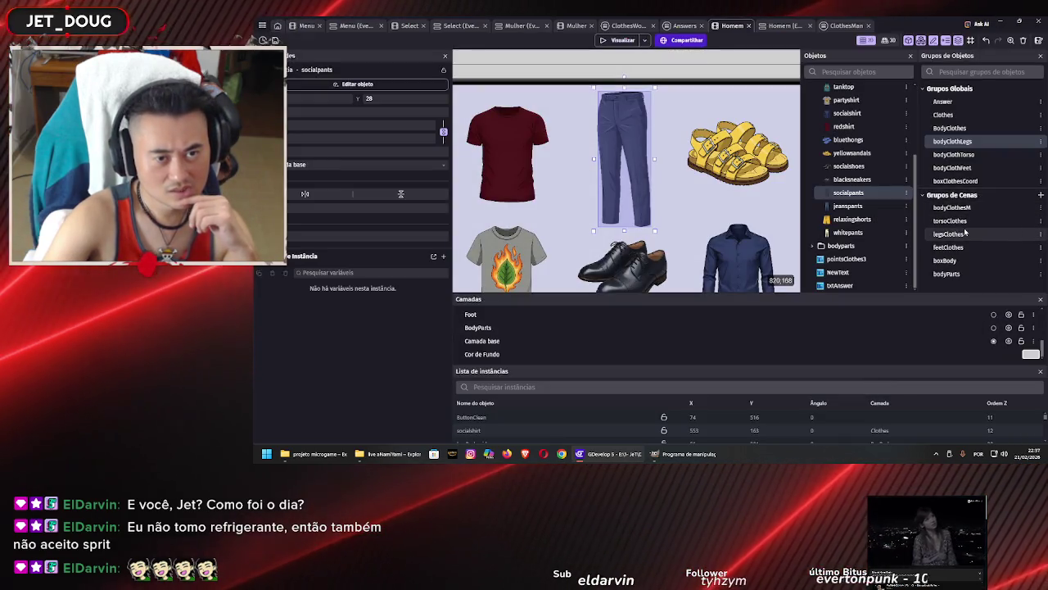
left_click(963, 235)
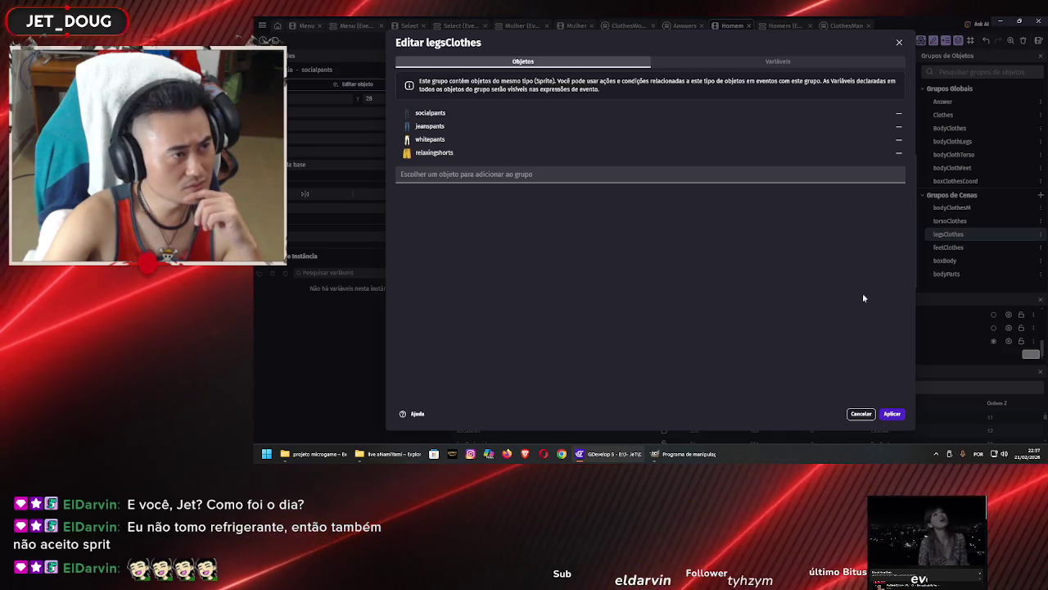
left_click(860, 413)
double_click(952, 207)
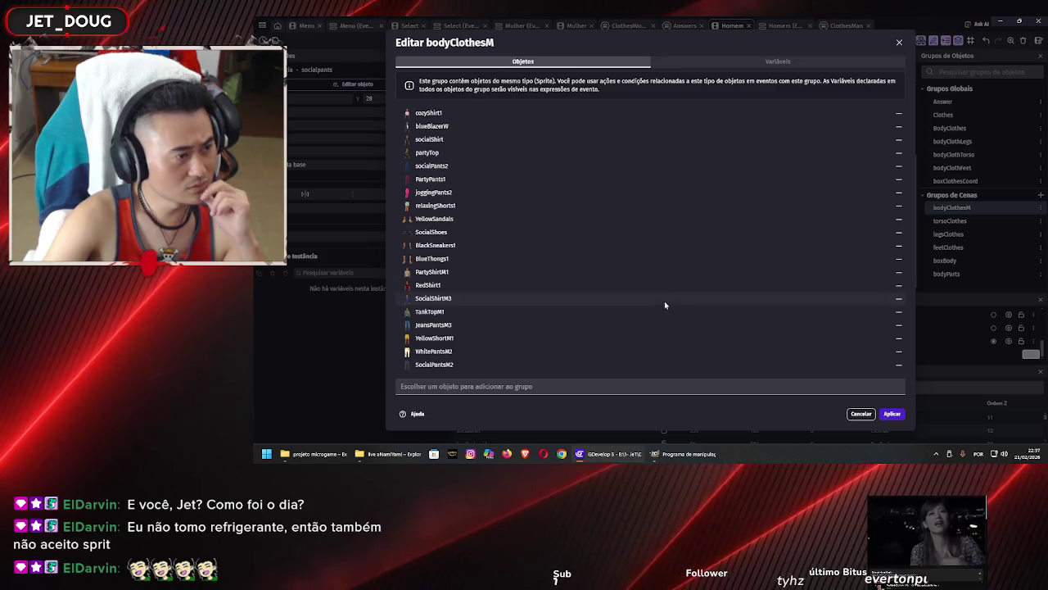
left_click(861, 413)
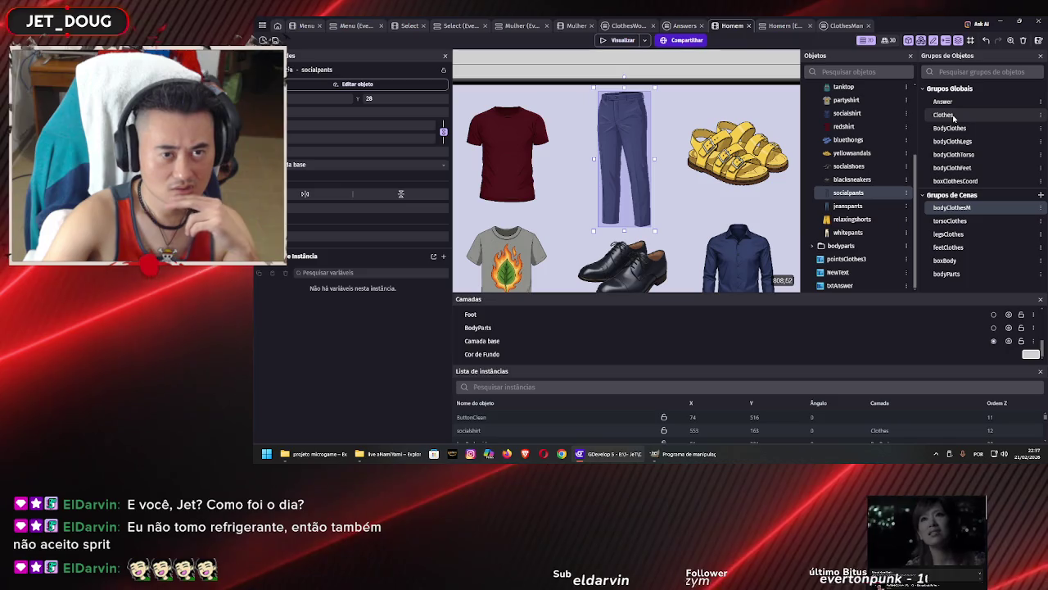
double_click(951, 129)
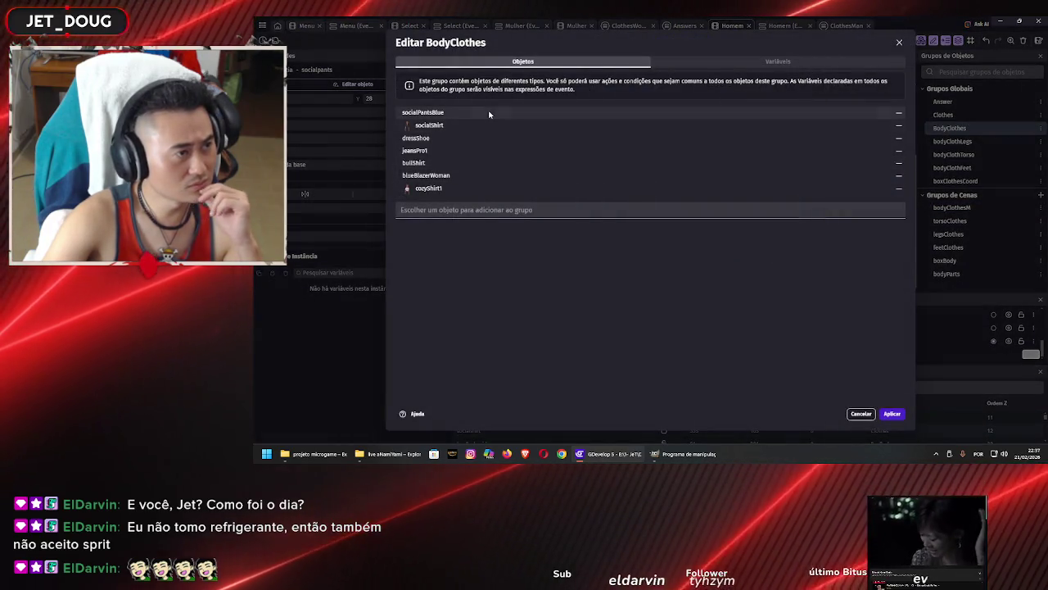
left_click(860, 414)
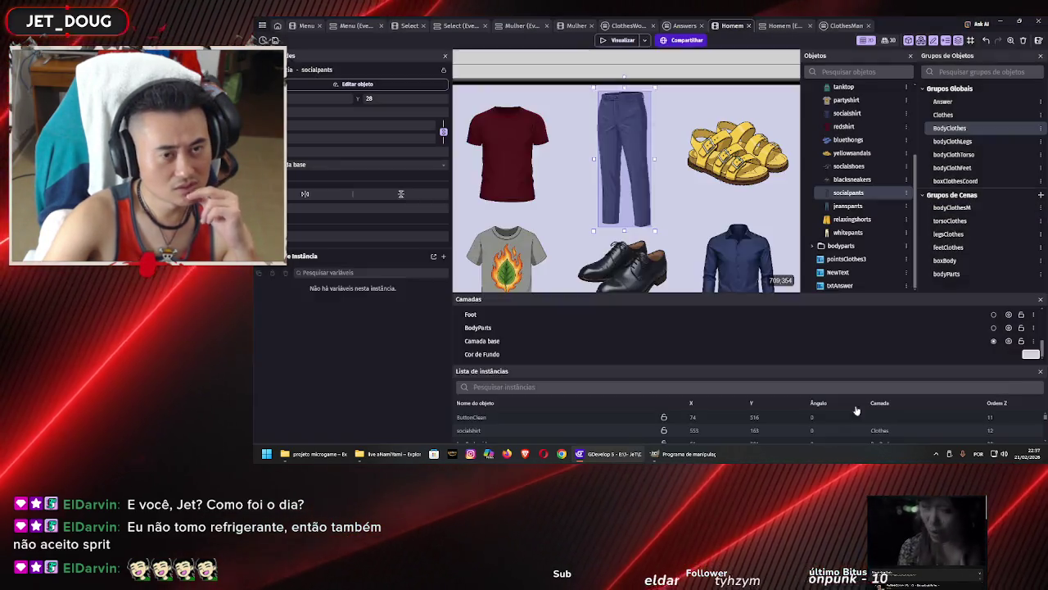
Remove the BodyClothes global group, confirming the Remover grupo prompt
left_click(1042, 129)
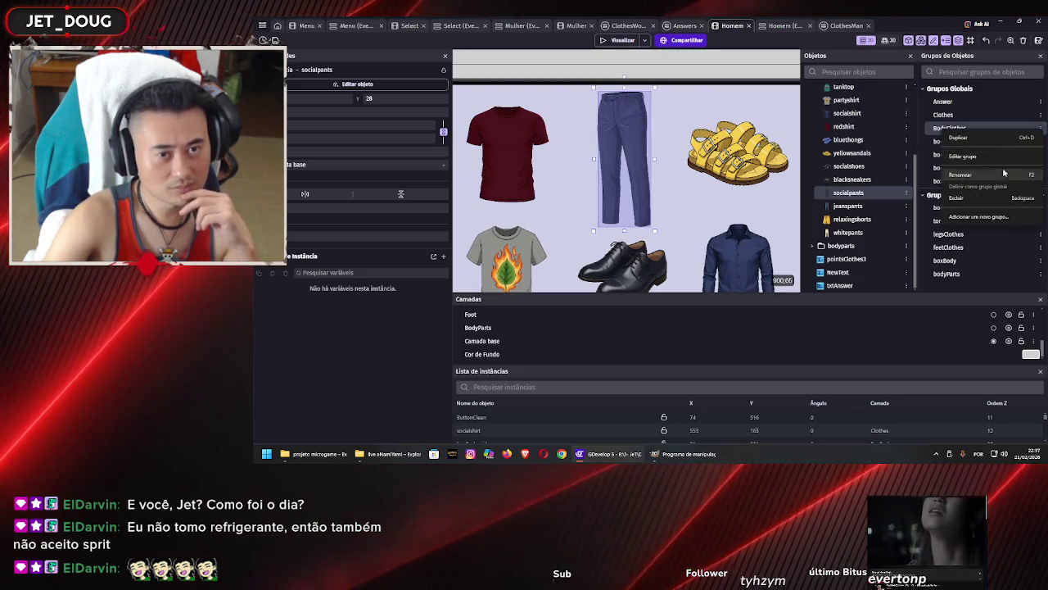
left_click(873, 187)
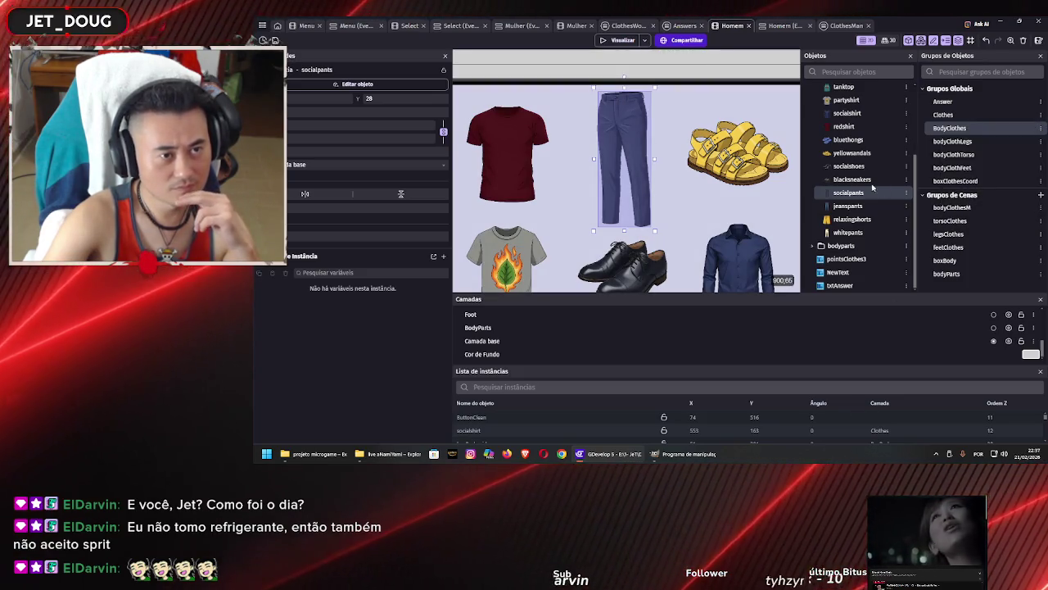
key("Delete")
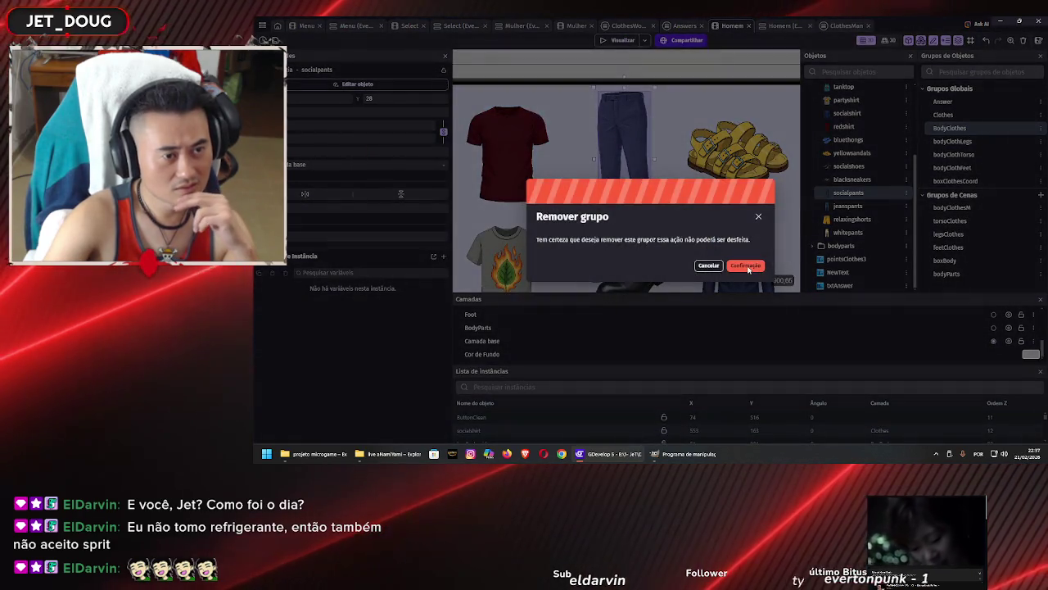
key("Return")
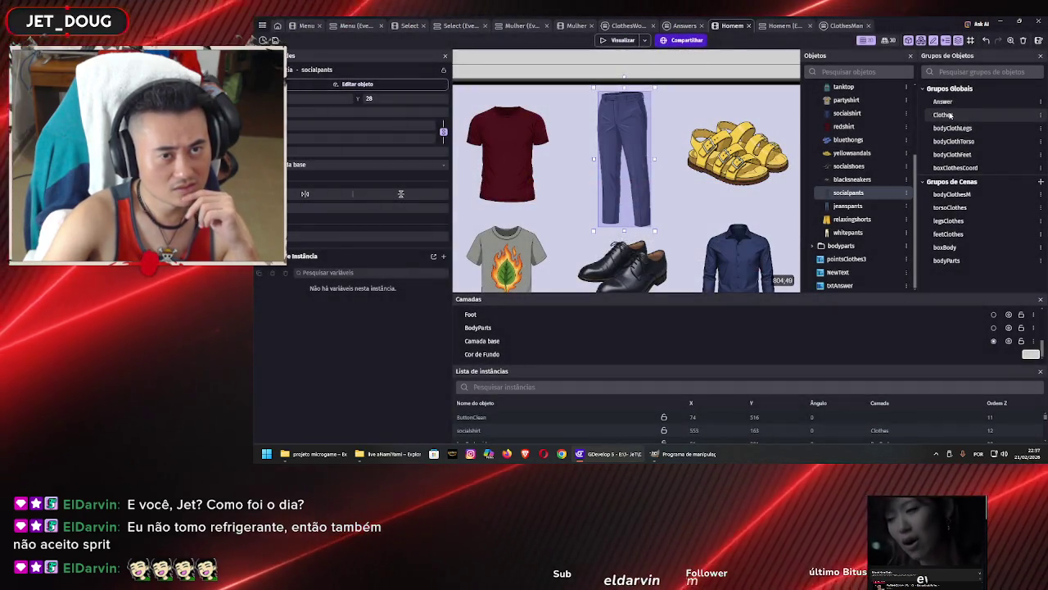
Glance at the Clothes group unchanged, then launch a game preview with F5
double_click(945, 115)
key("Escape")
key("F5")
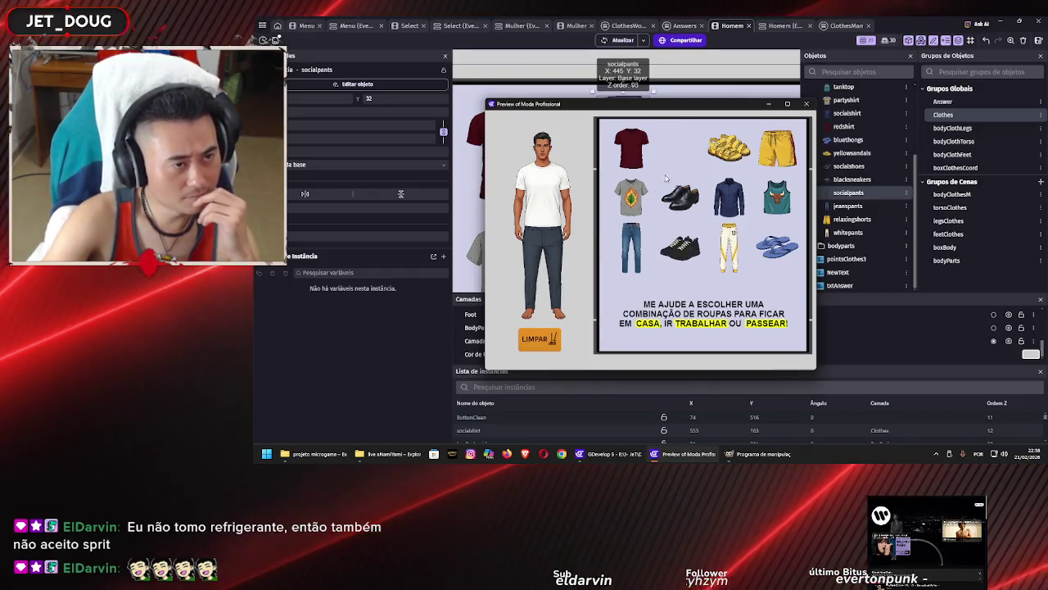
Dress the man in the blue jeans, swap back to the dark pants, and close the preview
mouse_move(572, 252)
left_mouse_down()
mouse_move(548, 258)
mouse_move(606, 238)
mouse_move(647, 204)
mouse_move(670, 125)
mouse_move(545, 262)
mouse_move(553, 258)
left_mouse_up()
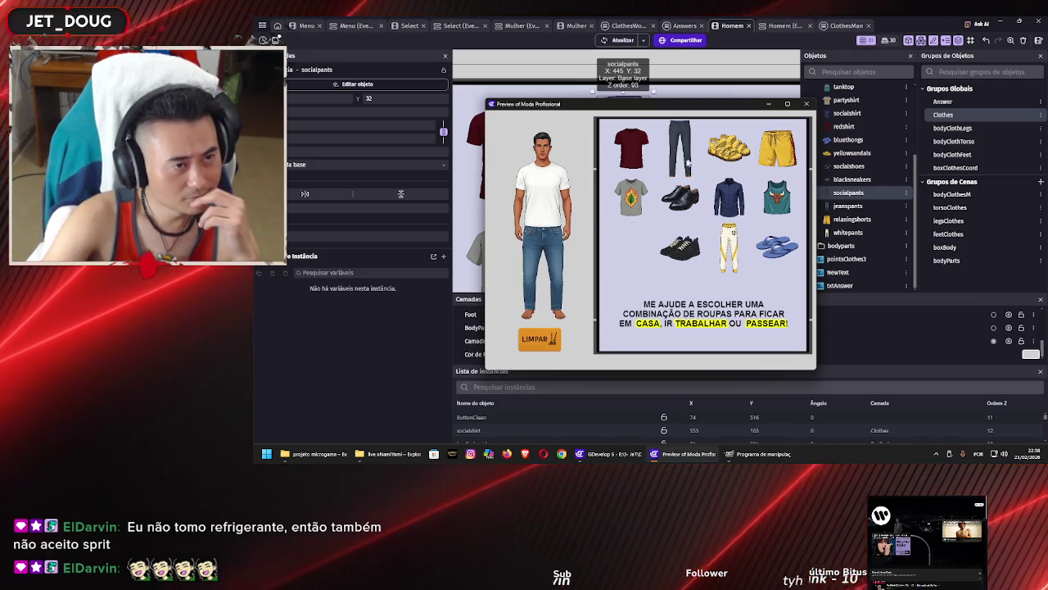
left_click_drag(686, 160, 546, 271)
left_click(807, 103)
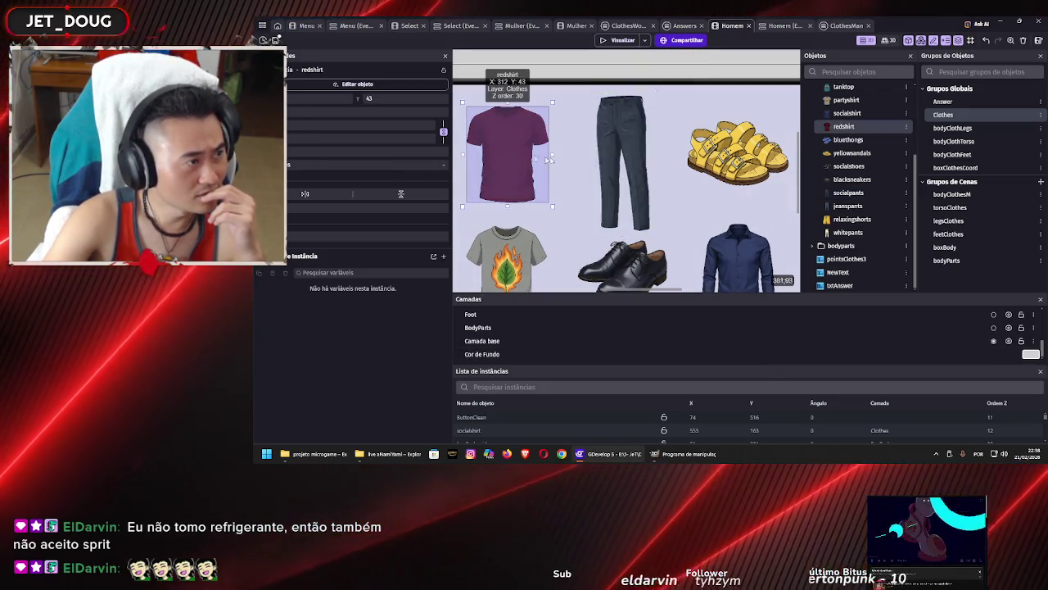
Set the pants instance's layer to Clothes and check the red shirt's and yellow sandals' layers
left_click(407, 166)
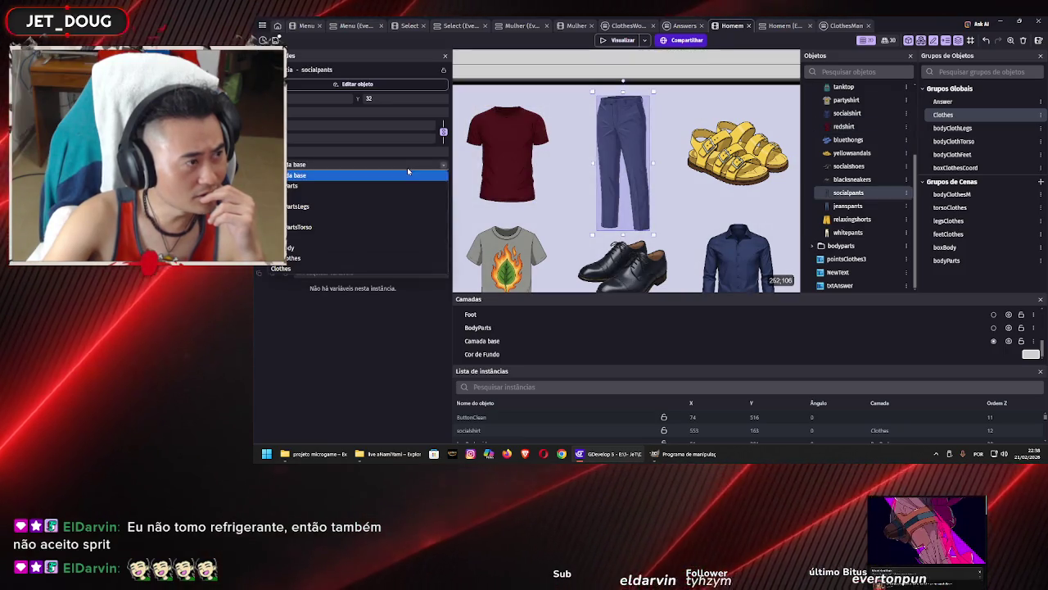
left_click(393, 268)
left_click(536, 170)
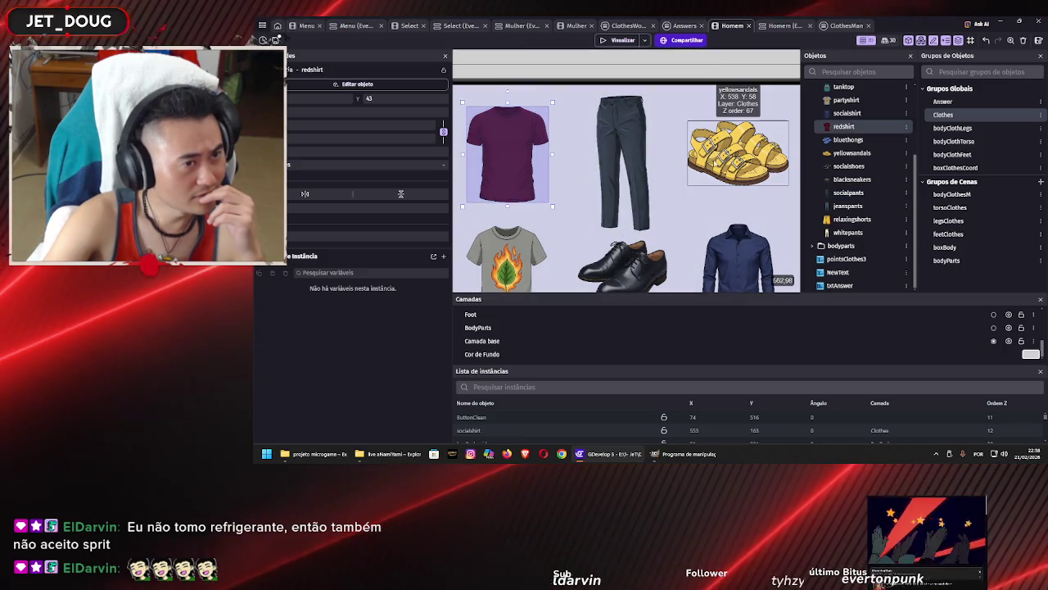
left_click(713, 163)
scroll(711, 168, "down", 1)
scroll(712, 167, "down", 3)
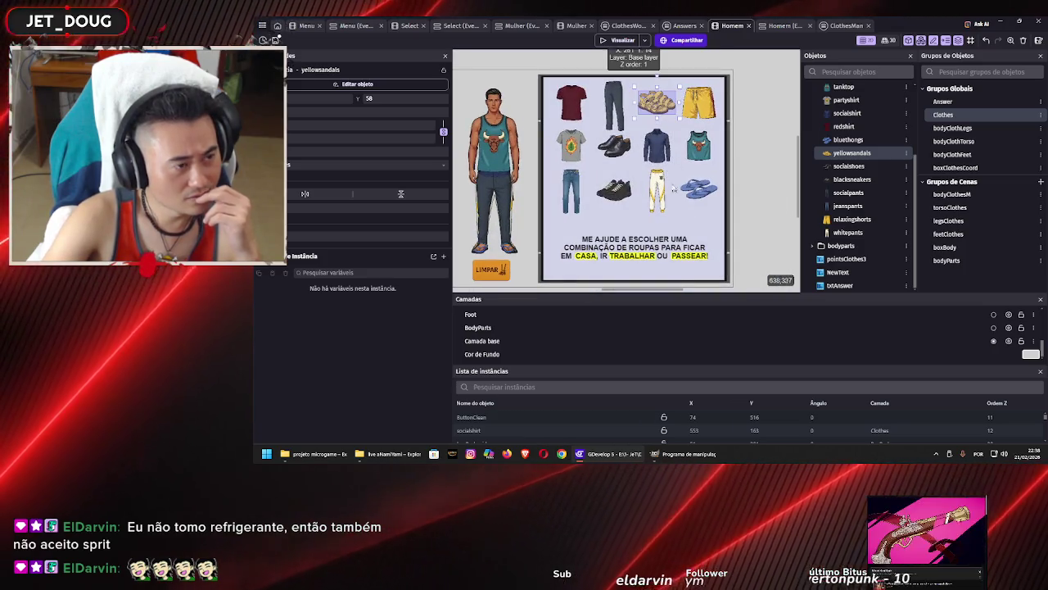
Look at the socialpants object editor without changes, then save the project with Ctrl+S
left_click(618, 113)
double_click(618, 113)
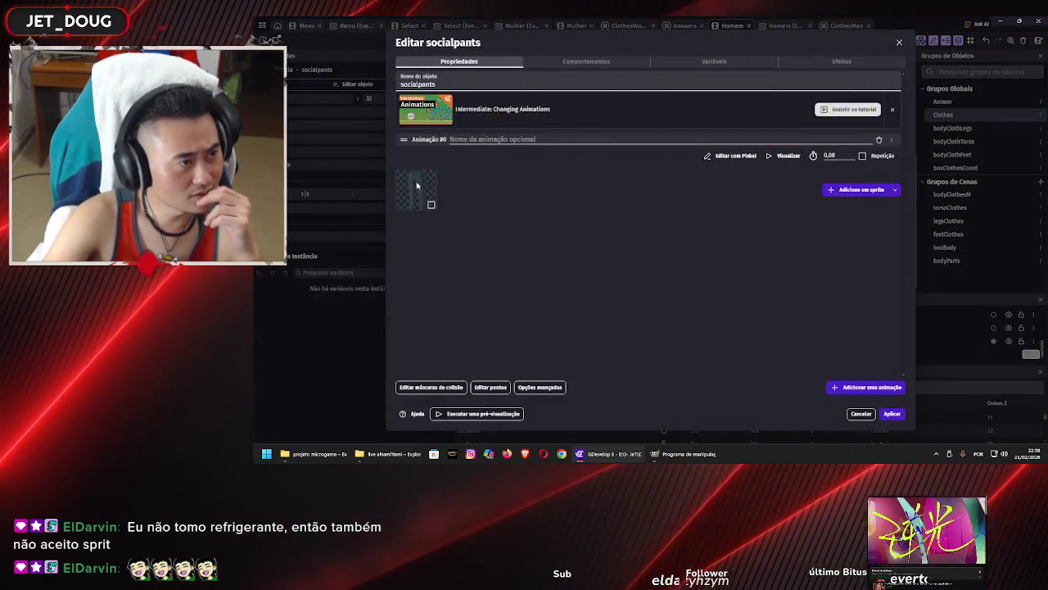
key("Escape")
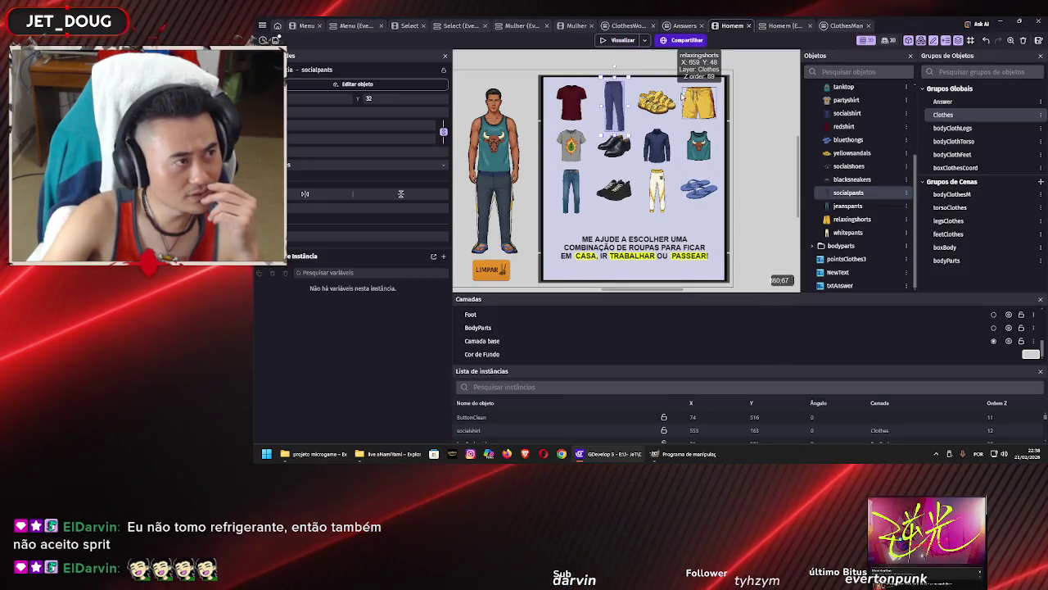
key("ctrl+s")
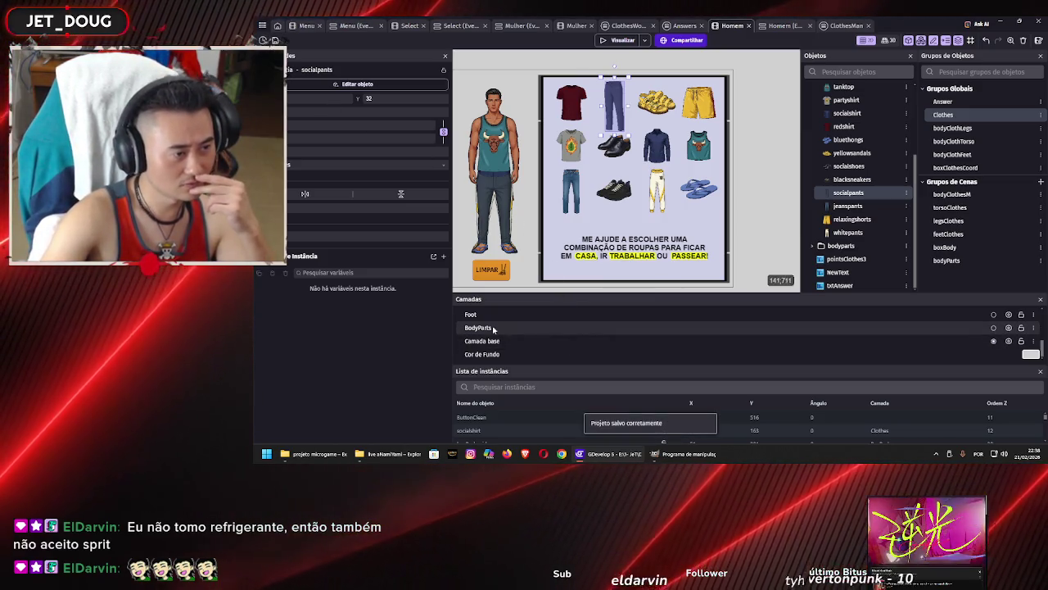
scroll(519, 338, "up", 5)
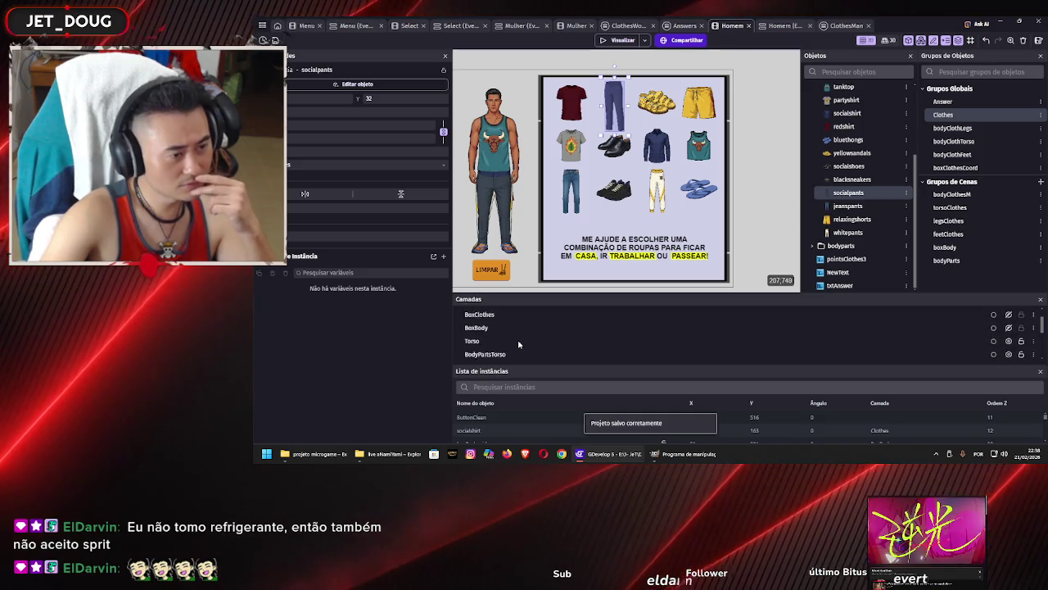
Review the Legs layer's properties and Efeitos tab, then close the GDevelop window
scroll(520, 338, "down", 2)
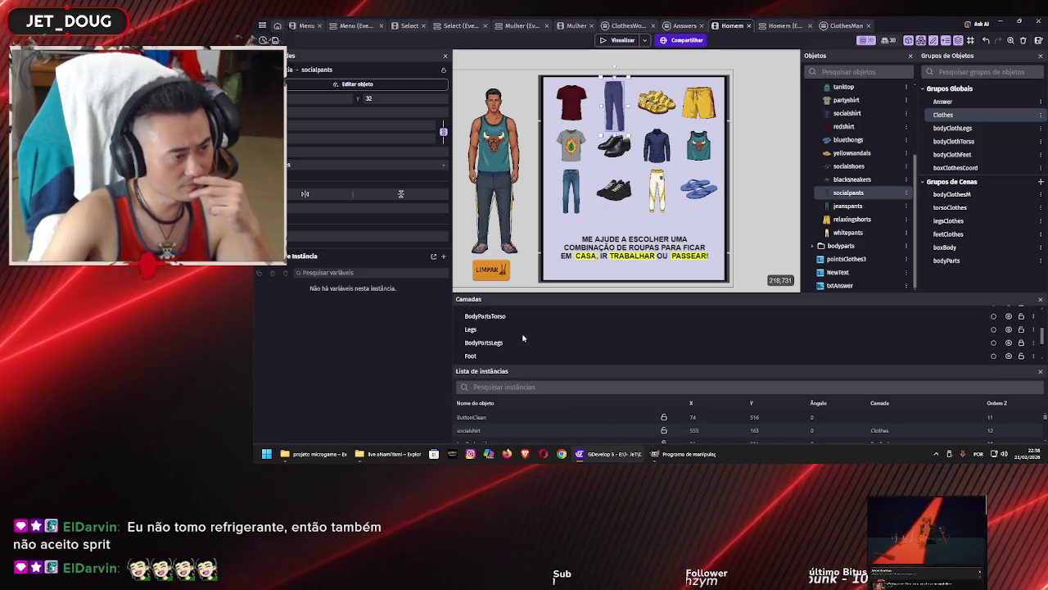
left_click(519, 329)
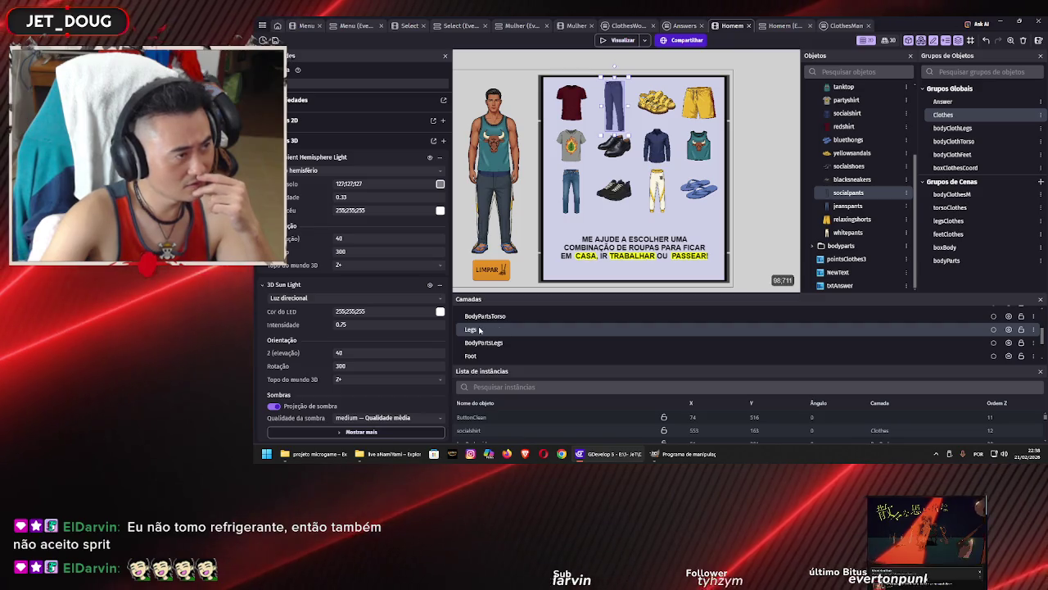
double_click(479, 329)
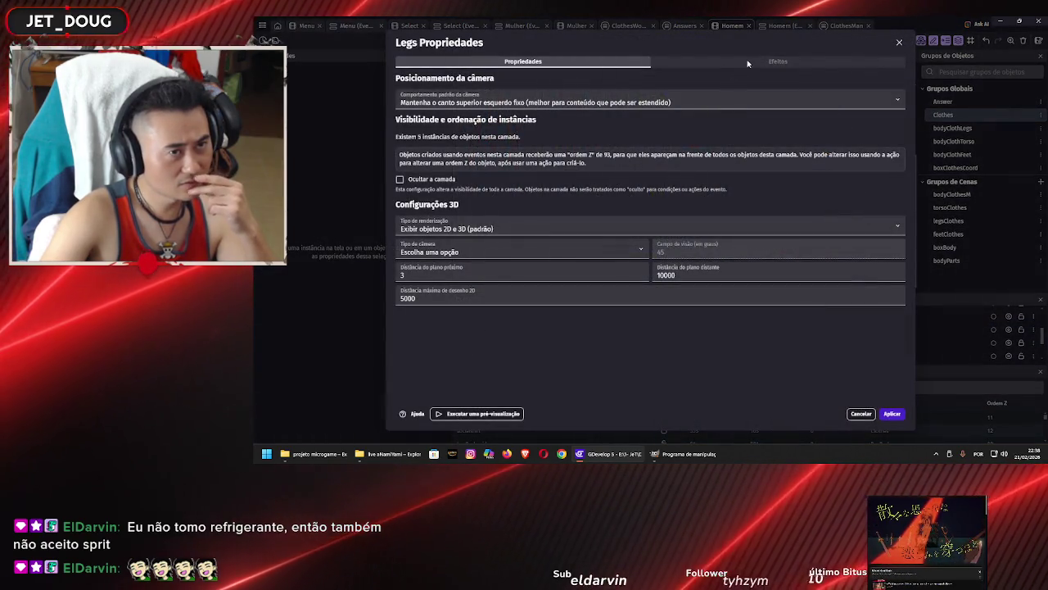
left_click(748, 63)
left_click(899, 42)
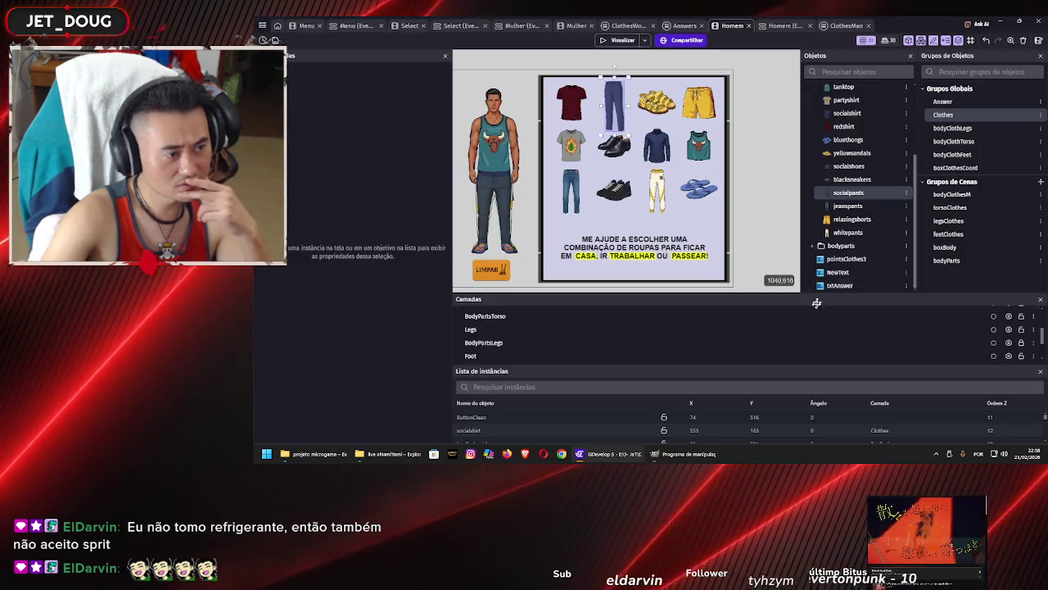
scroll(819, 335, "up", 5)
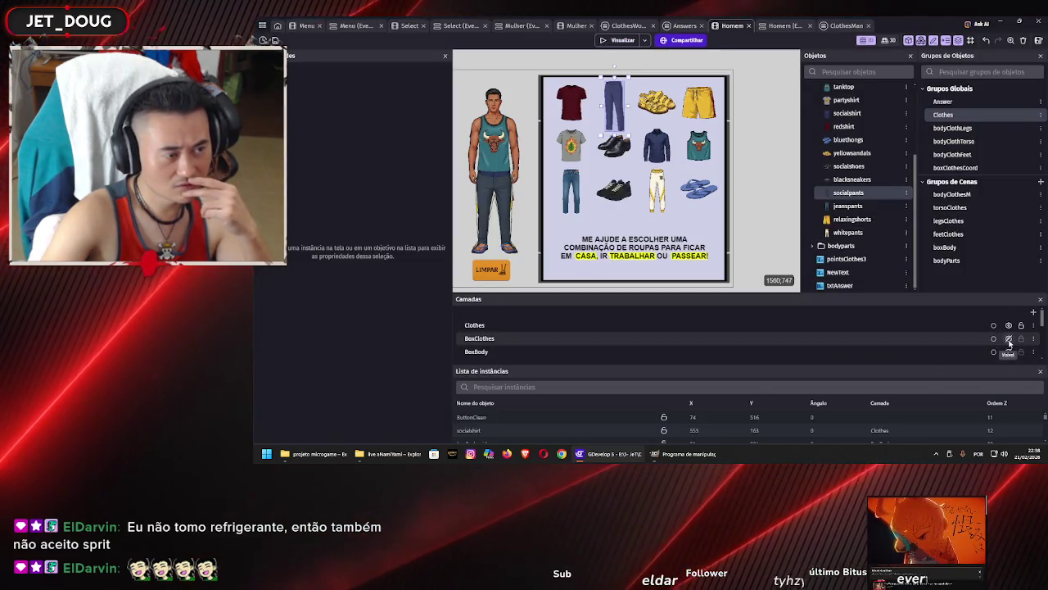
left_click(1038, 22)
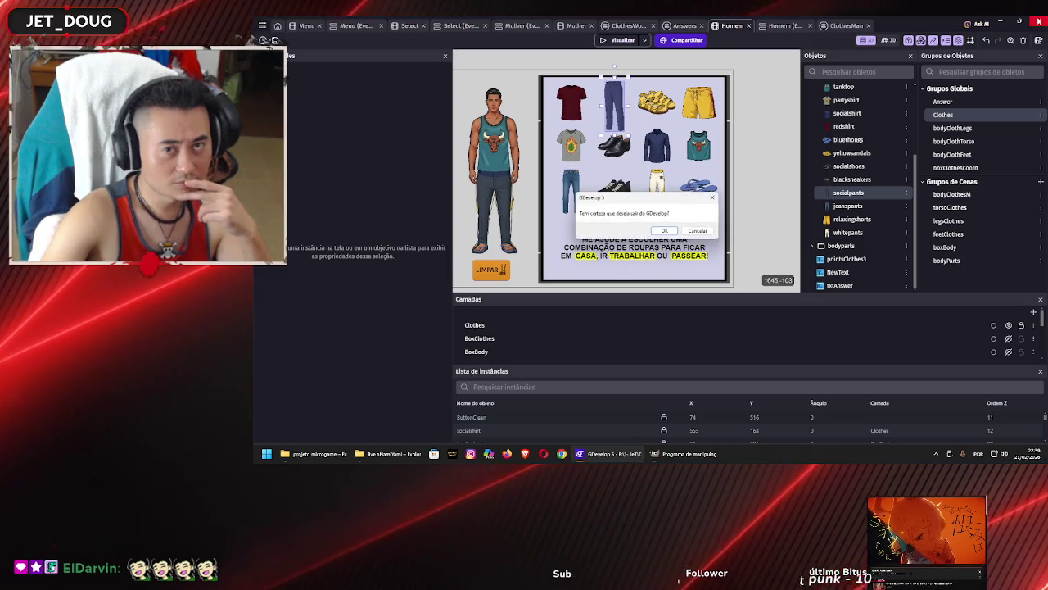
Confirm quitting GDevelop and relaunch GDevelop 5 from the Start menu's SENAC folder
left_click(665, 231)
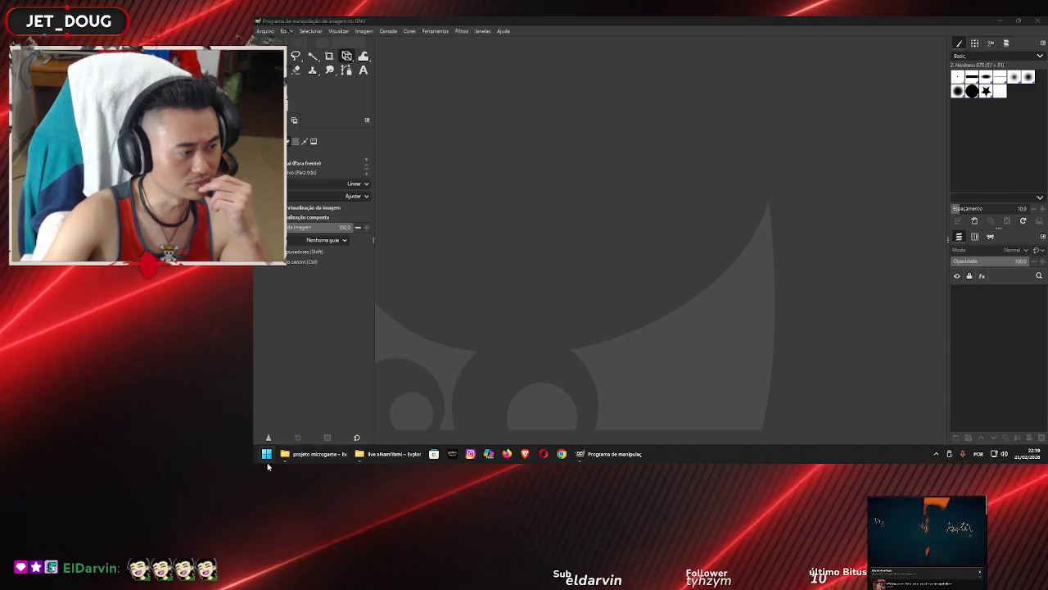
left_click(266, 454)
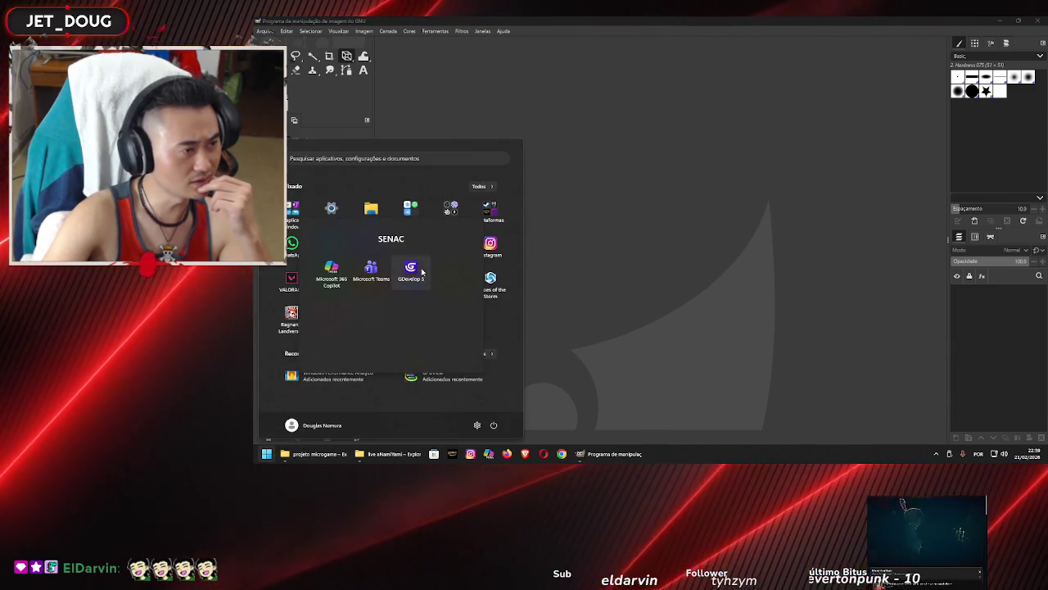
left_click(417, 245)
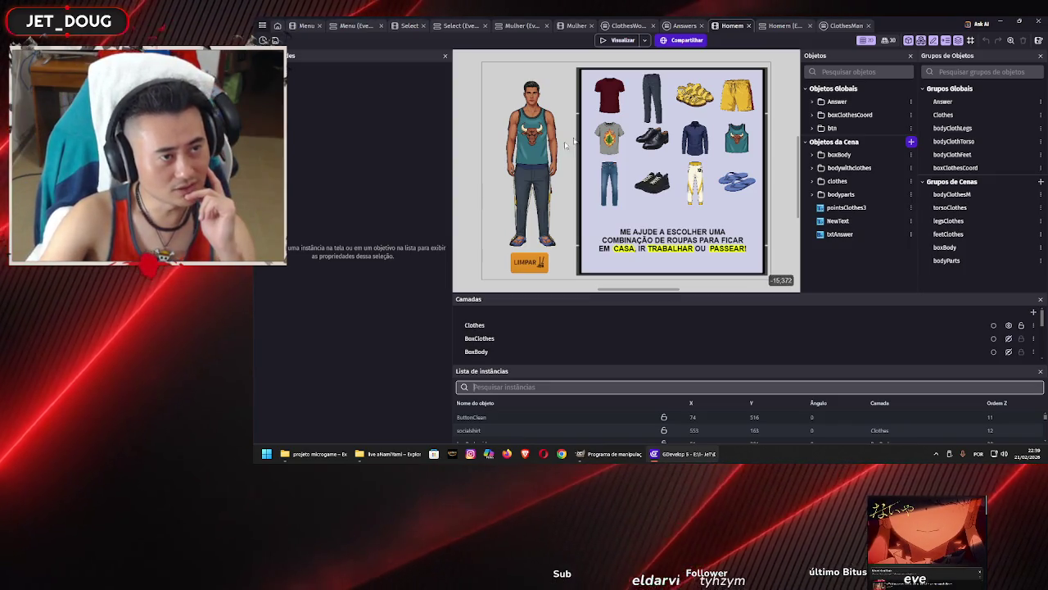
Start a Visualizar preview of the dress-up game from the top toolbar
left_click(606, 41)
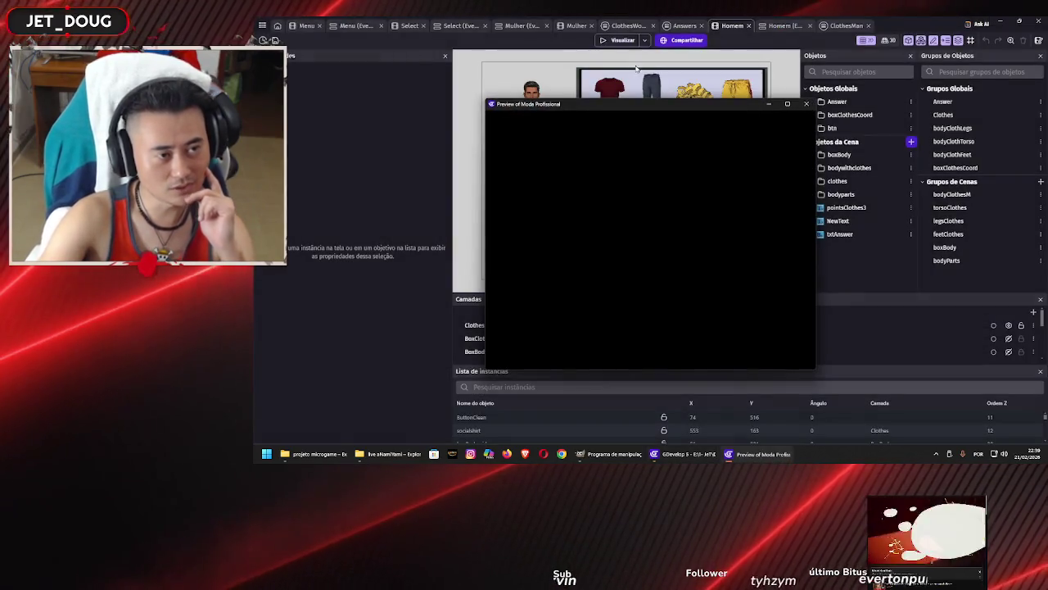
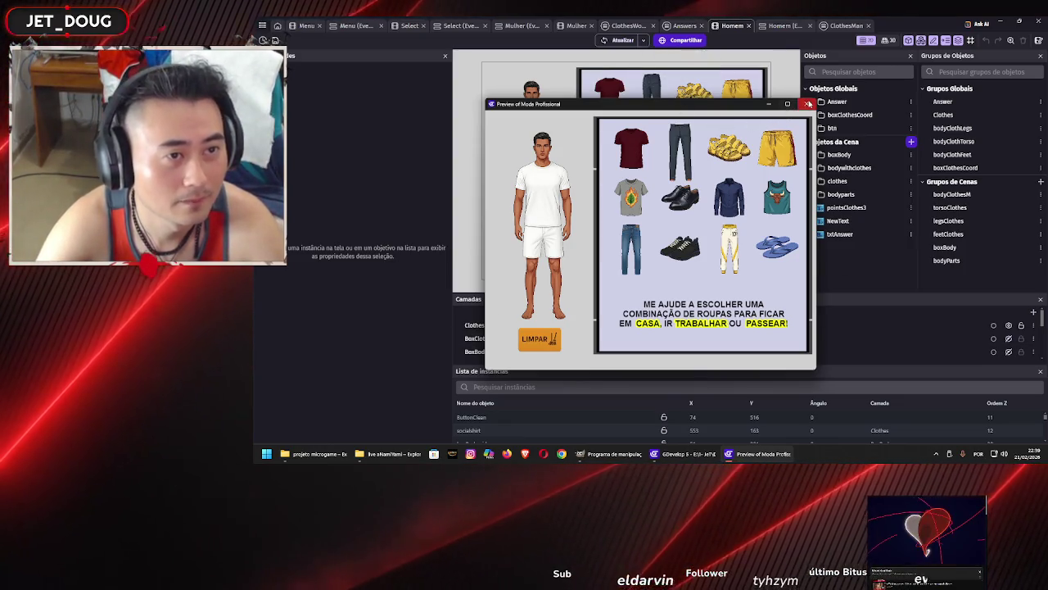
Close the preview, select socialpants in the scene, and scroll to the end of the Answers events
left_click(808, 104)
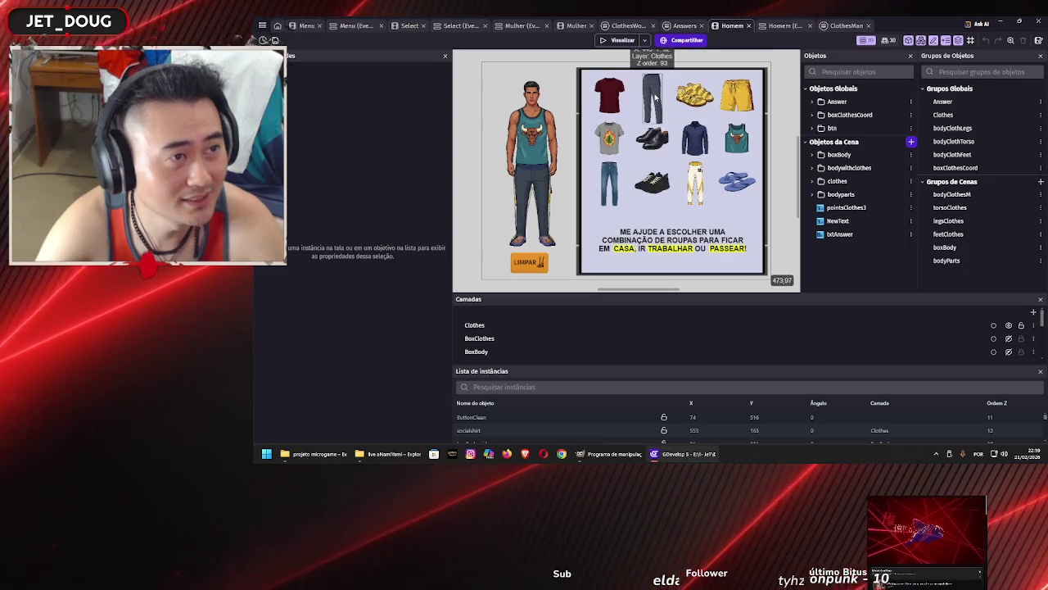
scroll(654, 96, "up", 1)
scroll(655, 96, "up", 2)
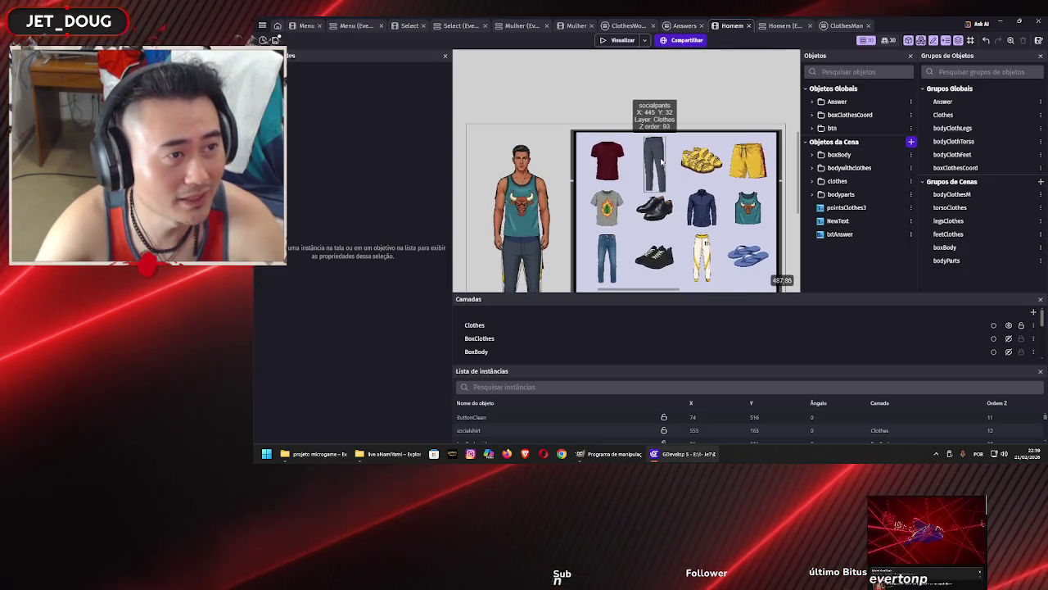
left_click(662, 161)
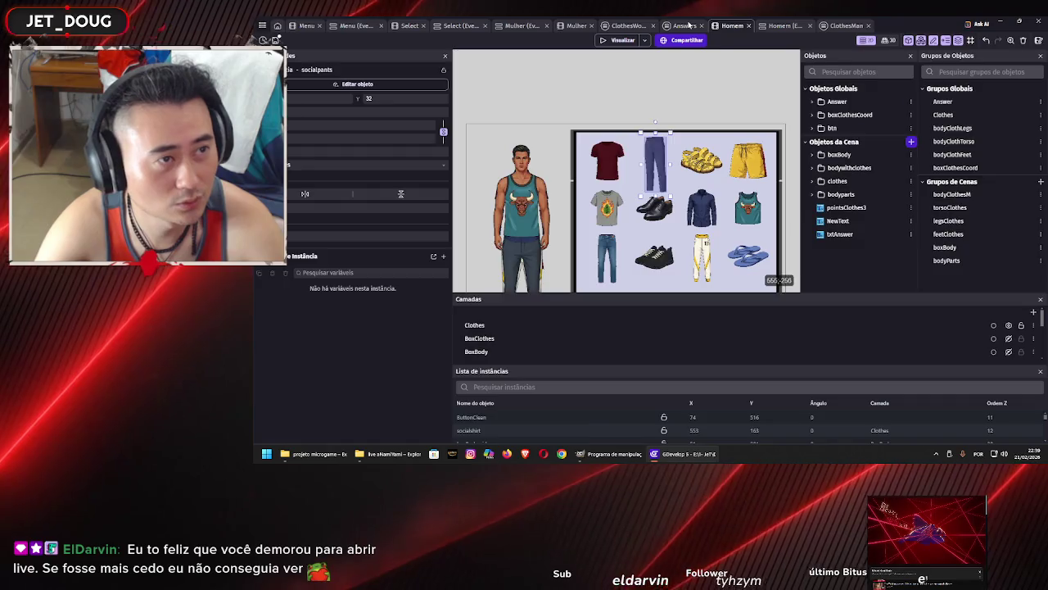
left_click(684, 26)
scroll(555, 377, "down", 5)
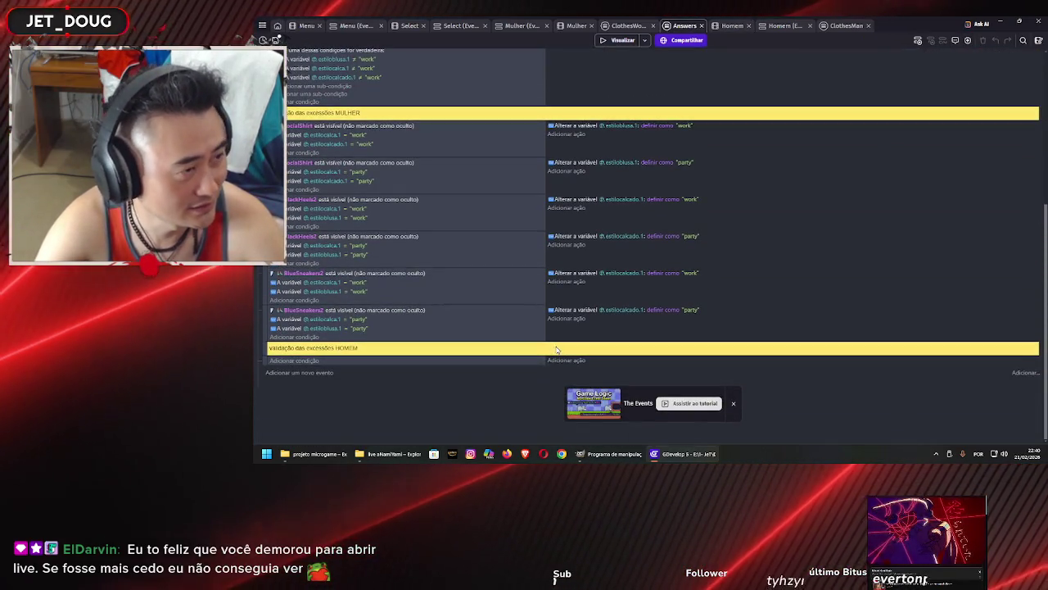
Confirm the Homem events' first position action uses the socialpants object
left_click(783, 26)
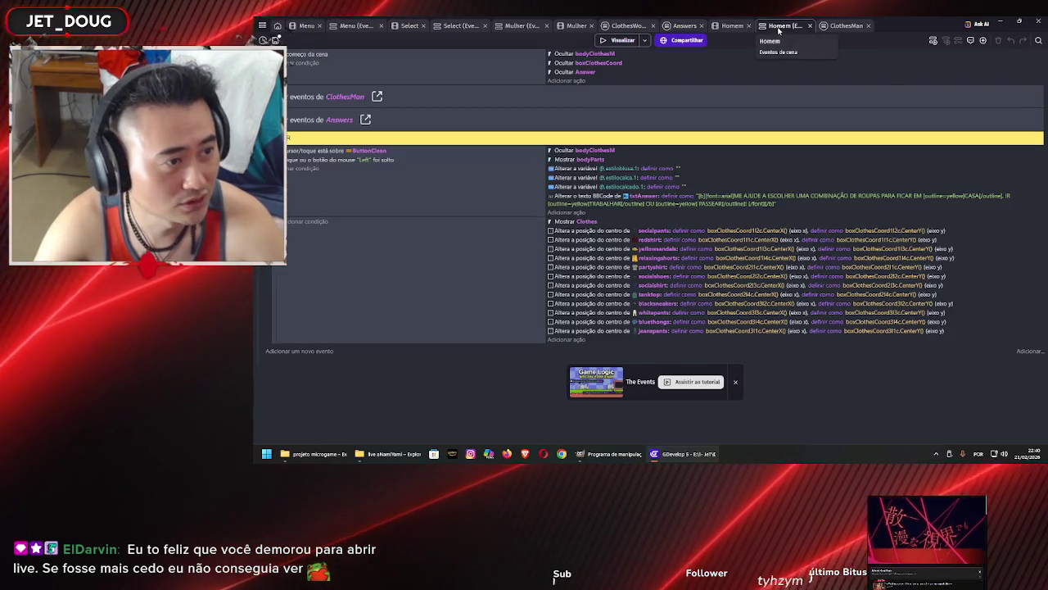
left_click(662, 231)
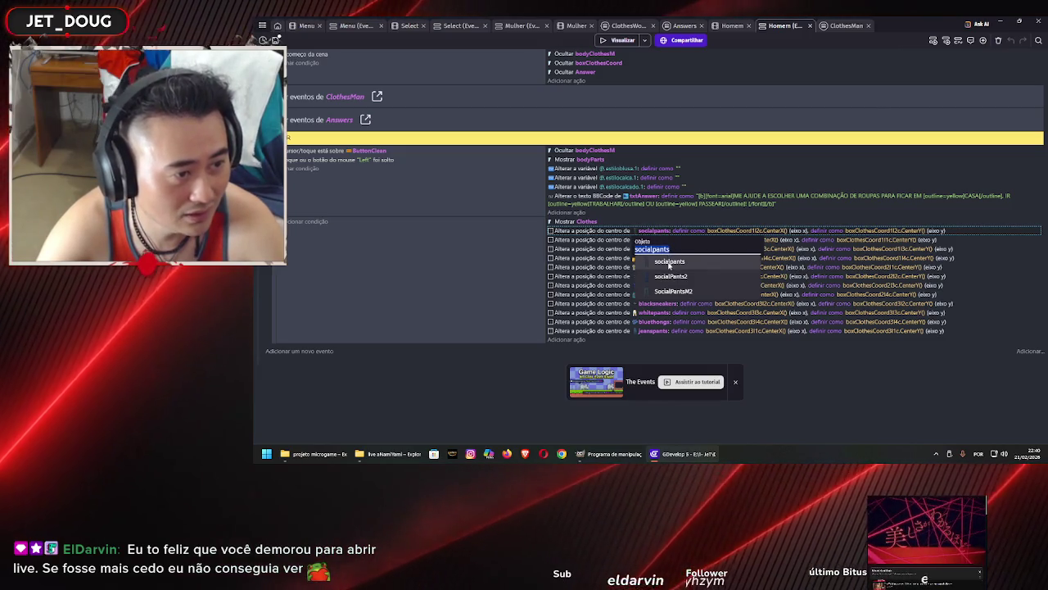
left_click(685, 261)
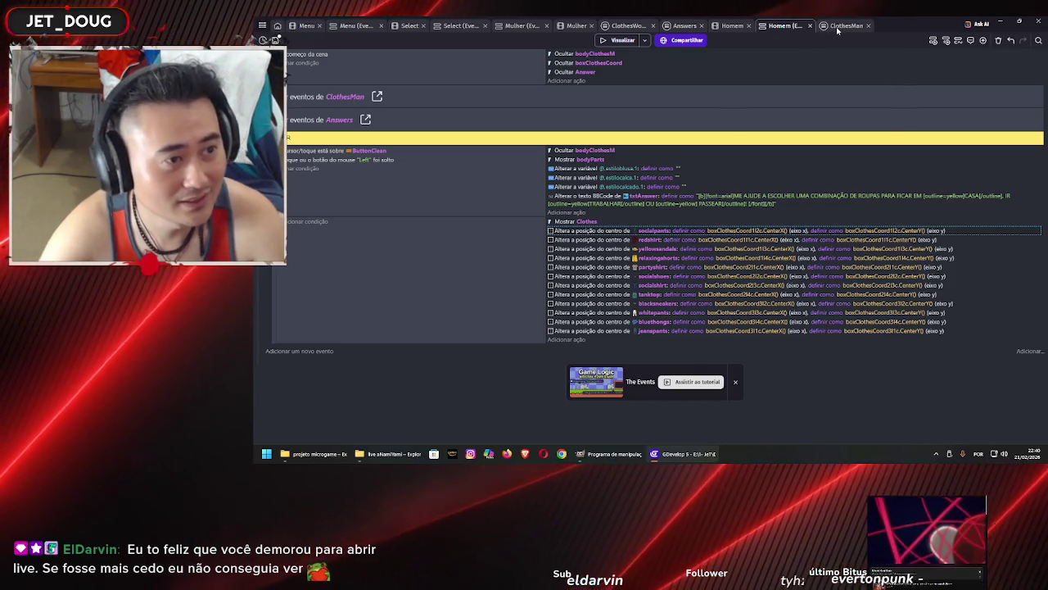
In ClothesMan, confirm socialpants in the release condition, hide action and position action
left_click(844, 26)
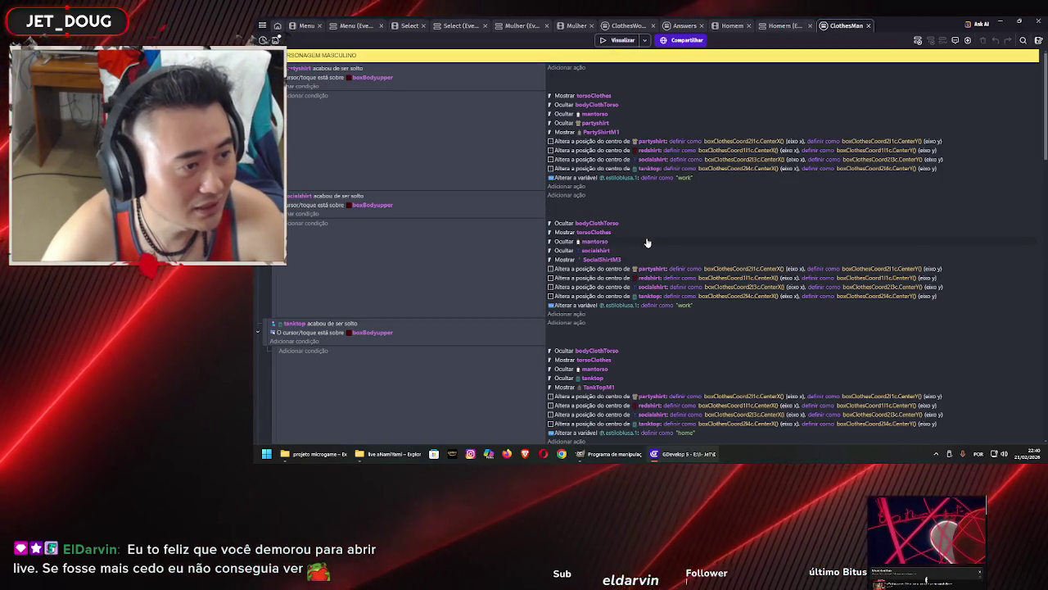
scroll(647, 243, "down", 10)
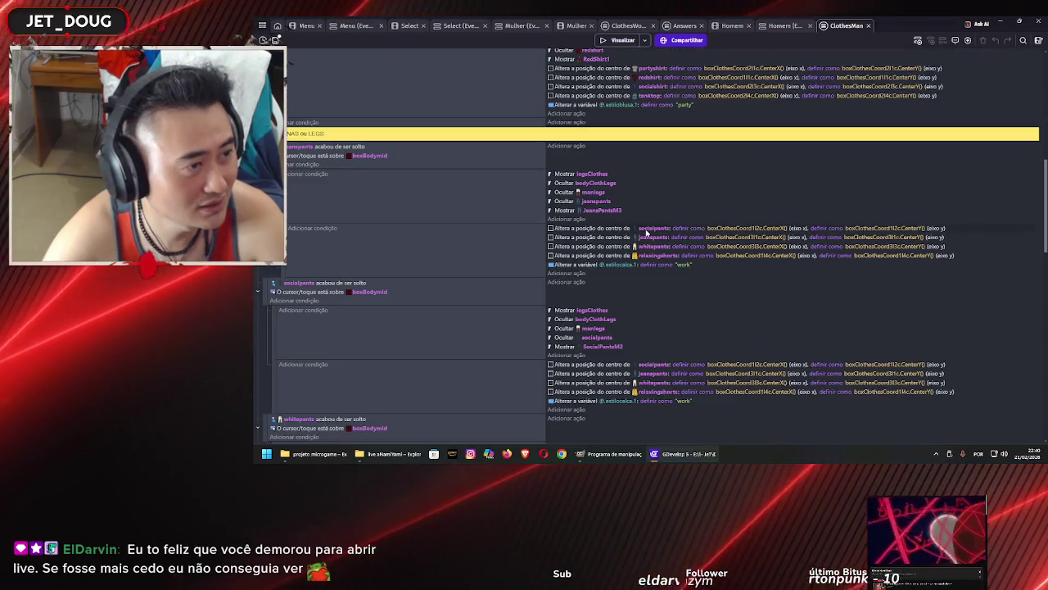
scroll(645, 234, "down", 3)
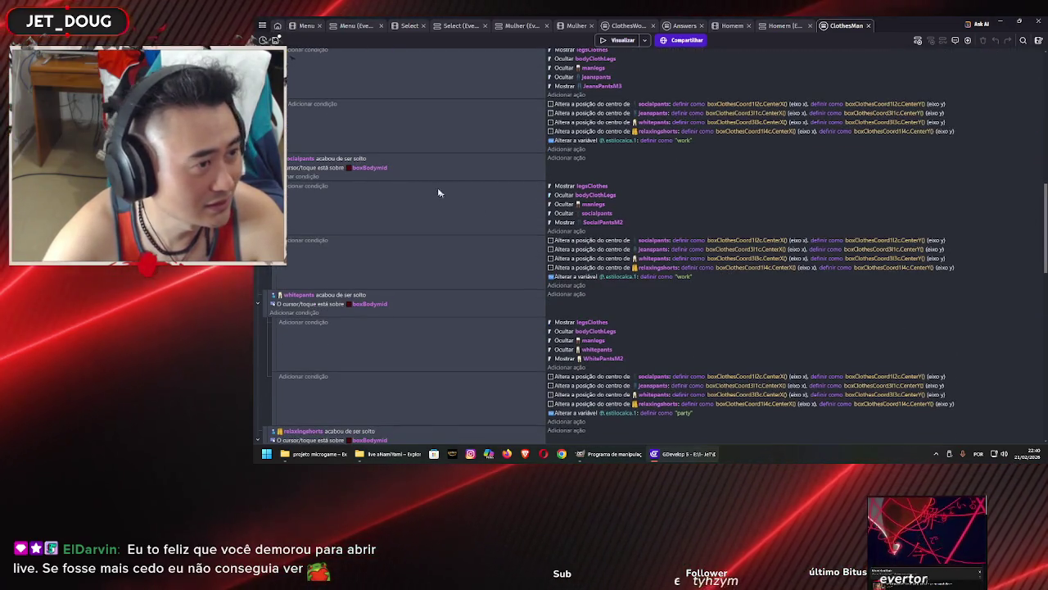
left_click(300, 162)
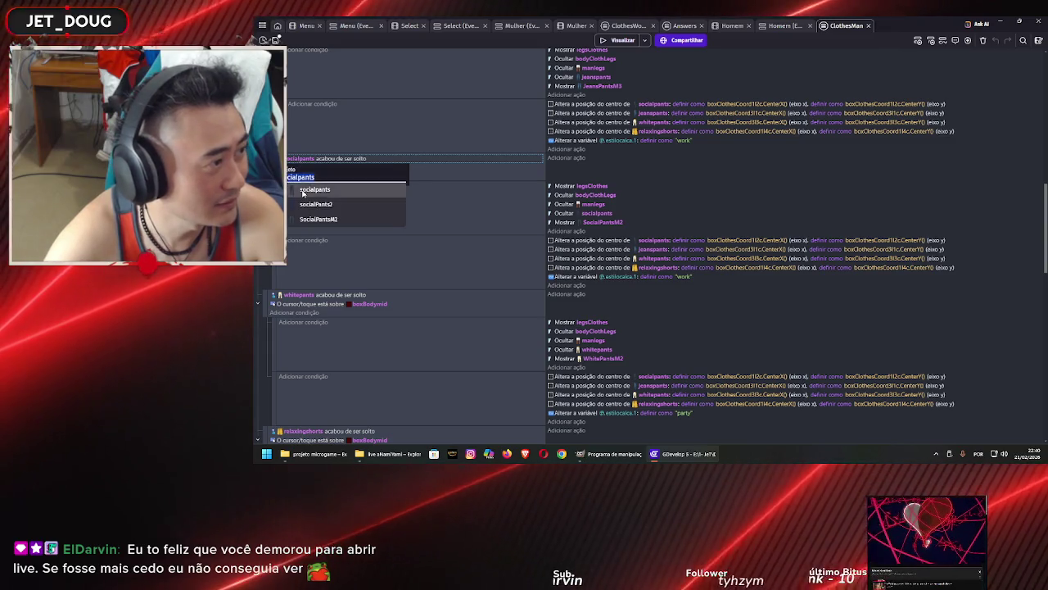
left_click(309, 178)
left_click(605, 214)
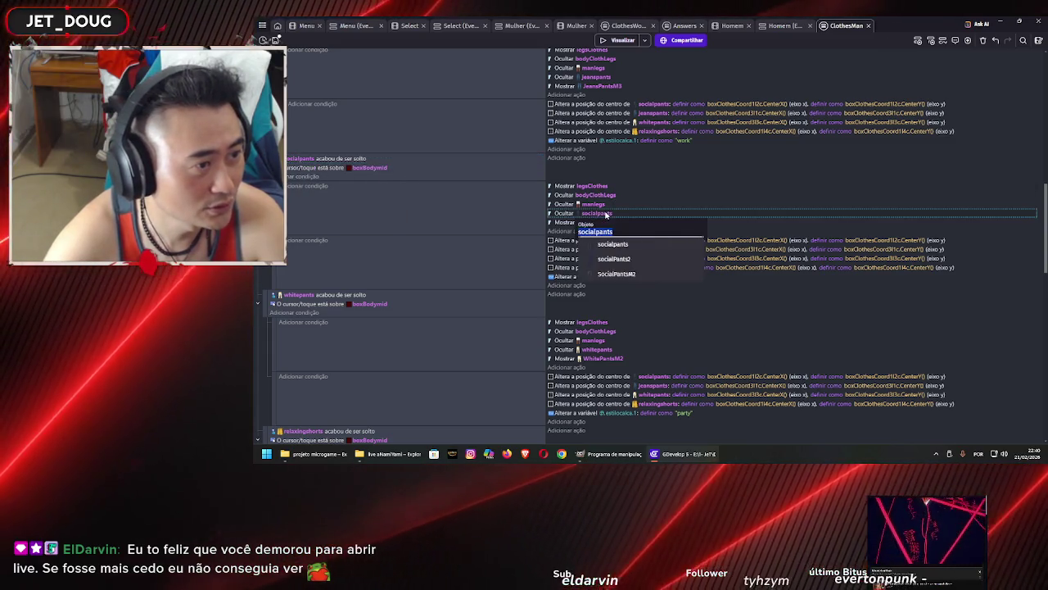
left_click(608, 244)
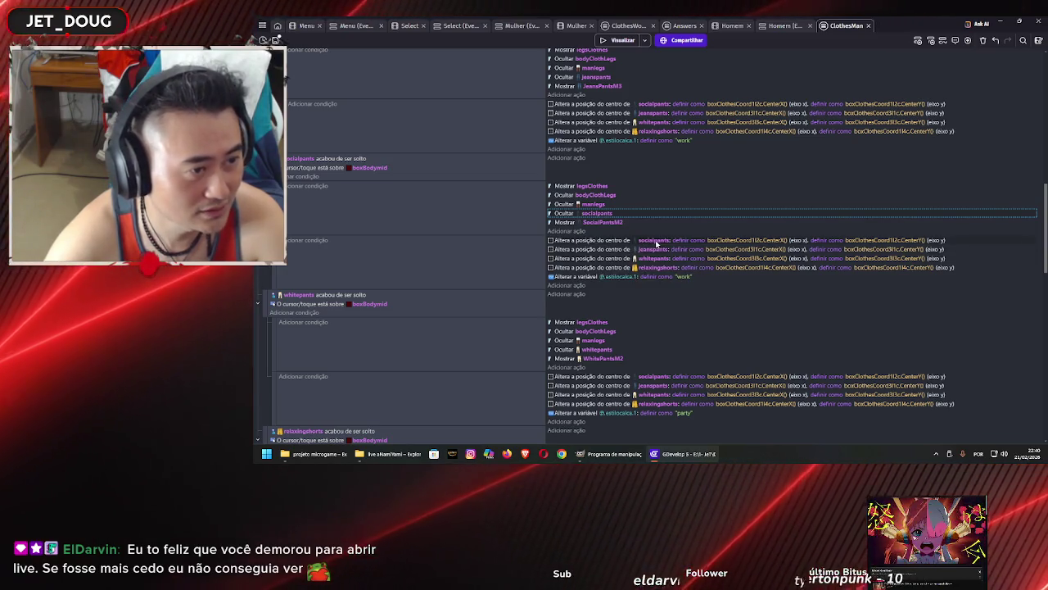
left_click(656, 240)
left_click(660, 275)
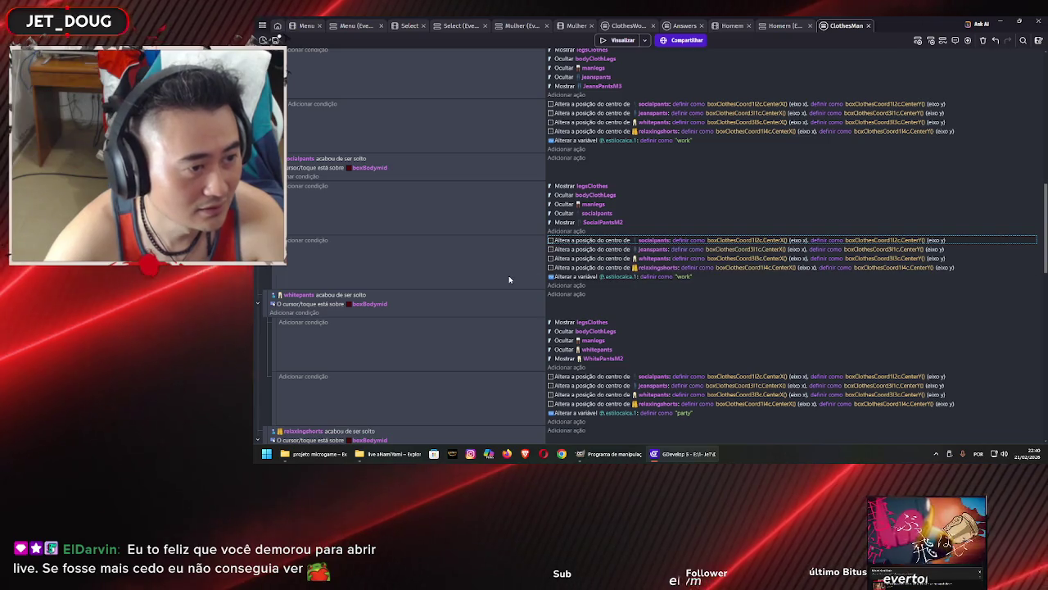
Go back through the Homem events to the Homem scene layout
scroll(509, 279, "down", 2)
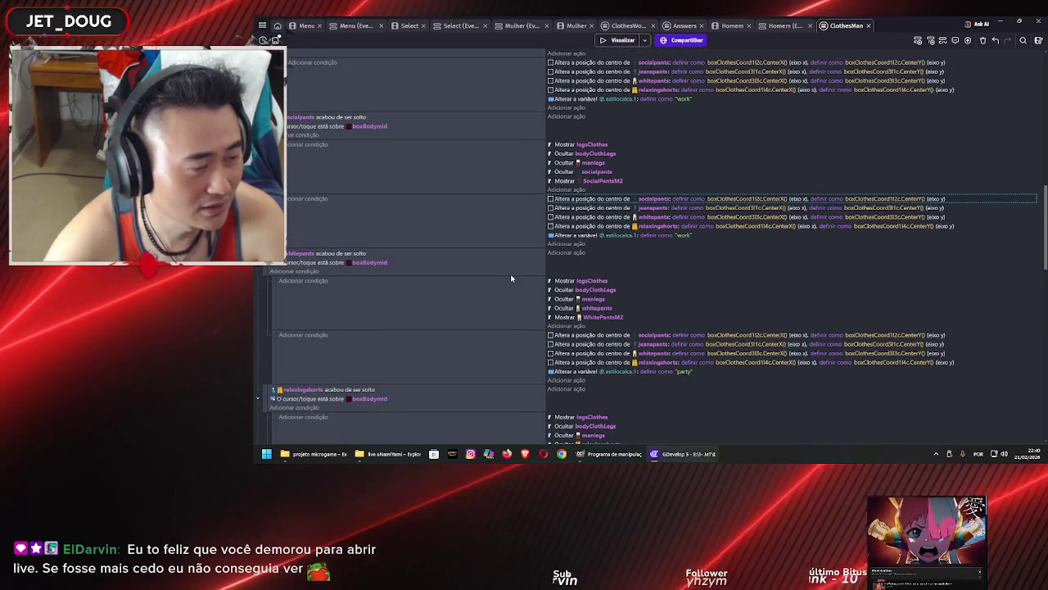
left_click(781, 27)
left_click(740, 29)
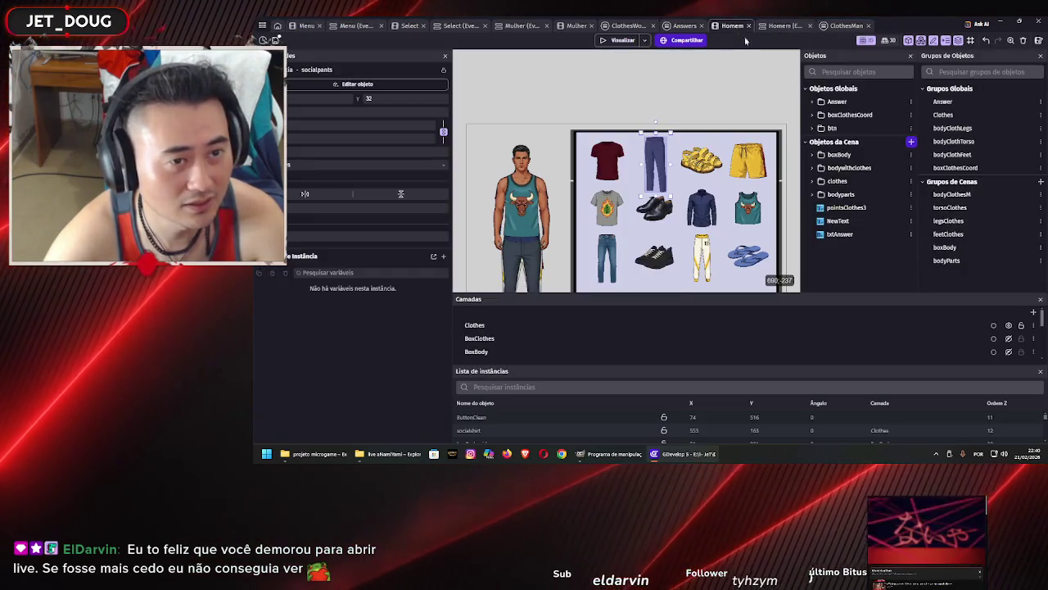
Remove socialpants from the legsClothes group and search the object list for it
double_click(951, 221)
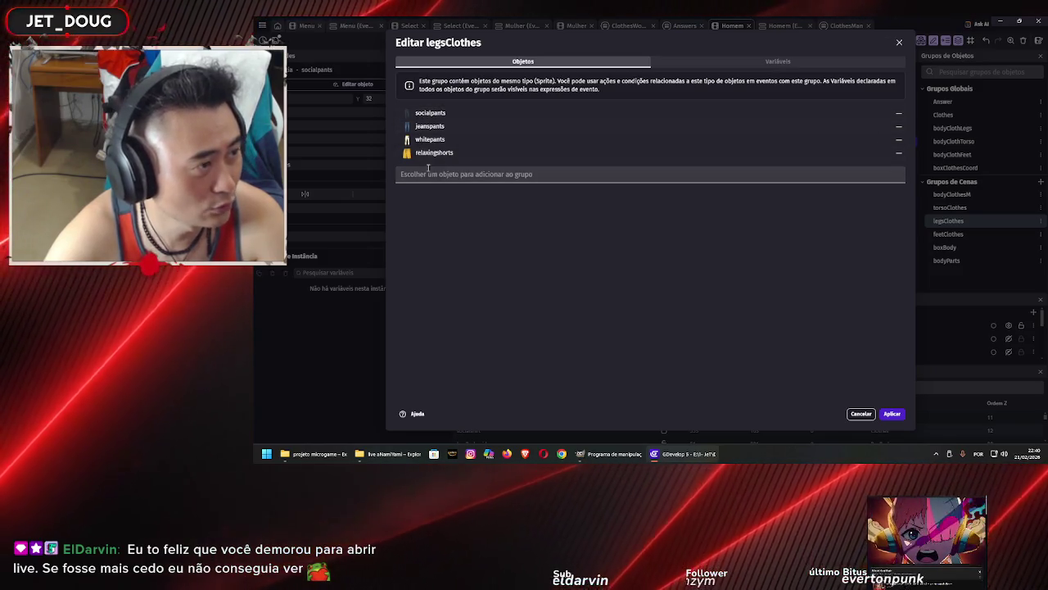
left_click(899, 113)
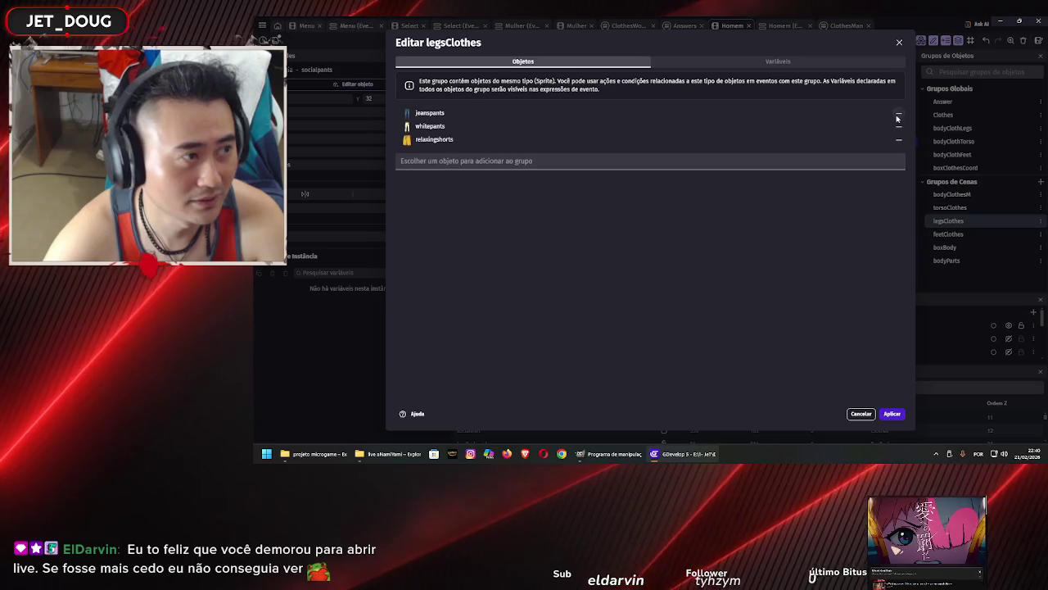
left_click(583, 161)
scroll(523, 271, "down", 15)
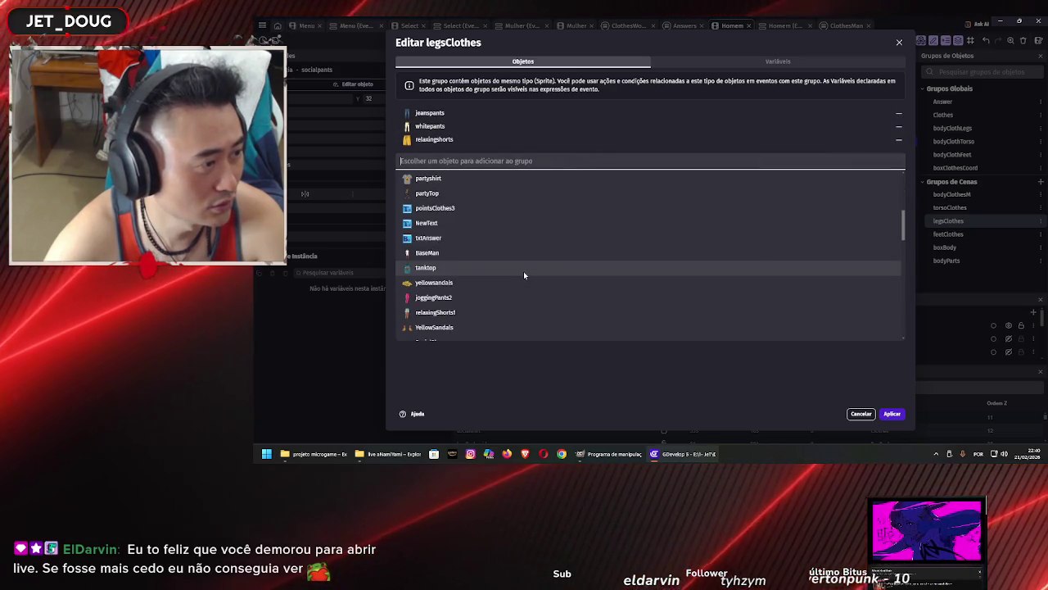
scroll(524, 273, "down", 2)
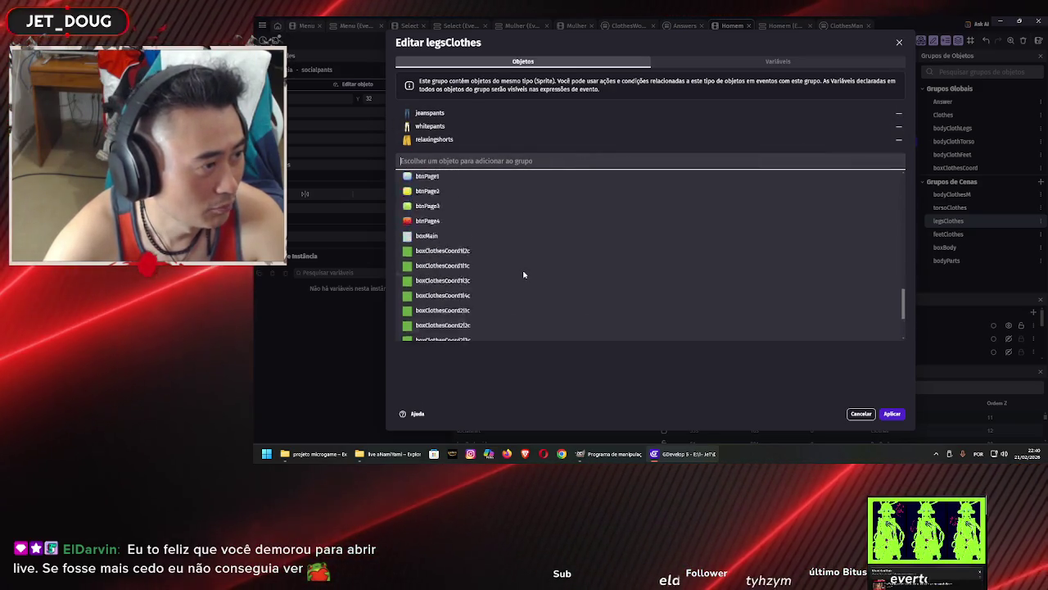
scroll(524, 271, "up", 3)
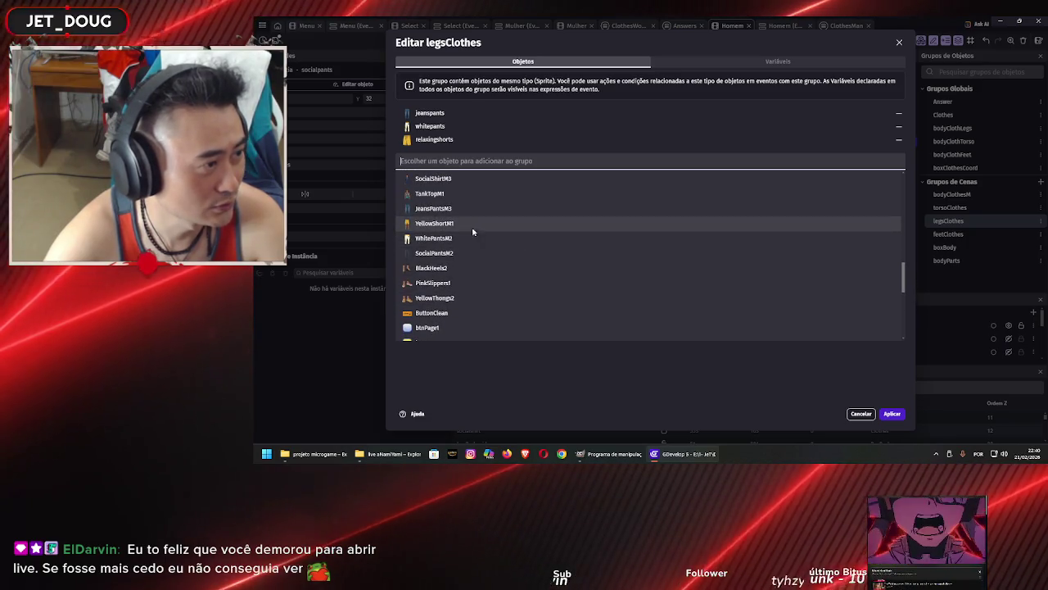
scroll(437, 256, "up", 2)
scroll(439, 263, "up", 4)
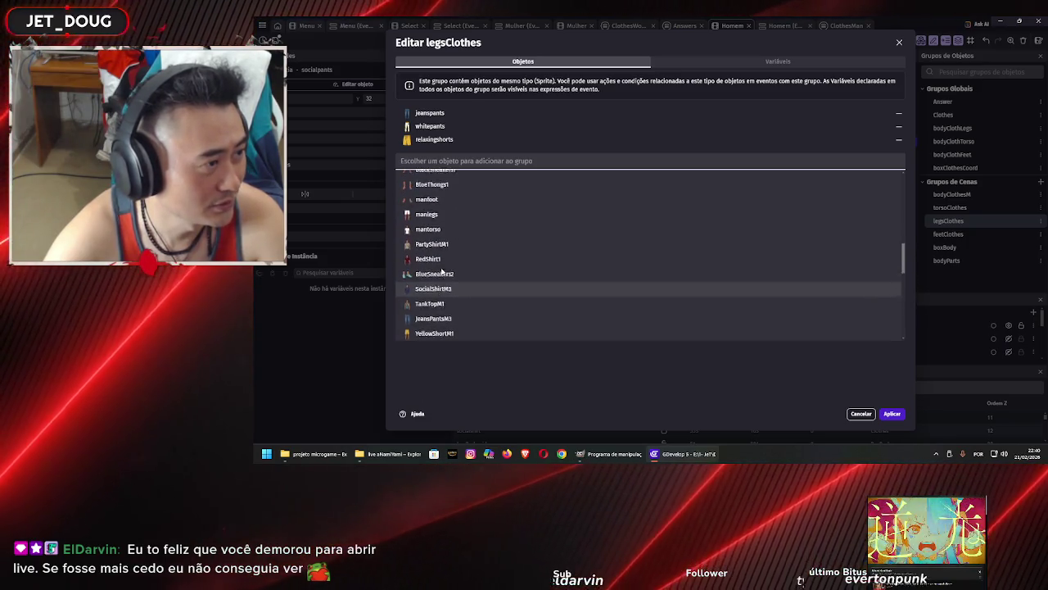
scroll(442, 274, "up", 5)
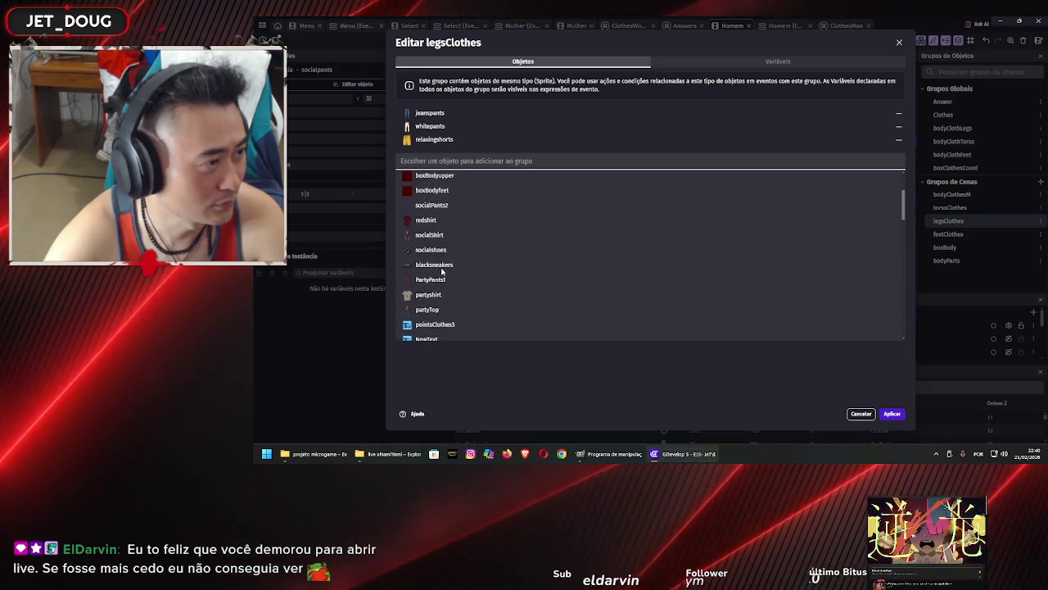
scroll(444, 296, "up", 1)
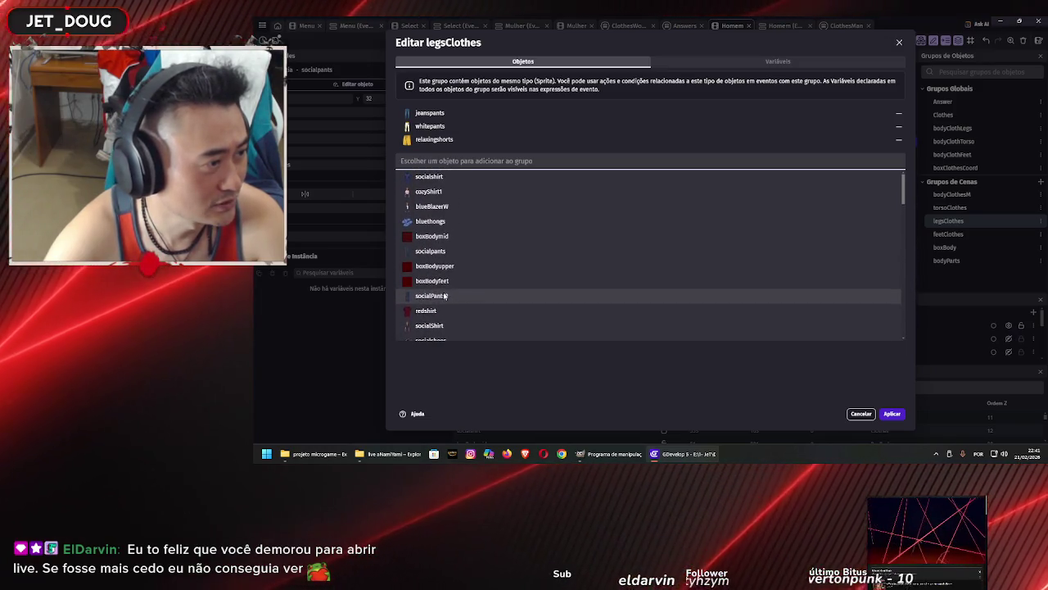
scroll(444, 296, "down", 2)
scroll(445, 270, "up", 2)
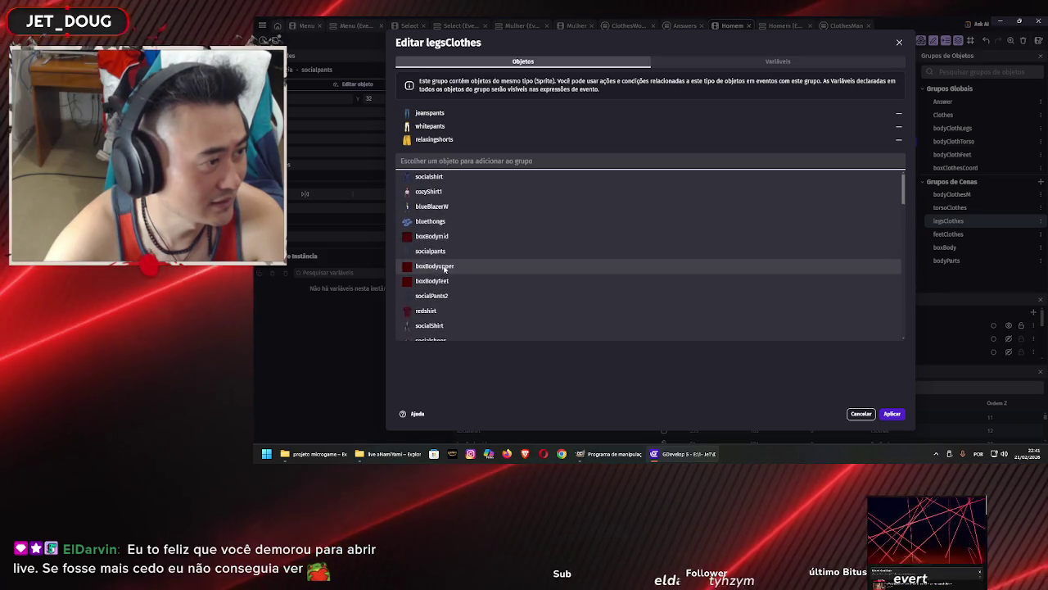
Add socialpants back to legsClothes, apply, and open the boxBody group
left_click(446, 250)
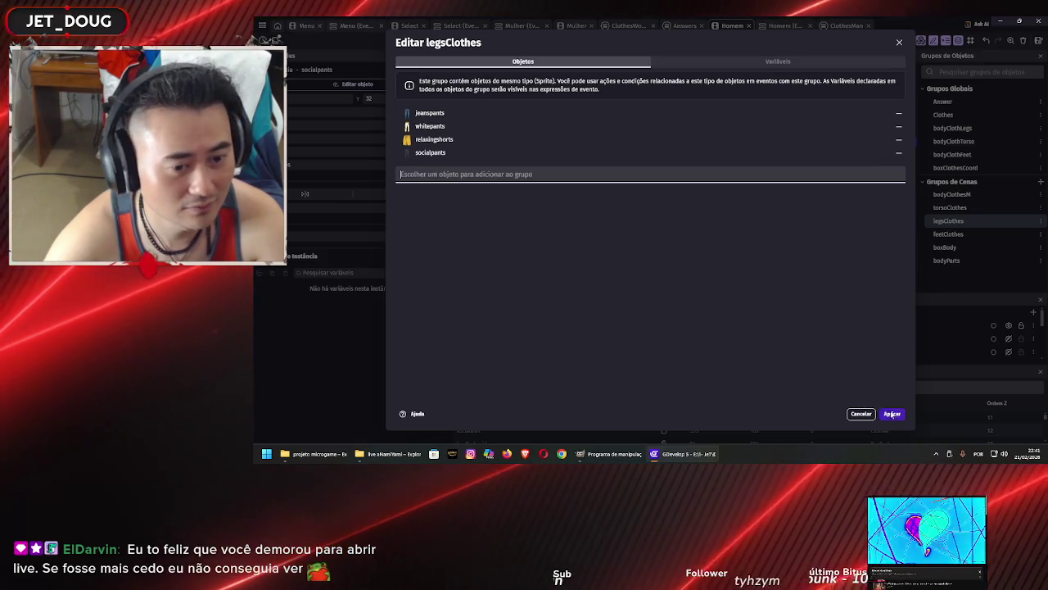
left_click(891, 412)
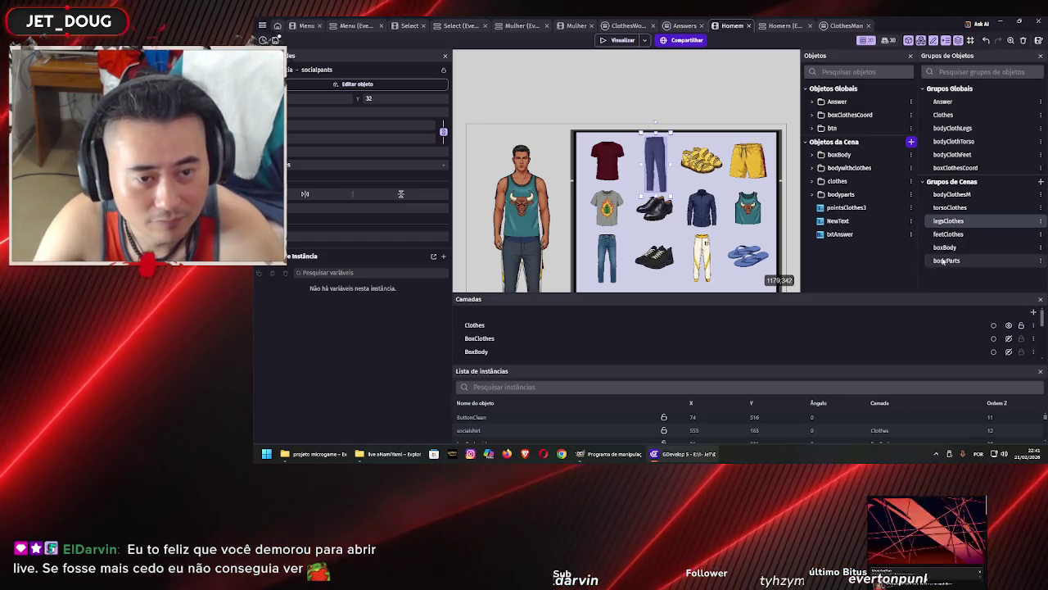
left_click(946, 247)
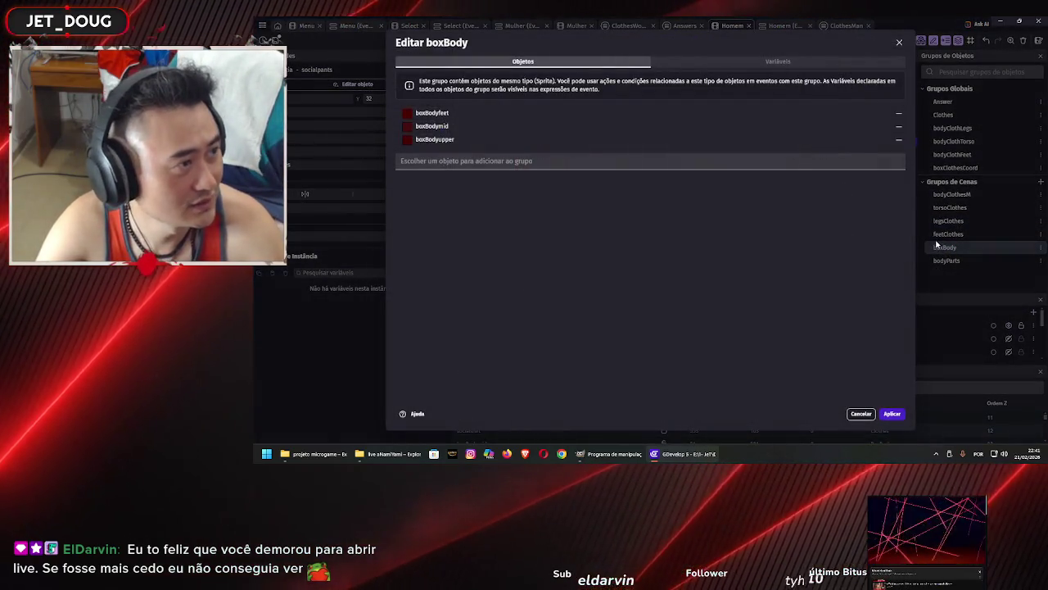
Inspect the members of bodyParts, feetClothes, torsoClothes, bodyClothesM and boxClothesCoord groups
left_click(937, 244)
double_click(952, 262)
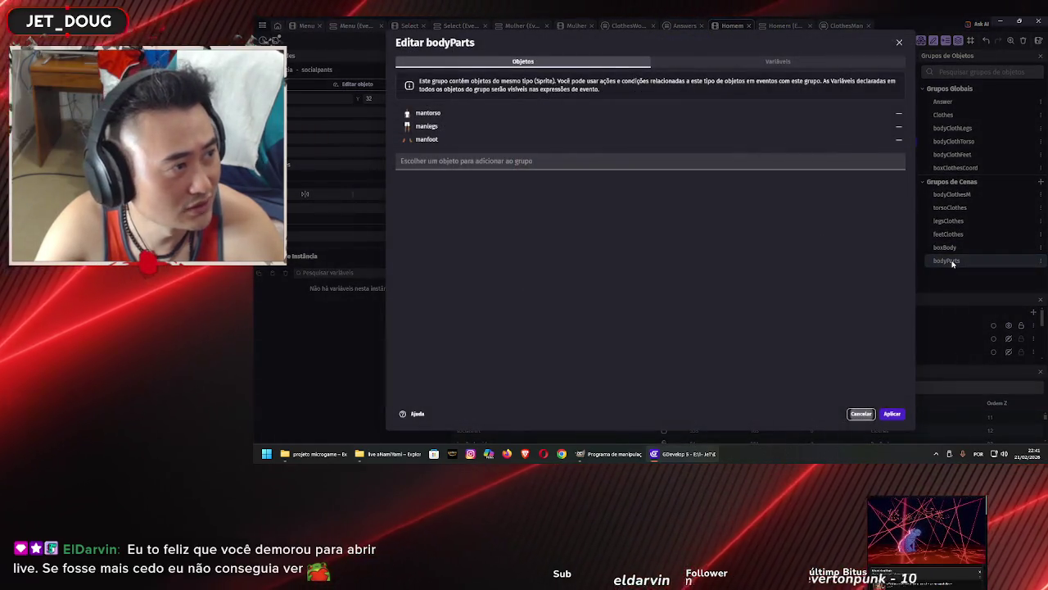
left_click(953, 263)
double_click(959, 234)
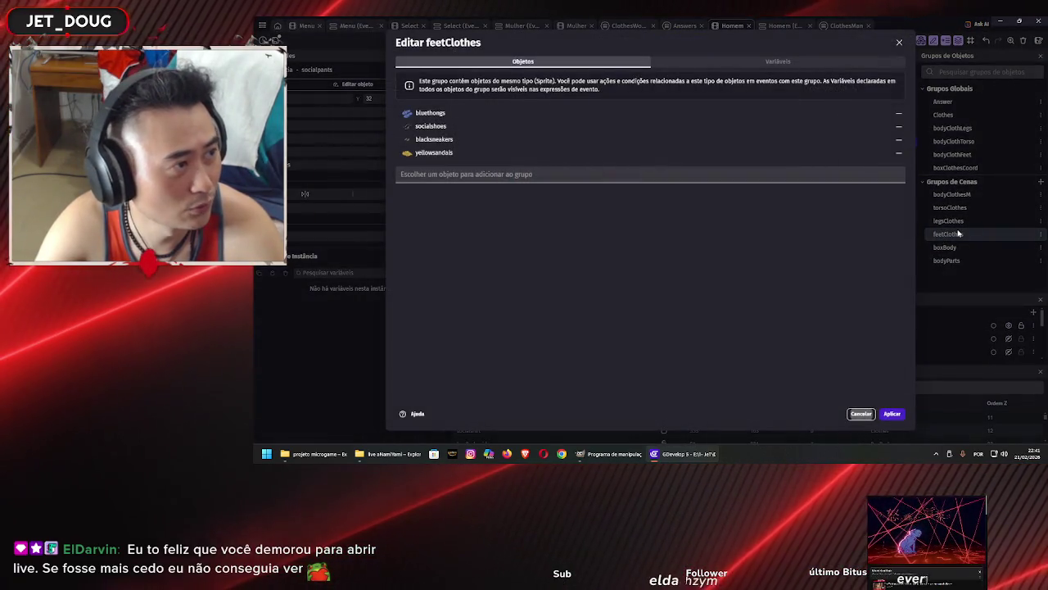
left_click(958, 235)
left_click(960, 210)
double_click(960, 211)
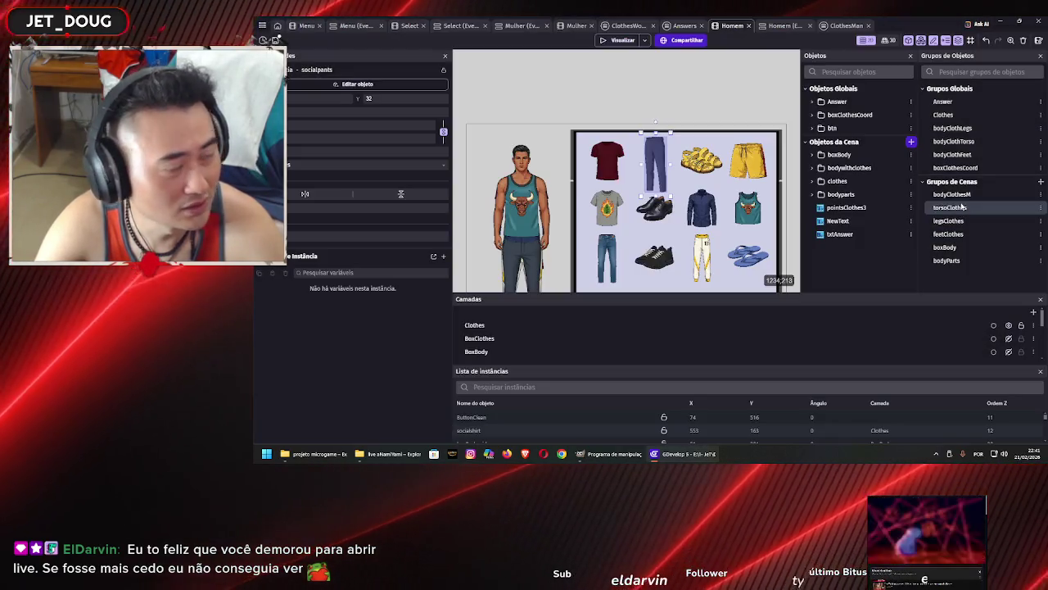
left_click(960, 211)
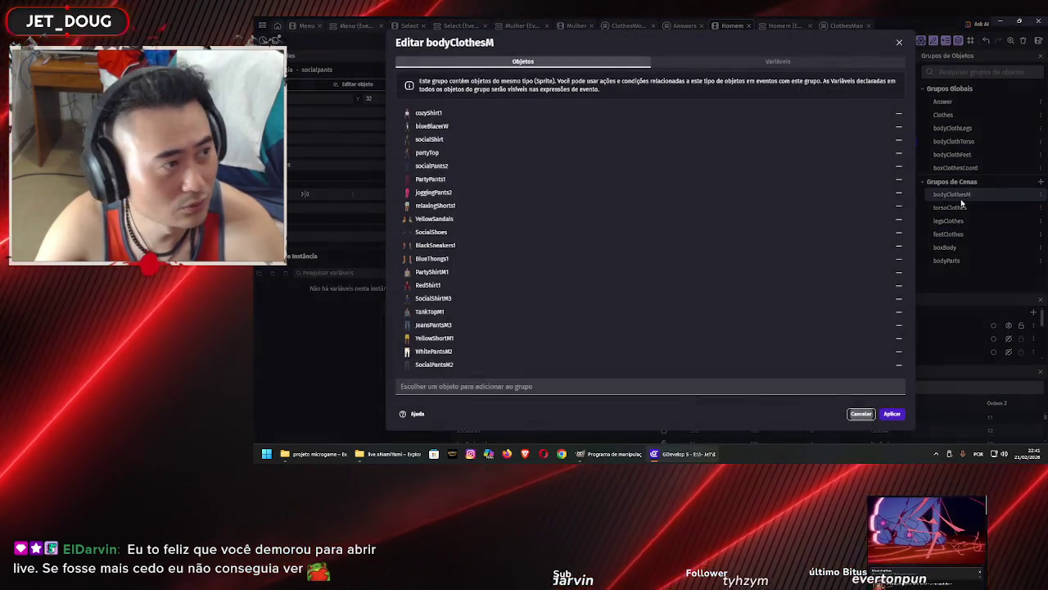
double_click(951, 194)
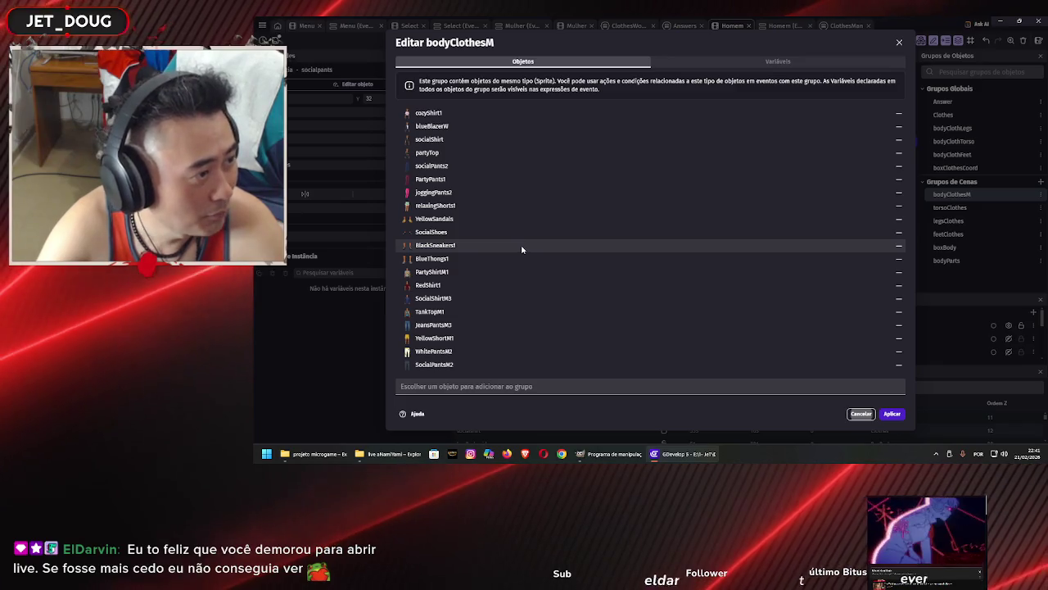
key("Escape")
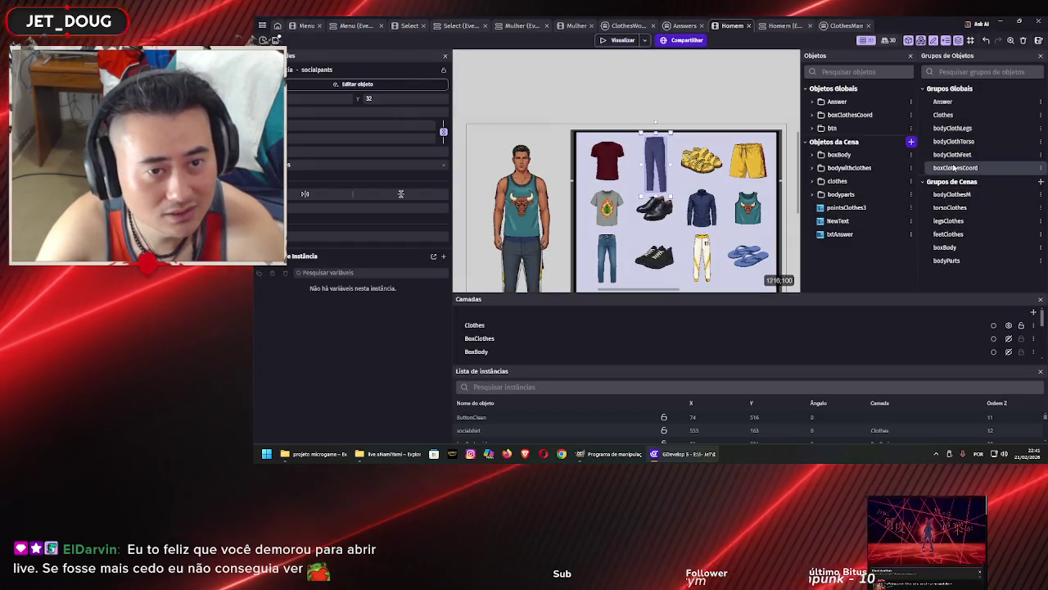
double_click(954, 168)
key("Escape")
Replace YellowThongs3 with YellowThongs2 in the bodyClothFeet group and apply
double_click(957, 155)
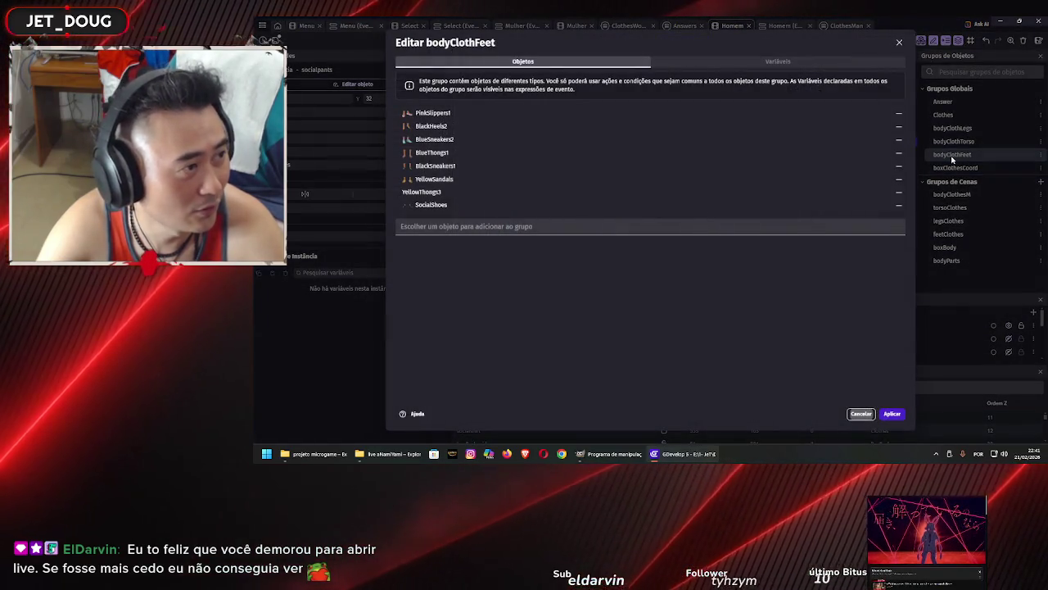
left_click(899, 192)
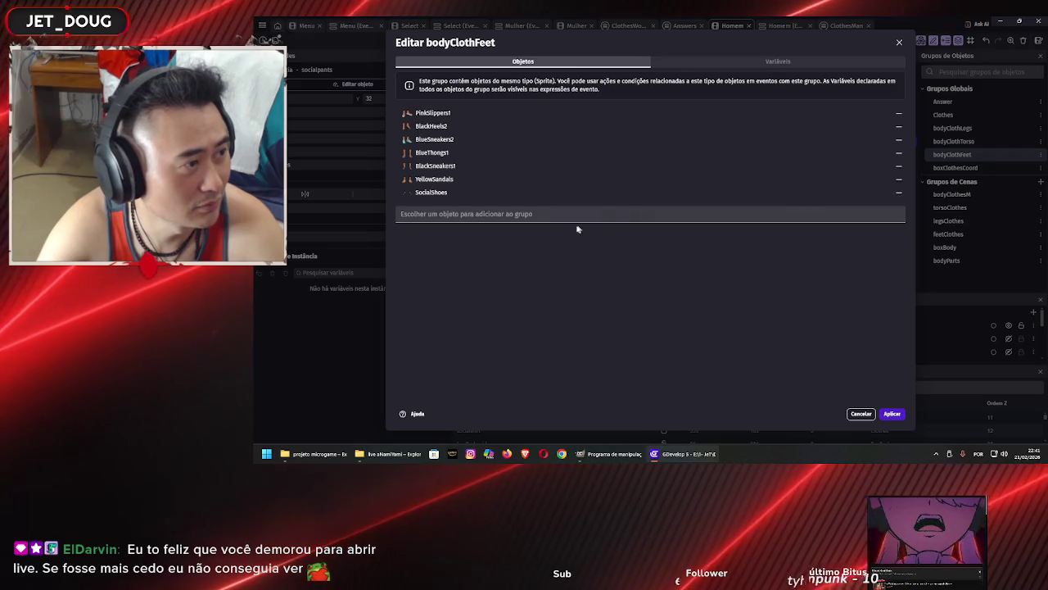
left_click(613, 213)
scroll(518, 300, "down", 15)
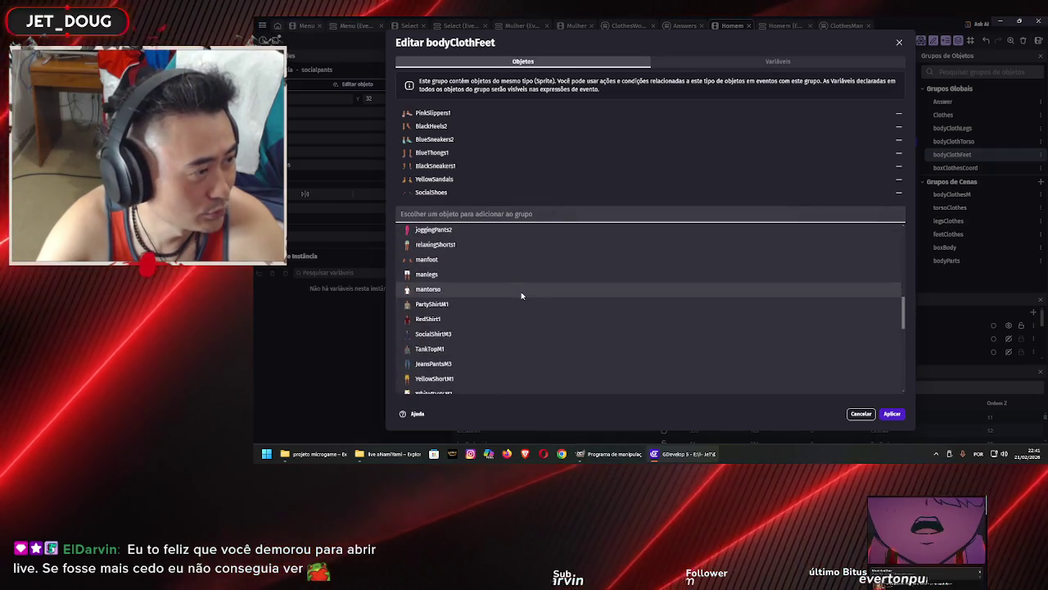
scroll(514, 303, "down", 5)
scroll(512, 304, "up", 3)
scroll(513, 306, "up", 3)
left_click(494, 352)
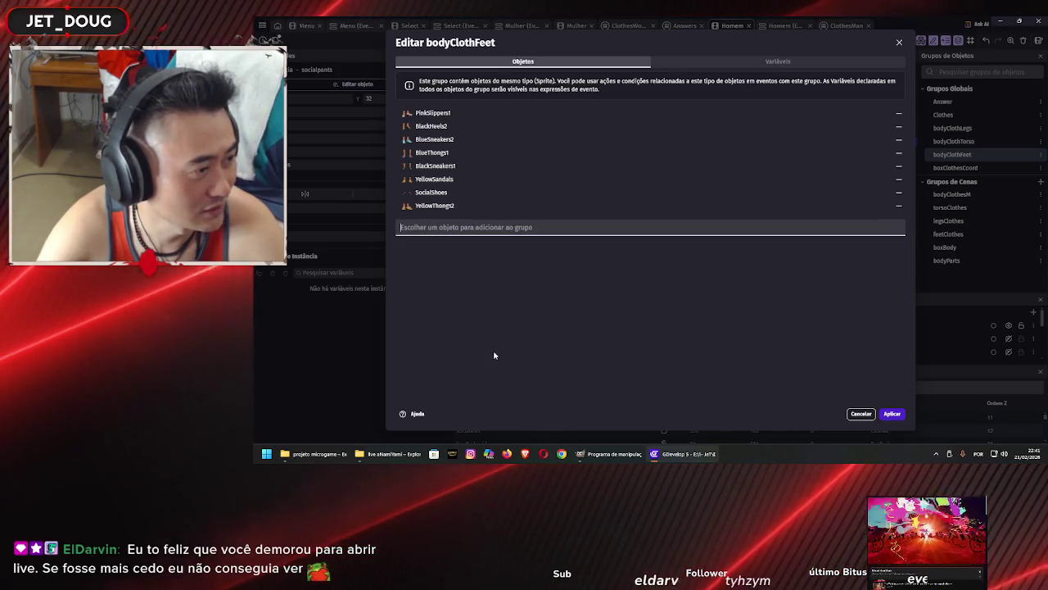
left_click(892, 413)
Review the bodyClothTorso, bodyClothLegs and global Clothes group members
double_click(957, 141)
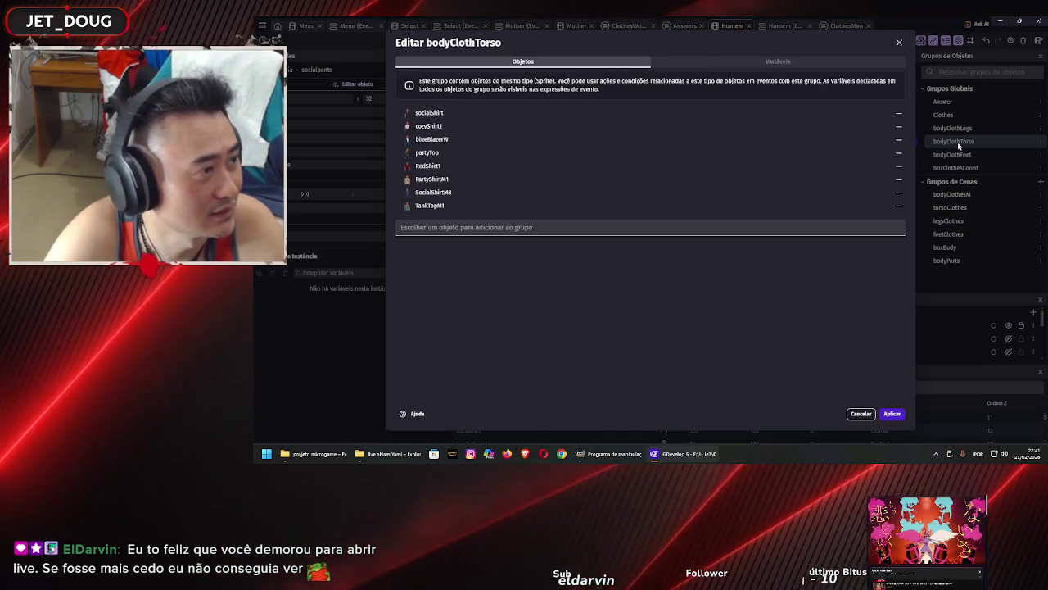
left_click(958, 146)
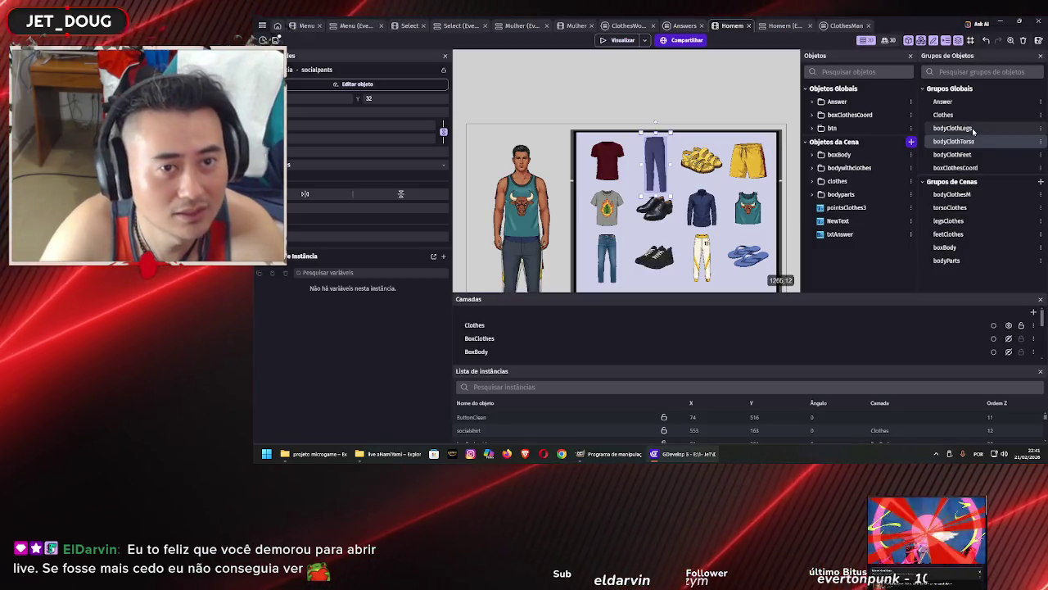
double_click(952, 128)
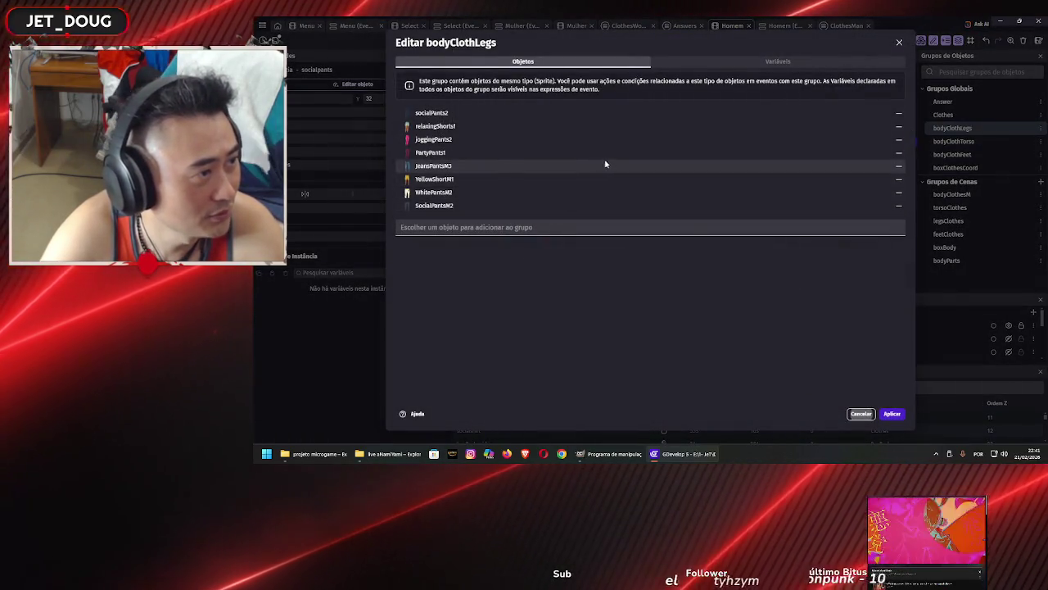
key("Escape")
double_click(946, 118)
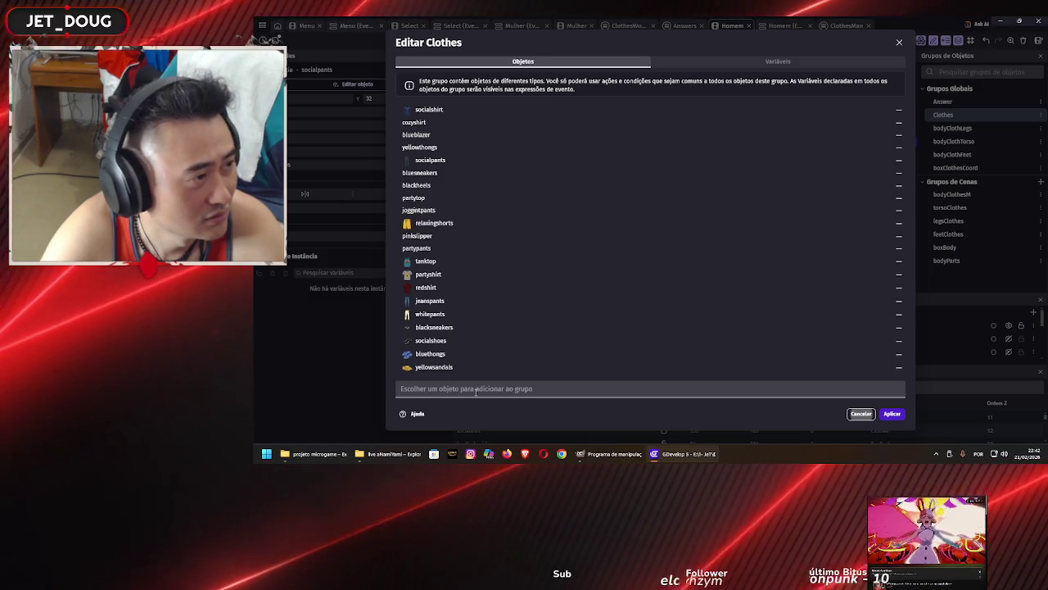
key("Escape")
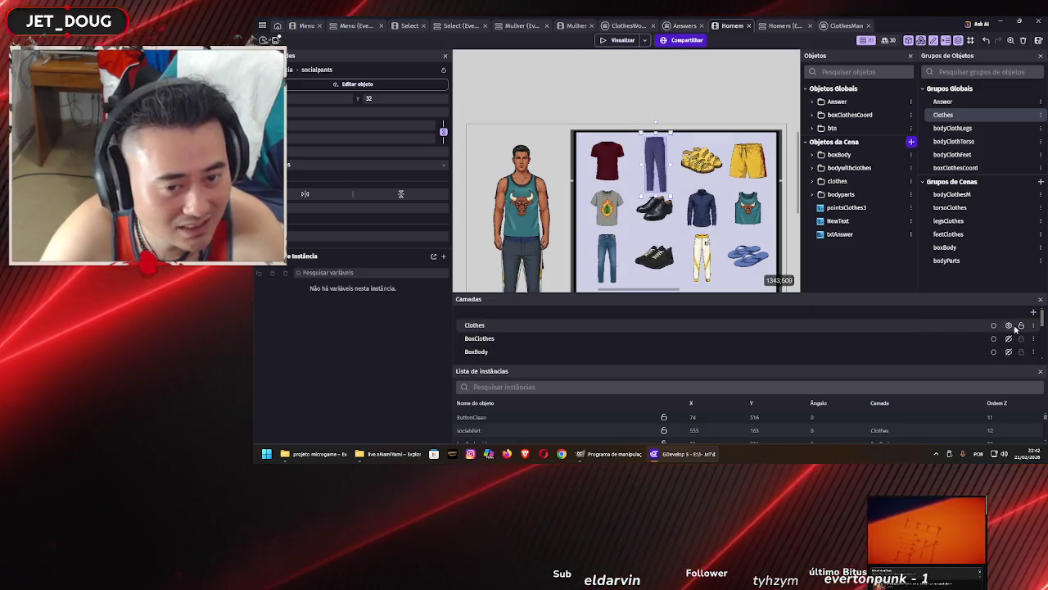
Show the BoxClothes green squares and nudge socialpants and all instances into alignment
left_click(1011, 338)
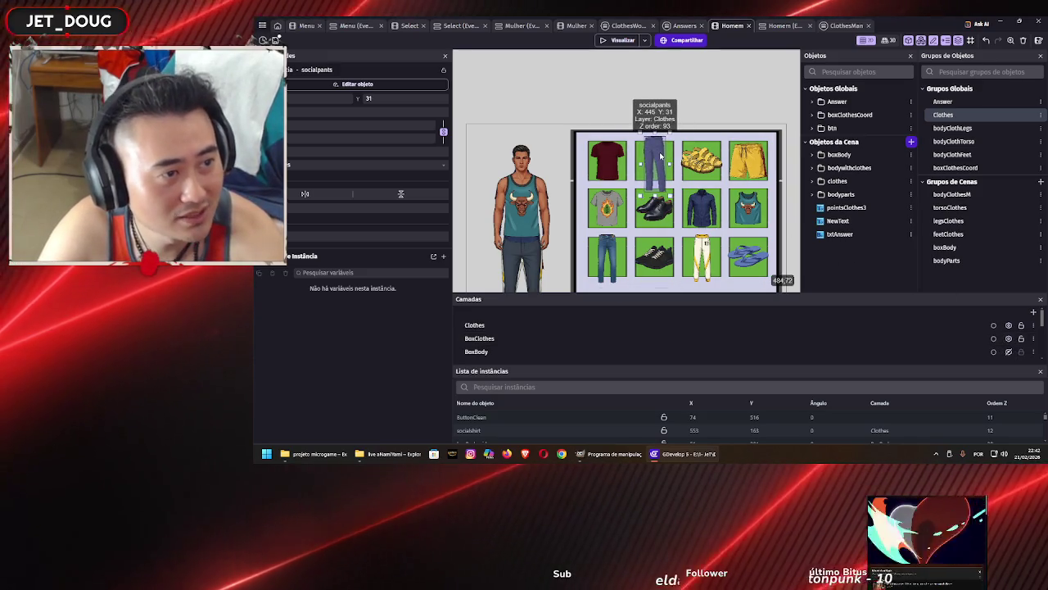
key("Up")
key("Up")
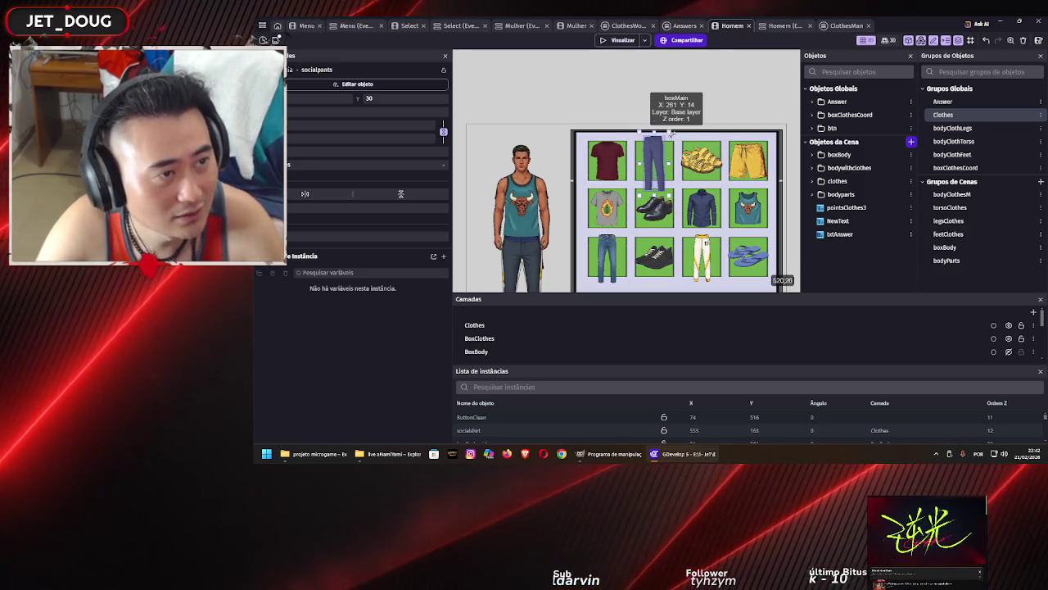
key("ctrl+a")
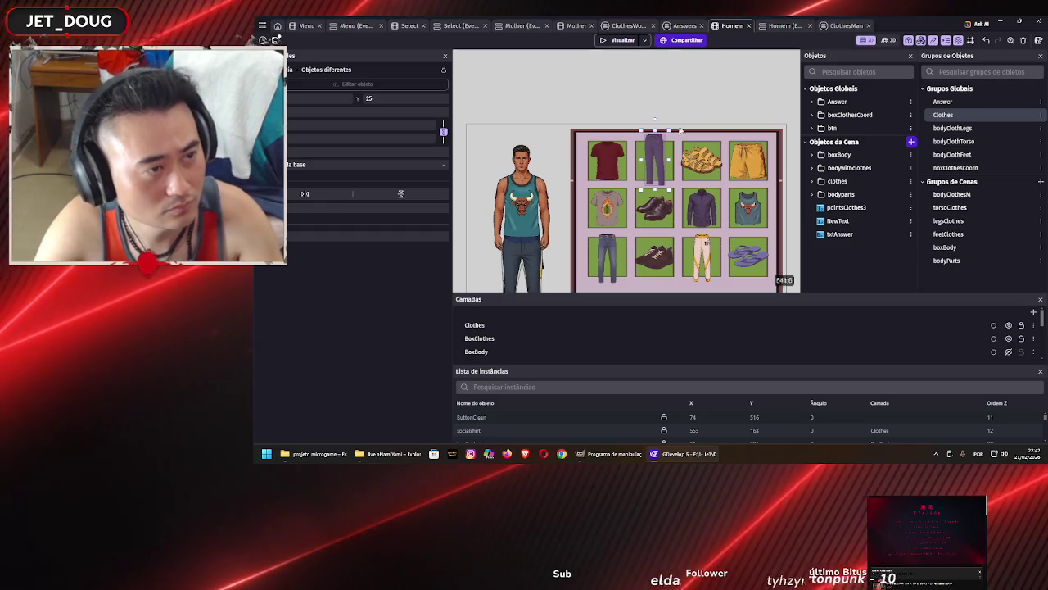
key("Up")
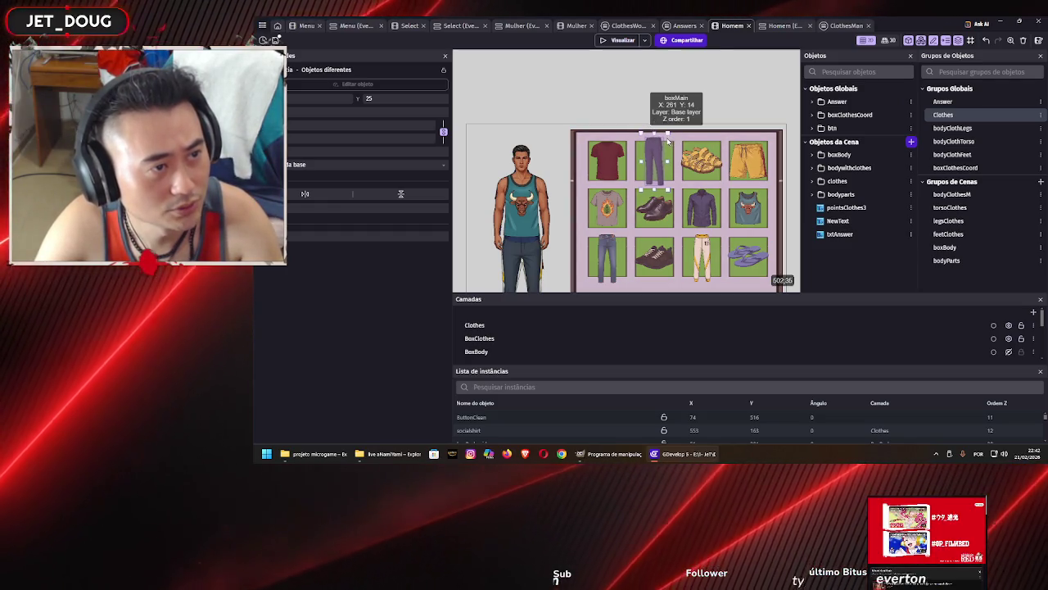
key("Down")
key("Down")
key("Down")
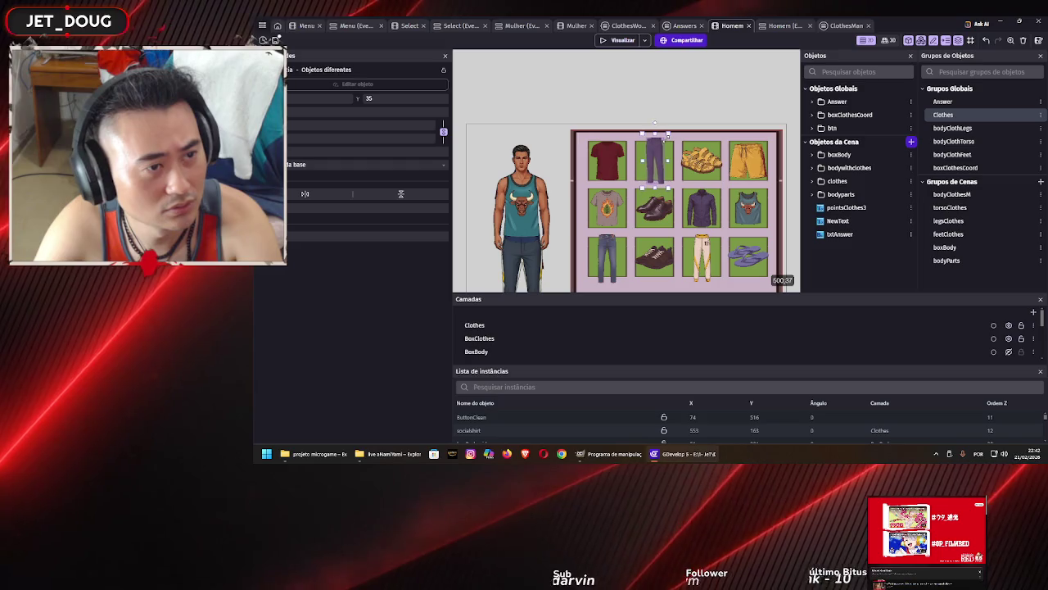
Move relaxingshorts and yellowsandals so each sits inside its green square
left_click(747, 156)
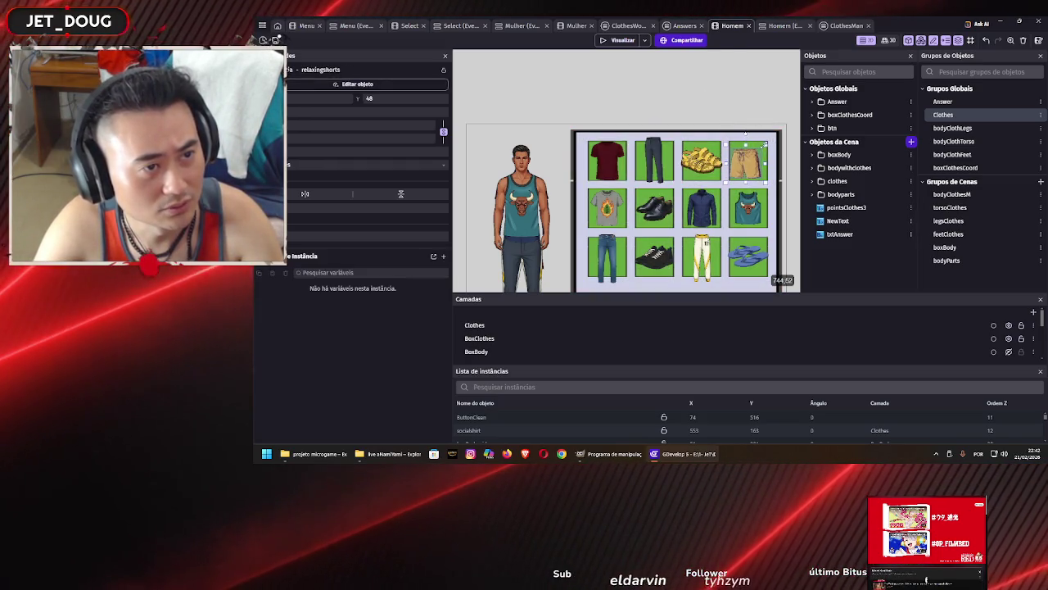
key("Up")
key("Up")
key("Up")
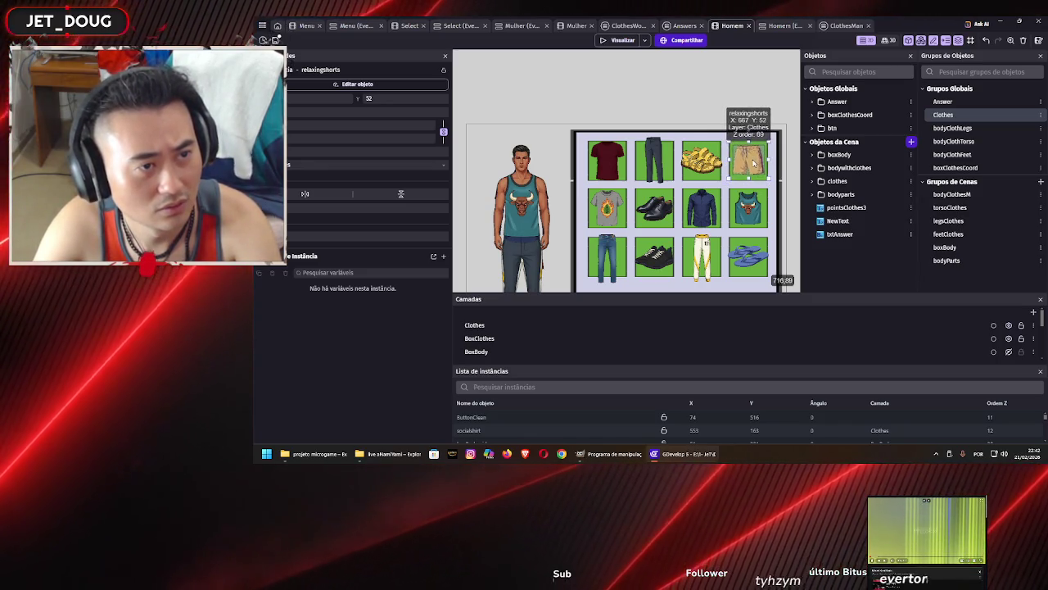
left_click(715, 157)
left_click_drag(715, 157, 709, 161)
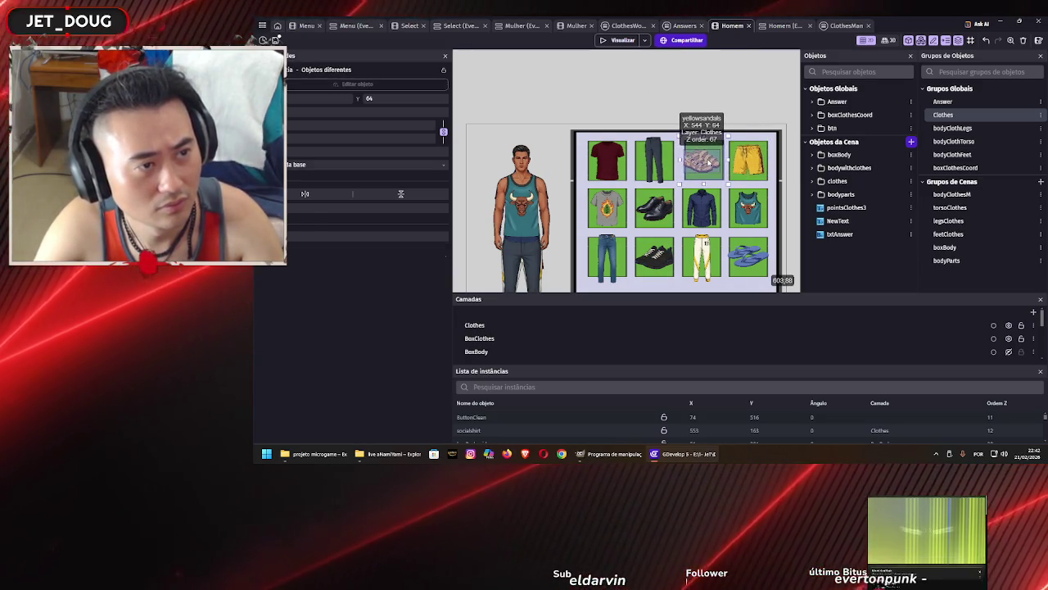
left_click(733, 99)
left_click(706, 161)
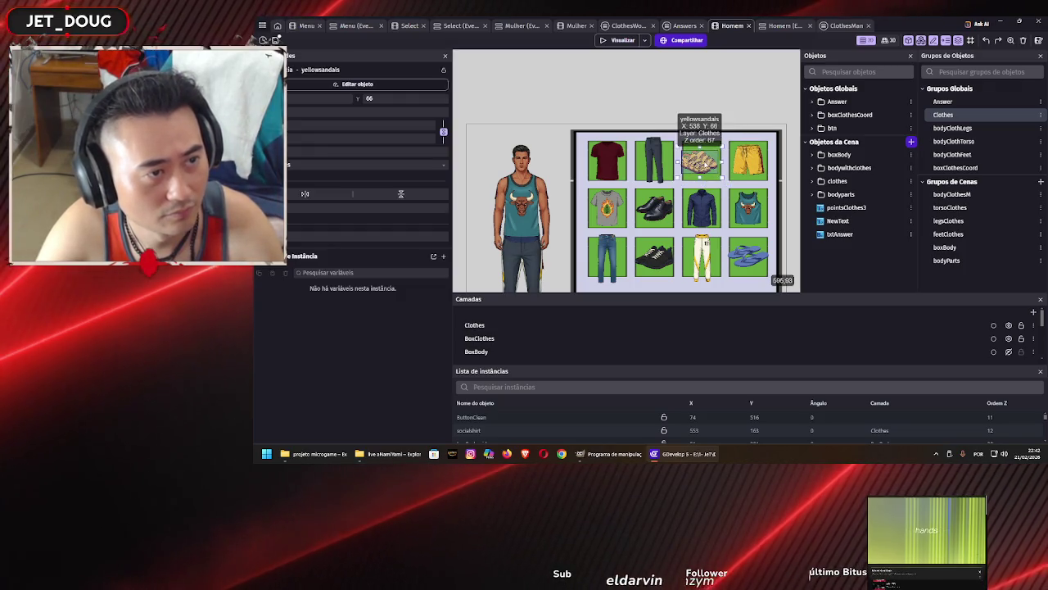
left_click_drag(706, 161, 706, 160)
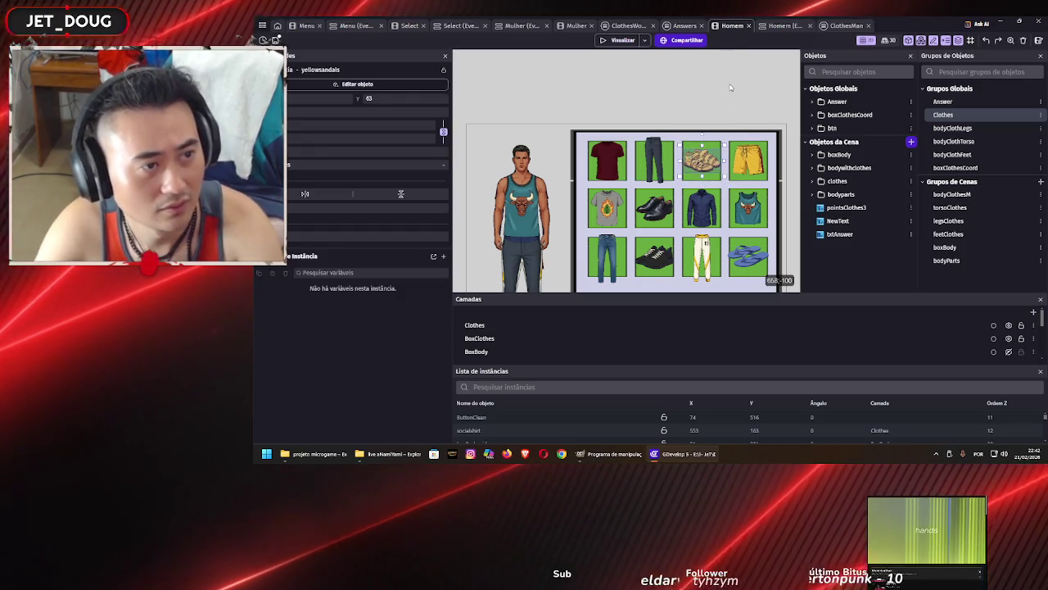
Nudge socialshoes into its square at Y 185, then pick the boxClothesCoord group
left_click_drag(745, 208, 744, 211)
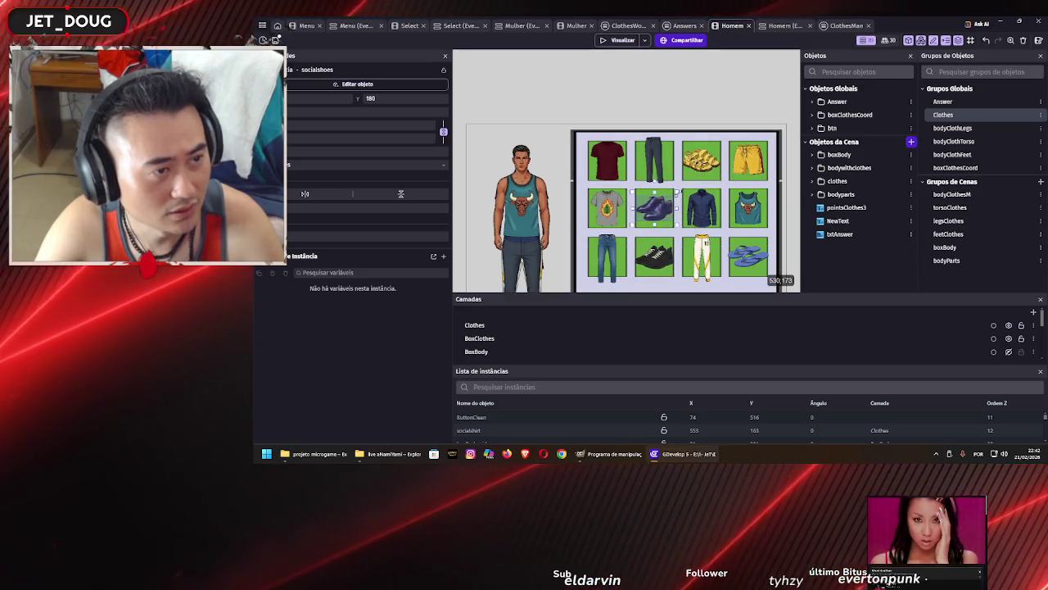
left_click_drag(656, 205, 656, 206)
left_click(656, 206)
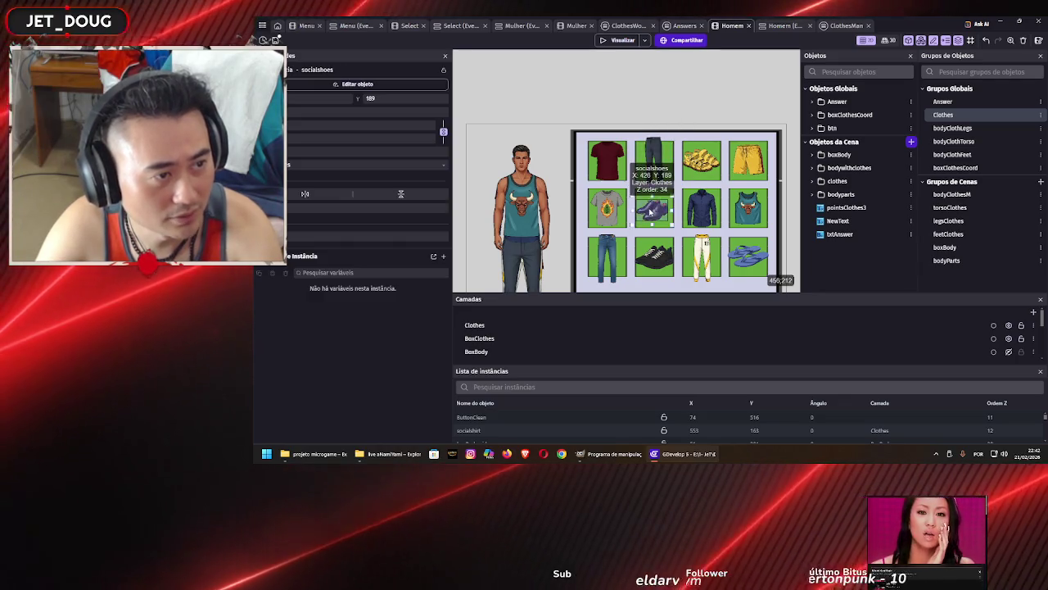
key("Up")
key("Up")
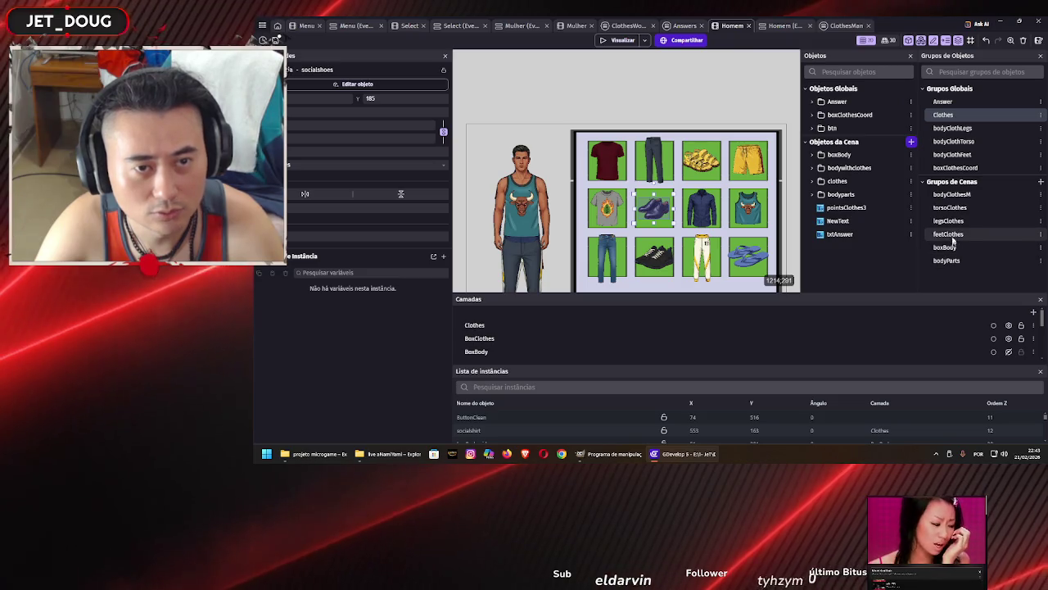
left_click(955, 167)
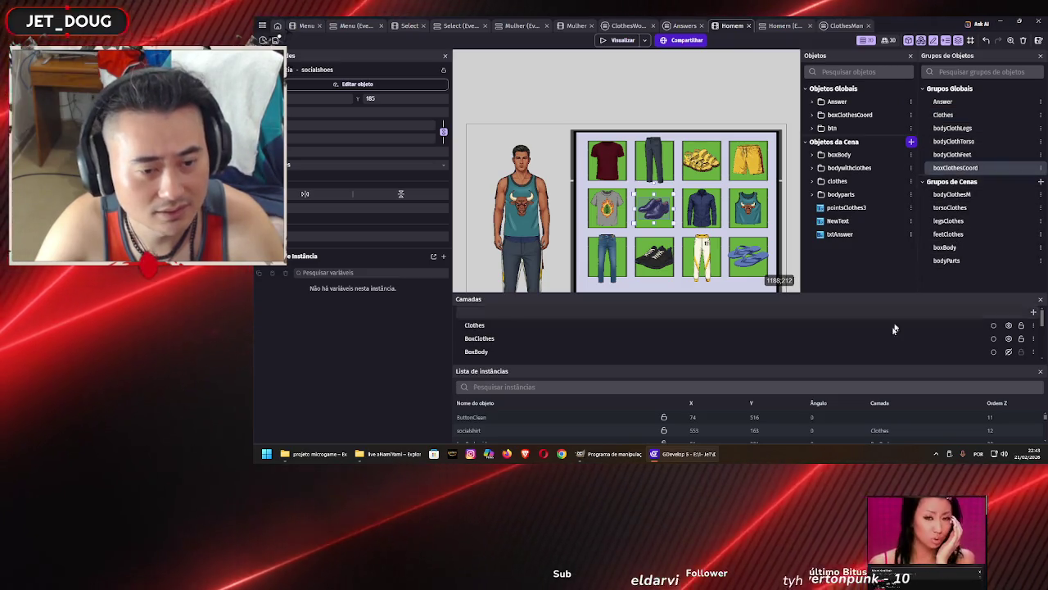
Check the BoxBody layer, hide the BoxClothes green tiles, and preview the scene
scroll(874, 340, "down", 3)
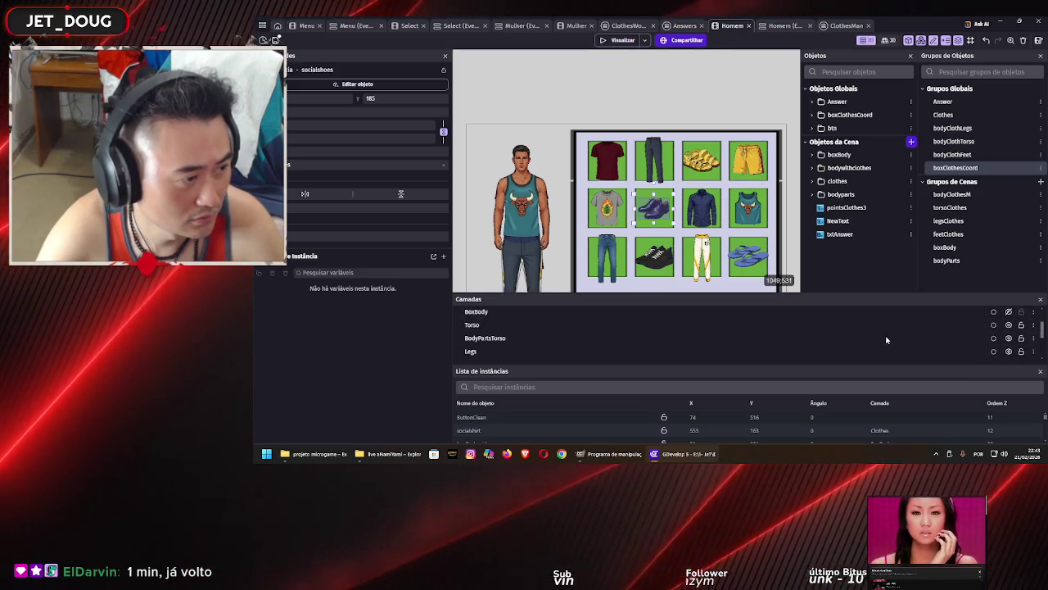
scroll(889, 328, "up", 2)
scroll(892, 335, "up", 1)
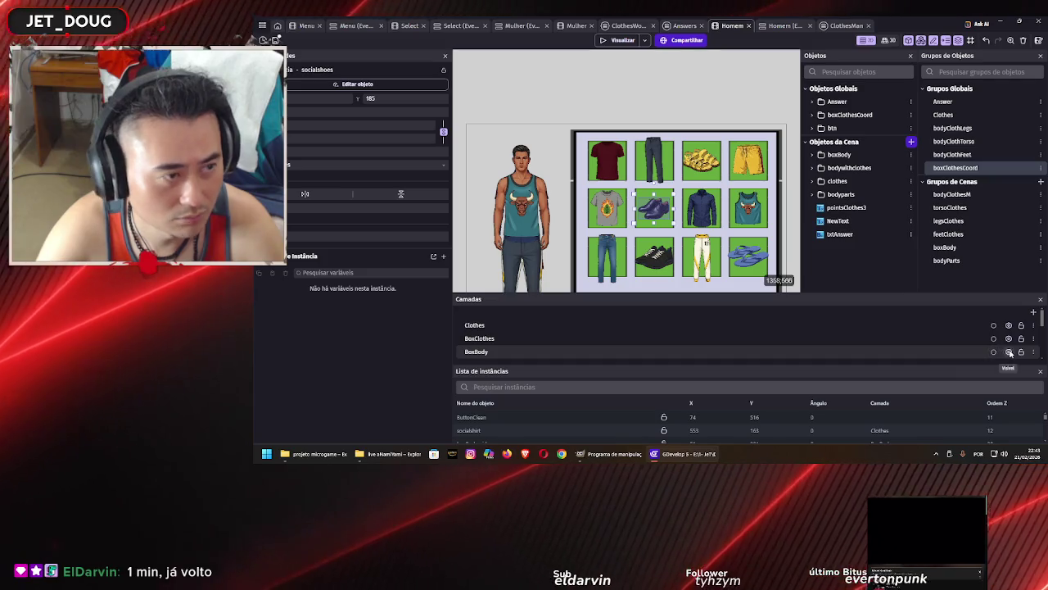
left_click(1010, 352)
left_click(1010, 352)
left_click(1021, 353)
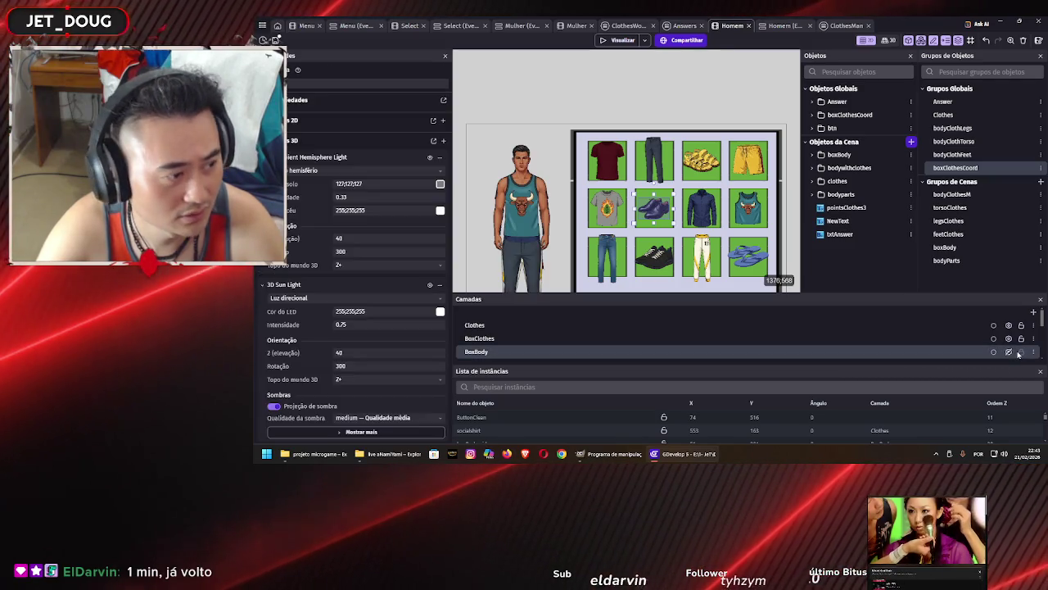
left_click(1010, 352)
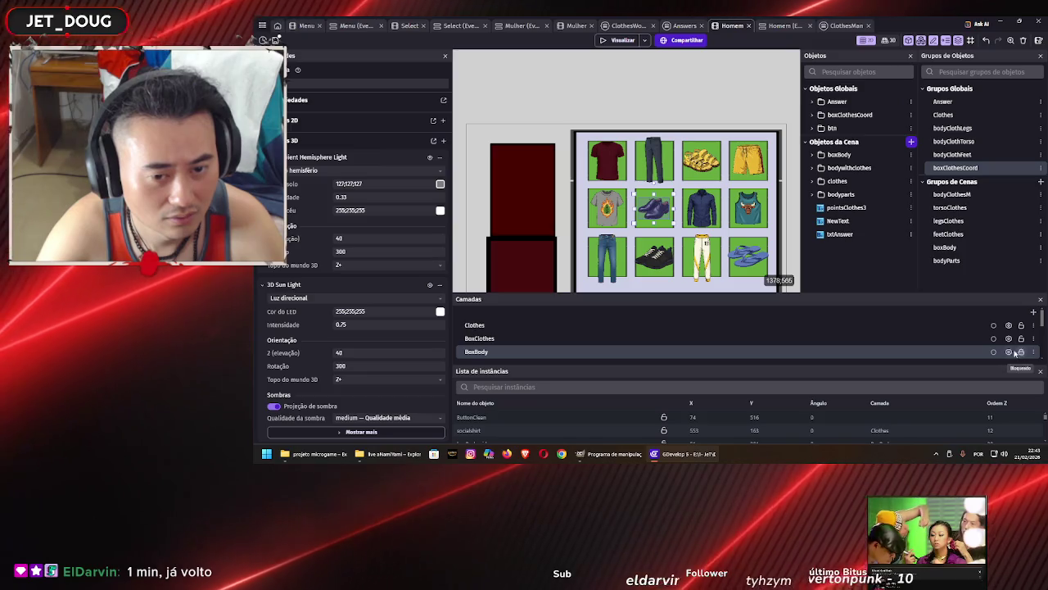
left_click(1010, 352)
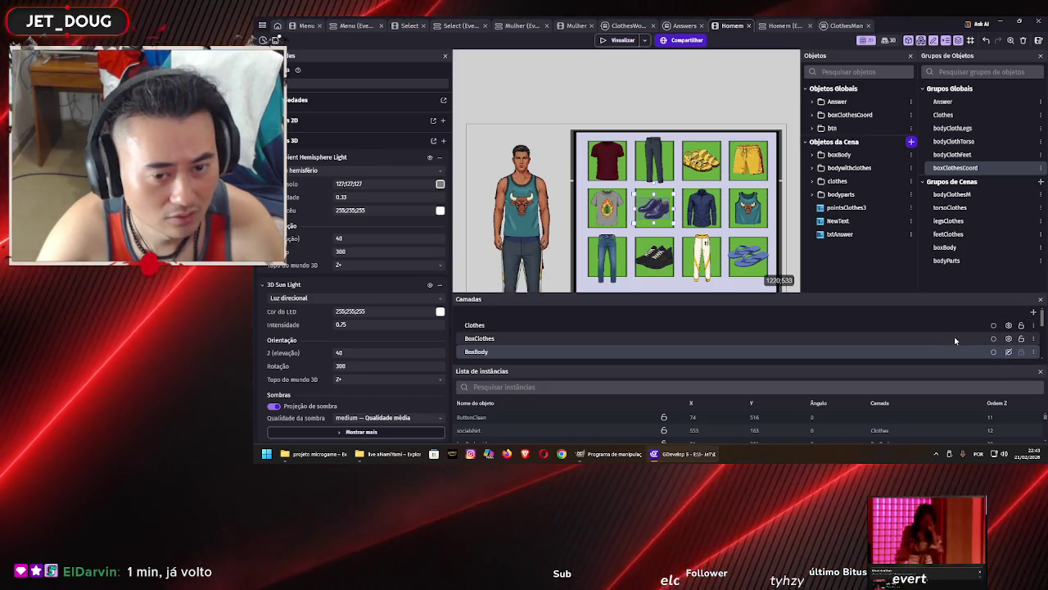
left_click(1009, 338)
left_click(1009, 338)
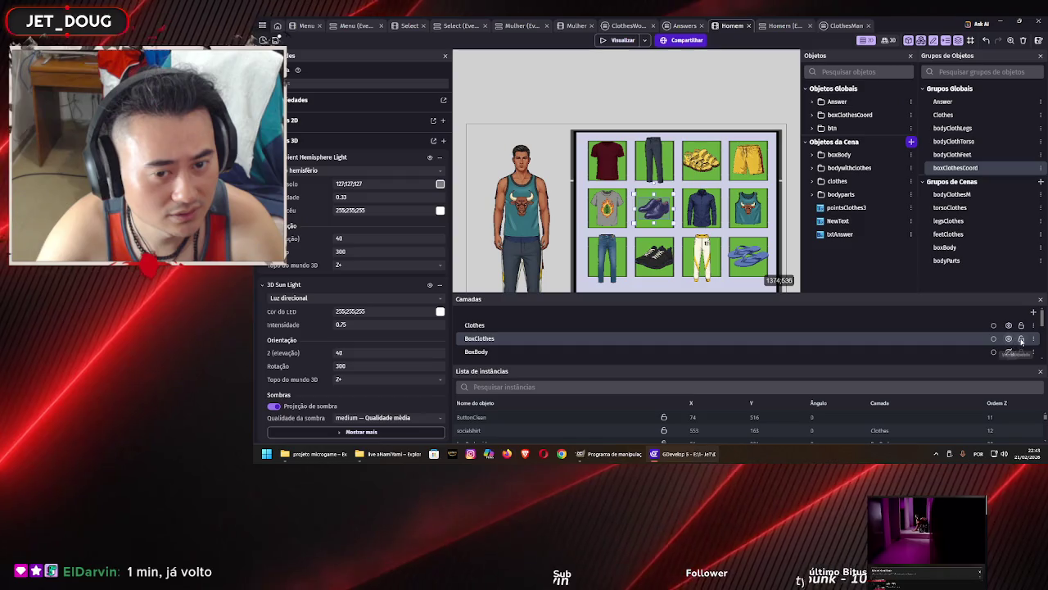
left_click(1009, 338)
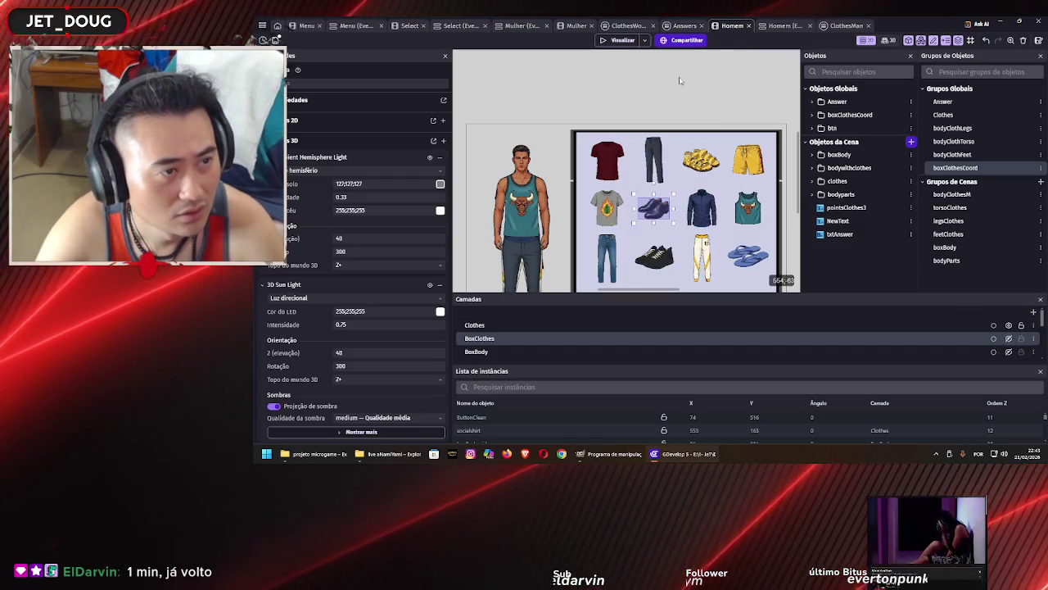
left_click(634, 55)
left_click(624, 41)
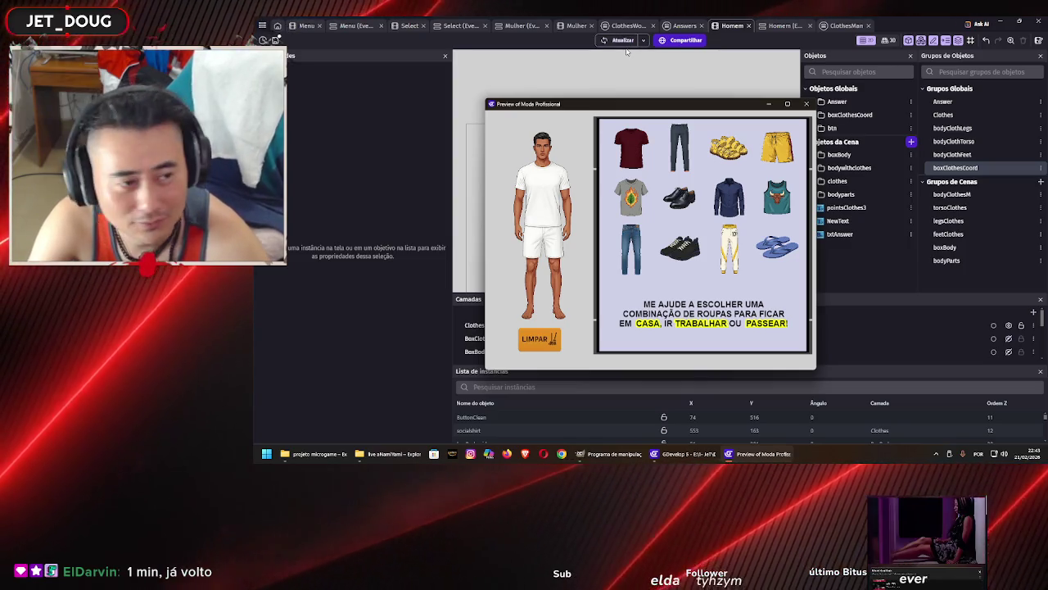
Drag the dark trousers onto the model in the preview, close it, and save
left_click_drag(679, 166, 543, 258)
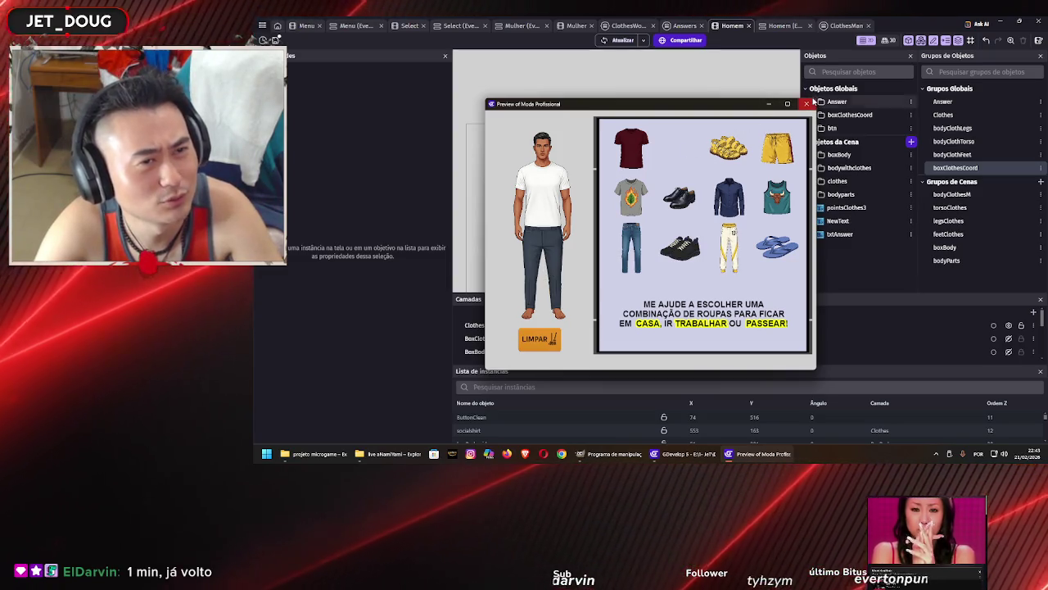
left_click(807, 103)
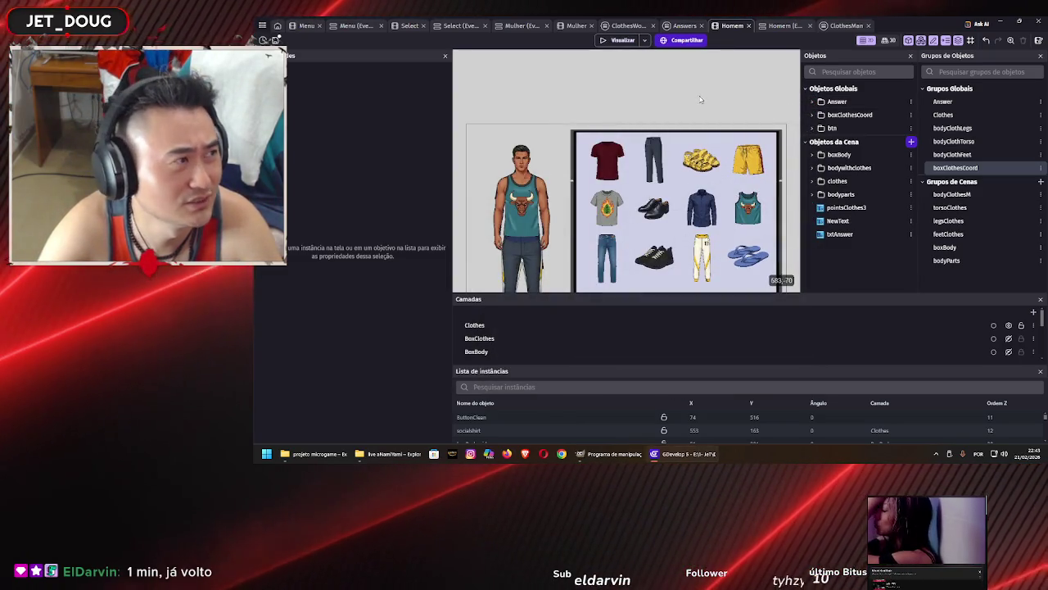
left_click(276, 39)
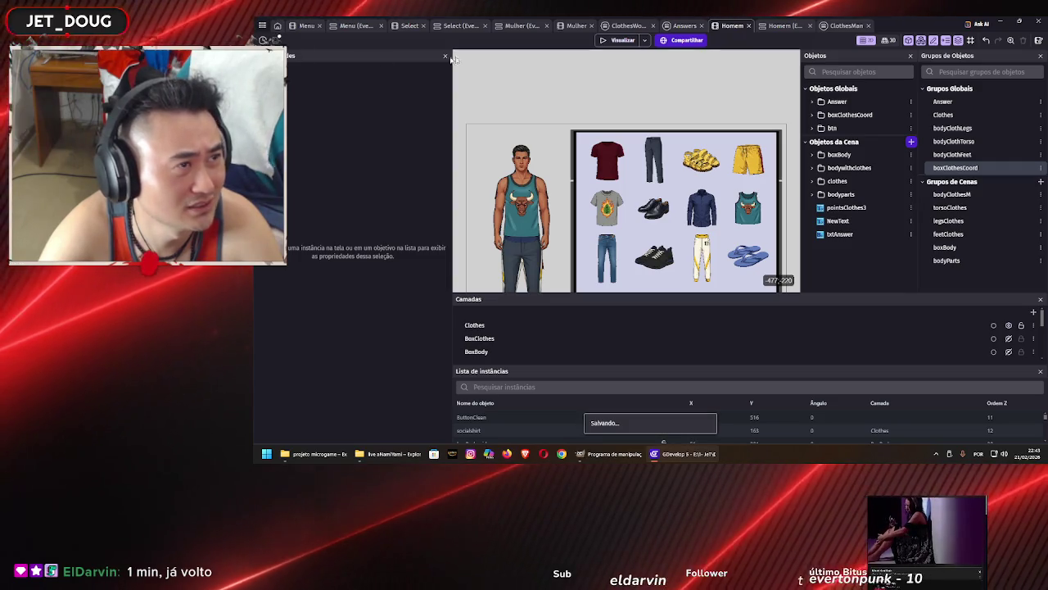
Browse the ClothesWoman and Answers event sheets and the Homem scene
left_click(631, 25)
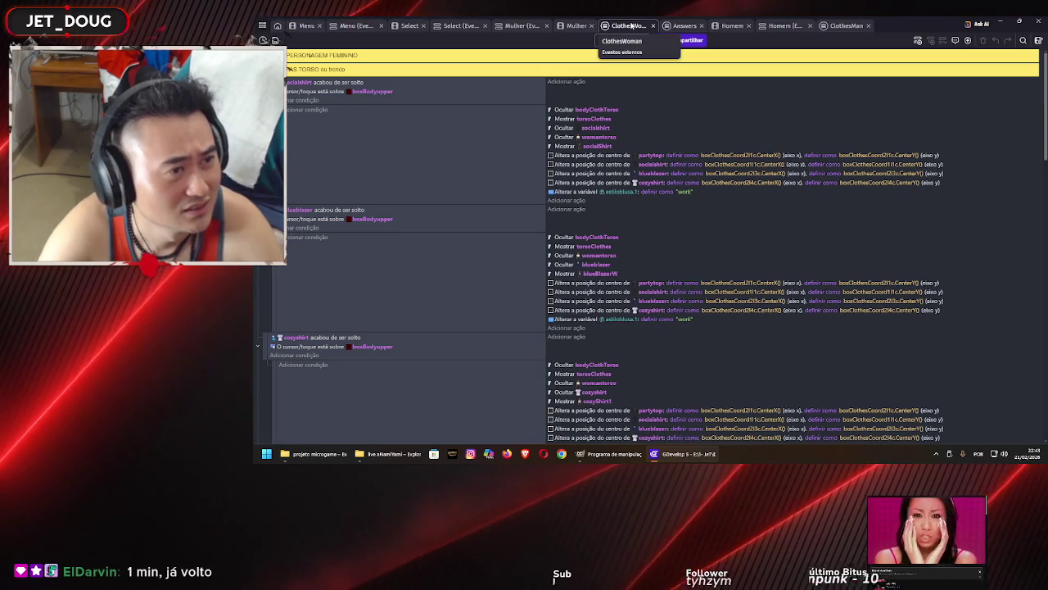
scroll(454, 180, "down", 5)
scroll(455, 183, "down", 6)
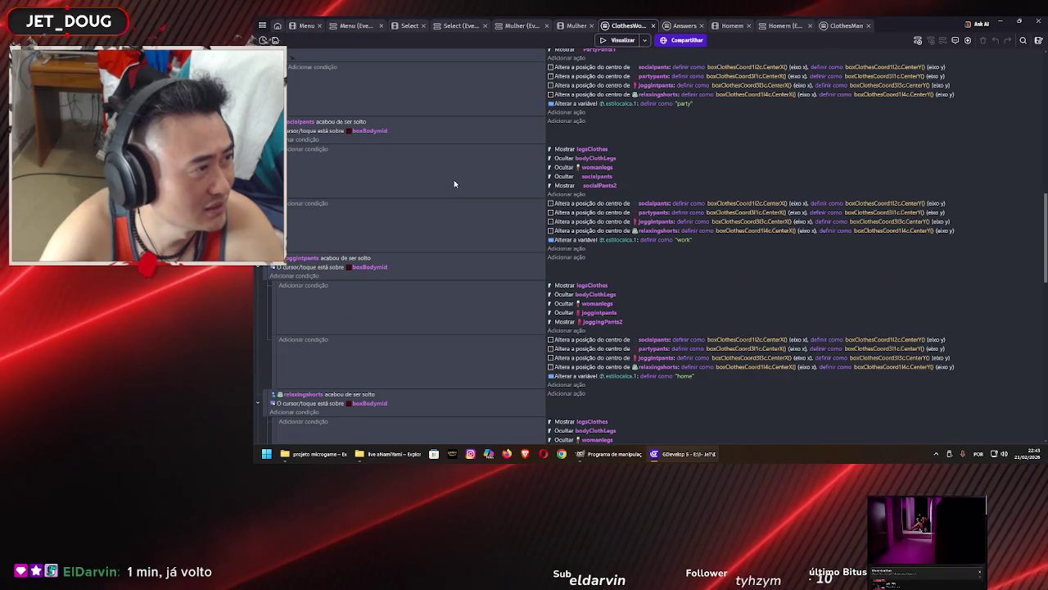
scroll(454, 181, "down", 7)
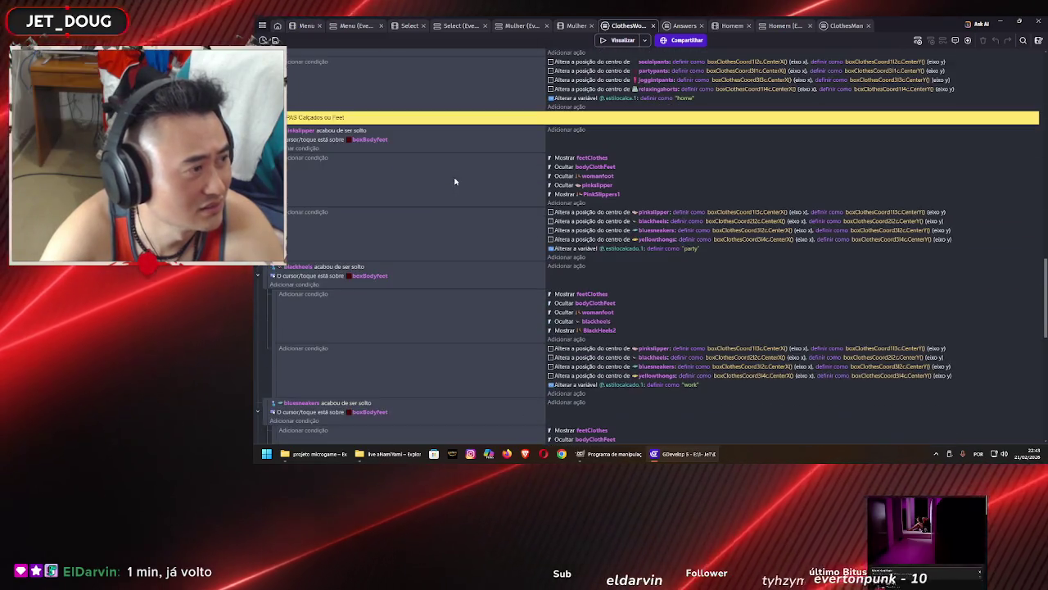
left_click(680, 25)
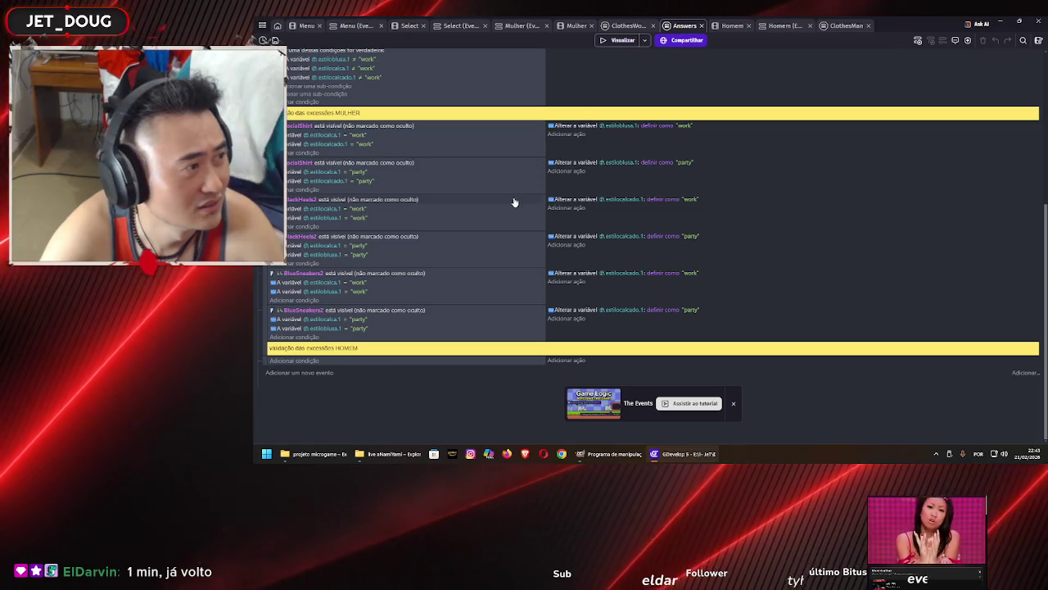
scroll(510, 206, "up", 5)
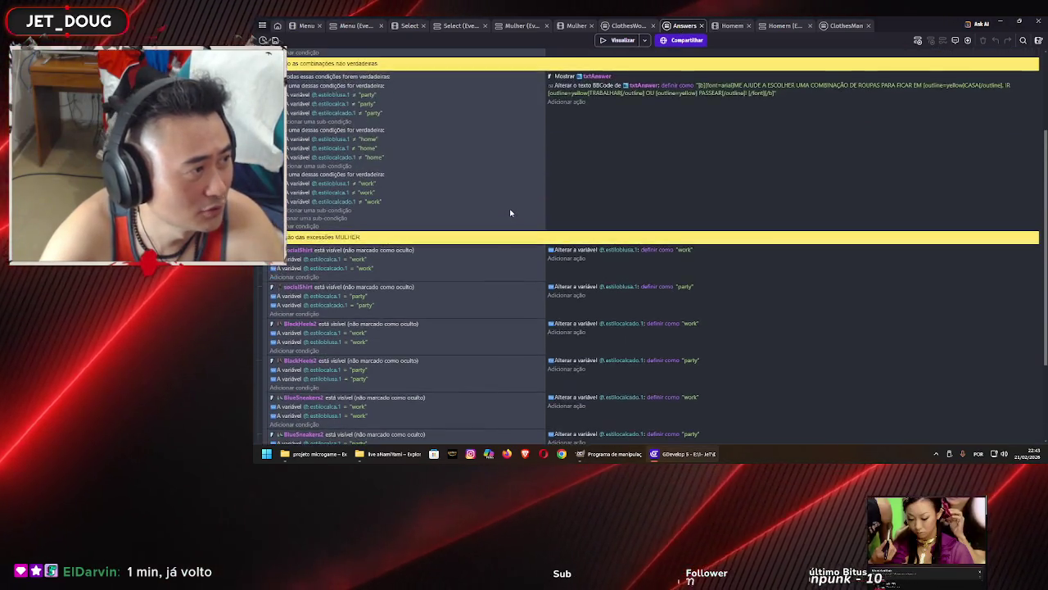
scroll(524, 188, "up", 1)
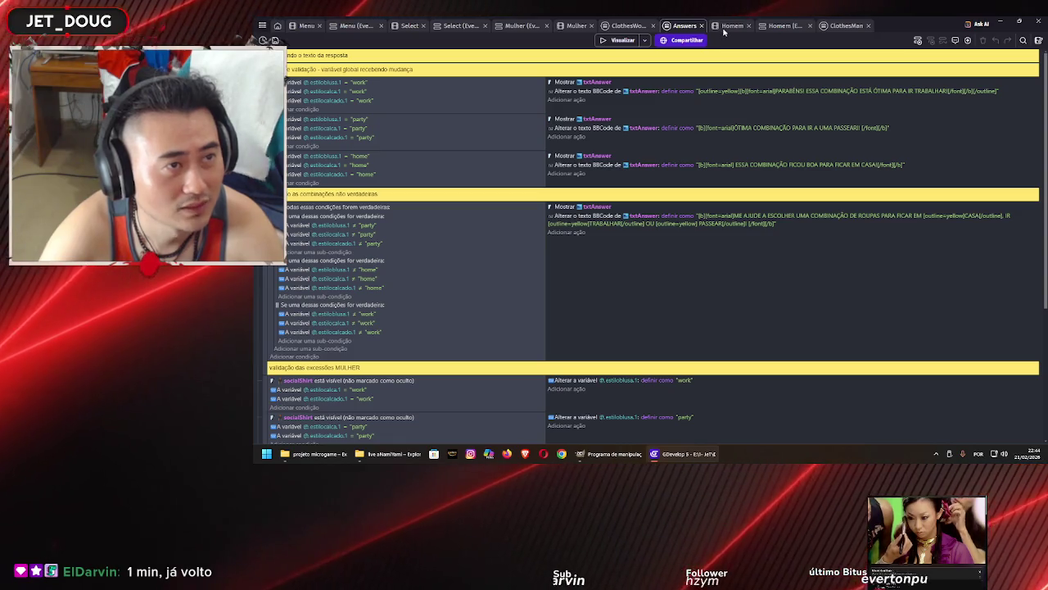
left_click(728, 25)
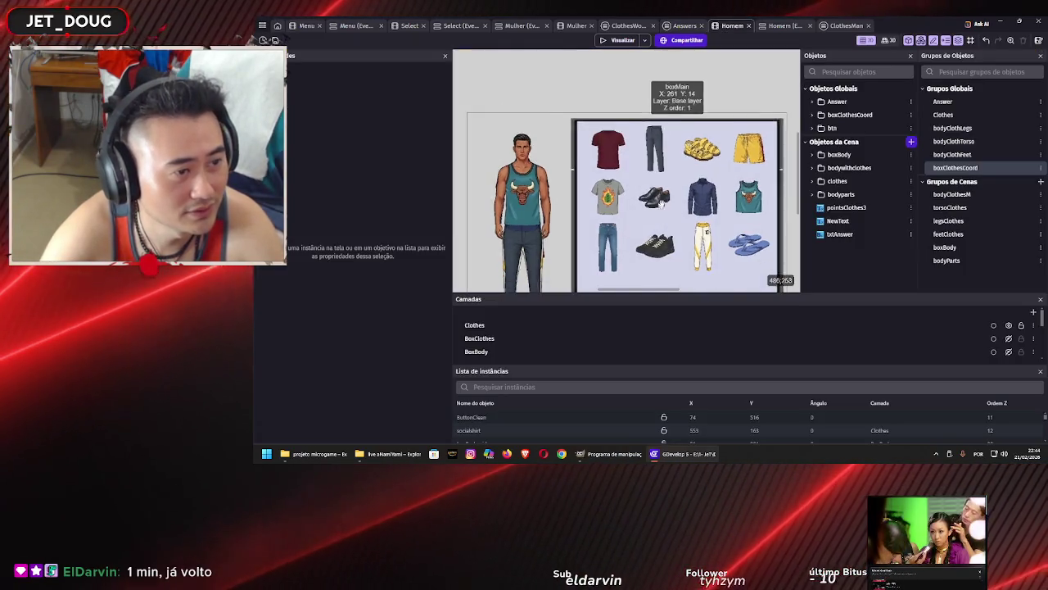
scroll(667, 163, "down", 4)
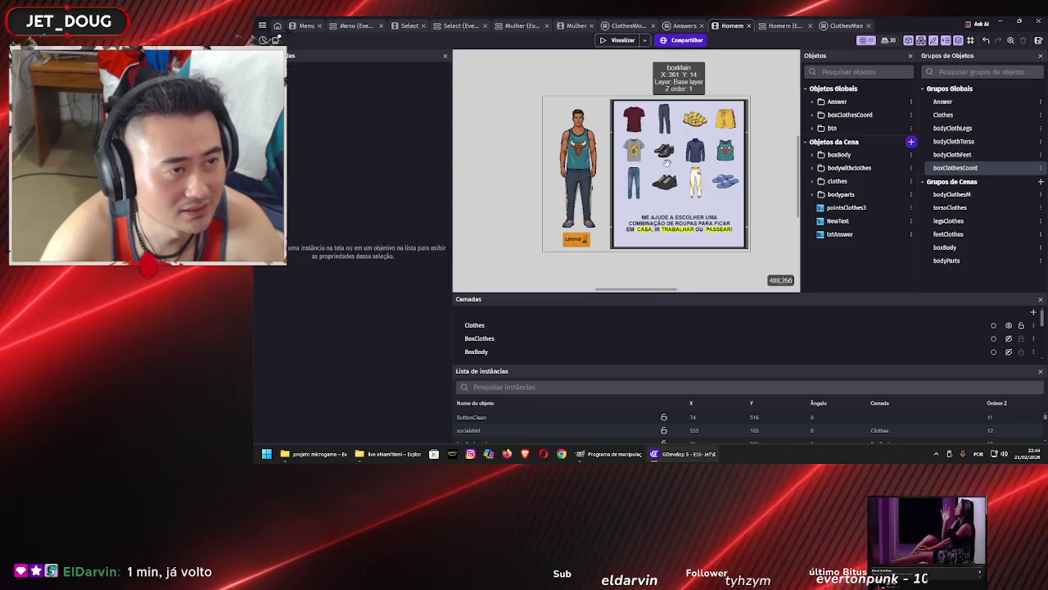
scroll(667, 162, "up", 1)
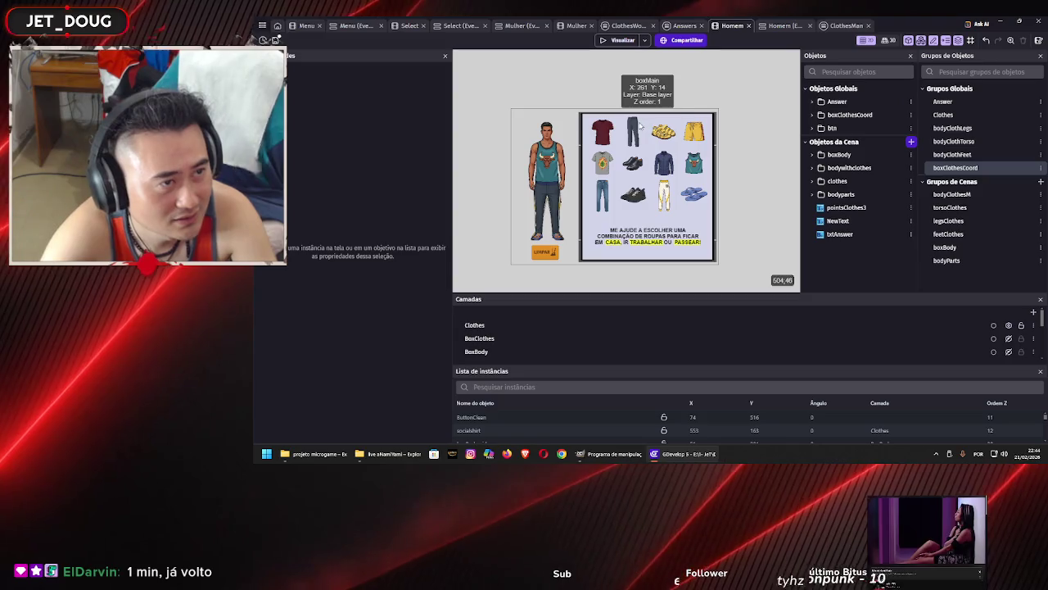
Set the ClothesMan released condition's object back to socialpants after trying socialPants2, and save
left_click(856, 29)
scroll(553, 252, "down", 5)
scroll(553, 251, "down", 5)
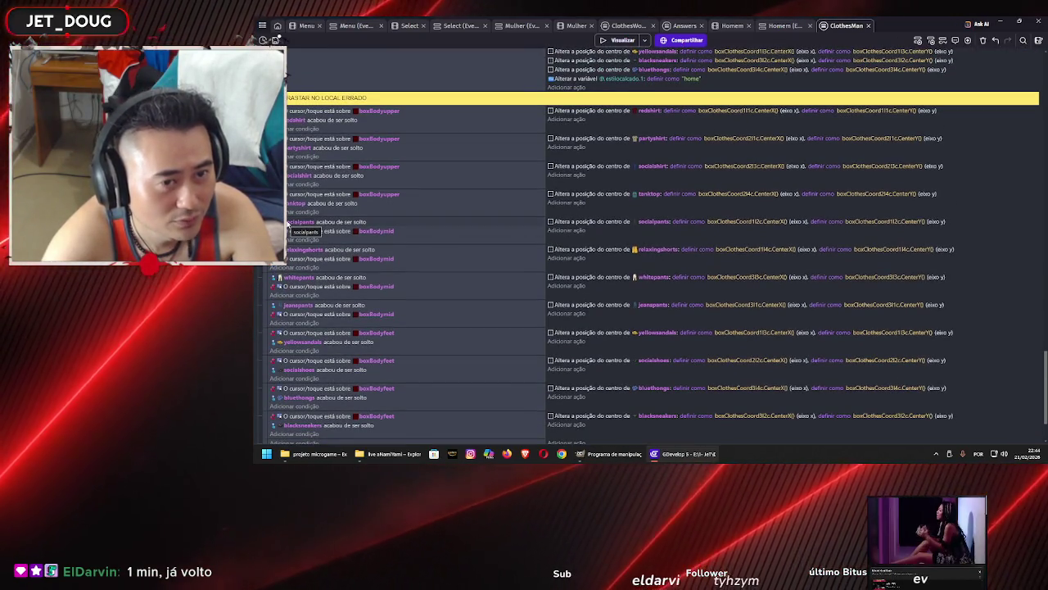
left_click(288, 222)
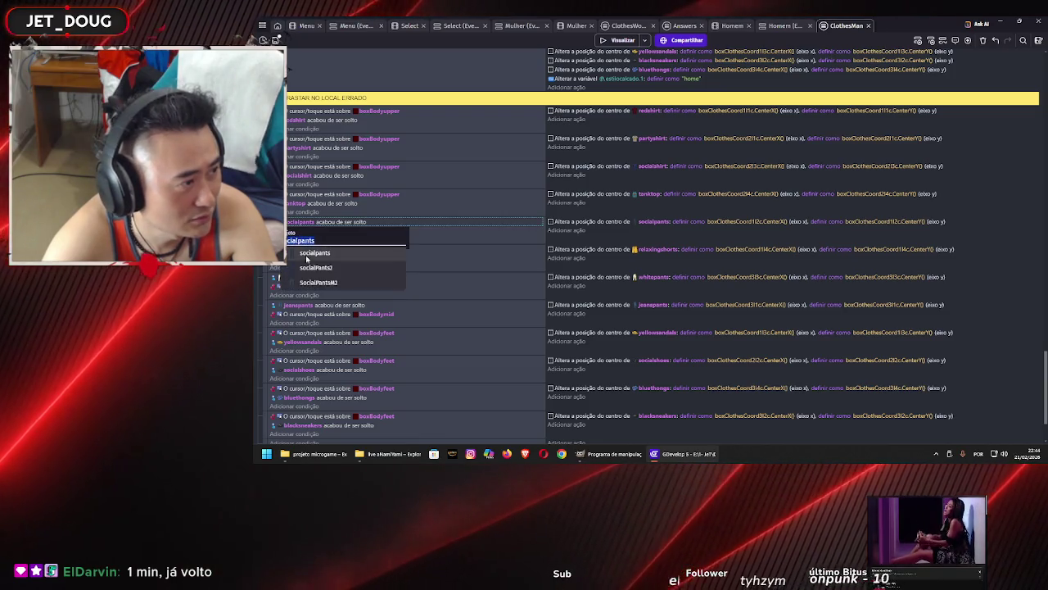
left_click(308, 255)
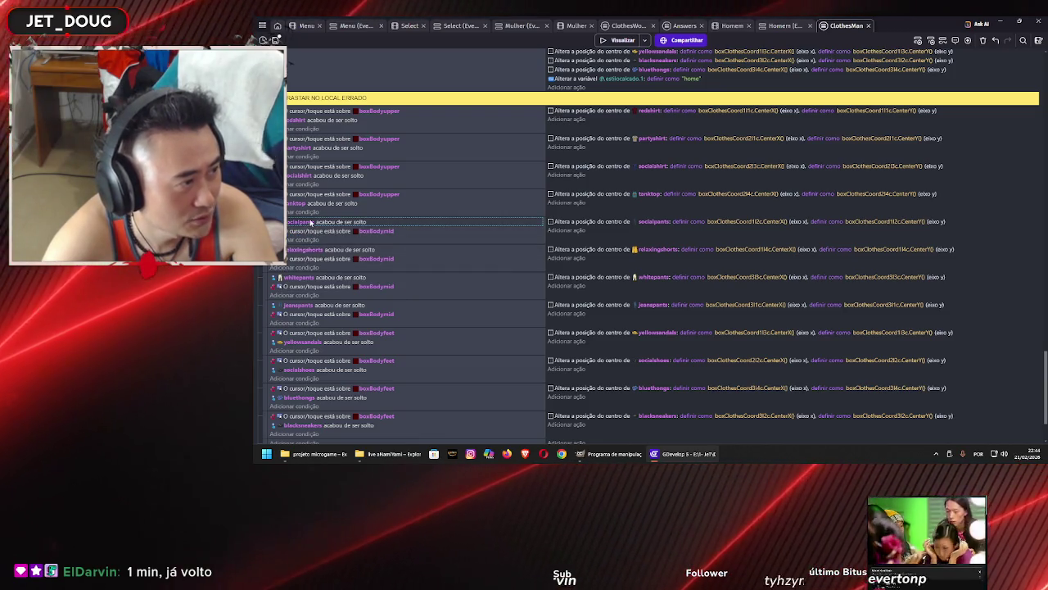
left_click(312, 222)
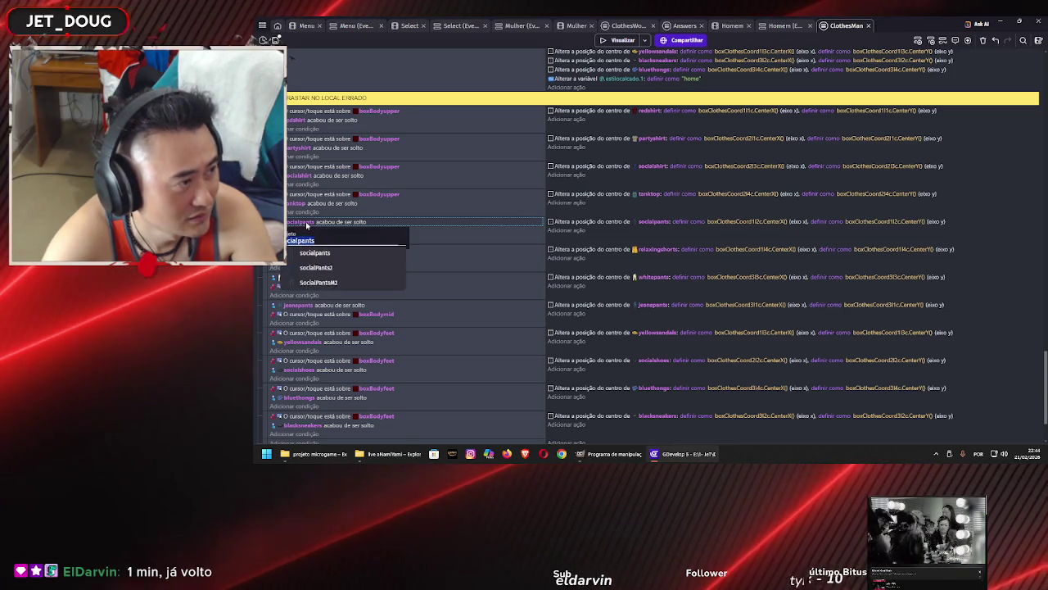
left_click(315, 267)
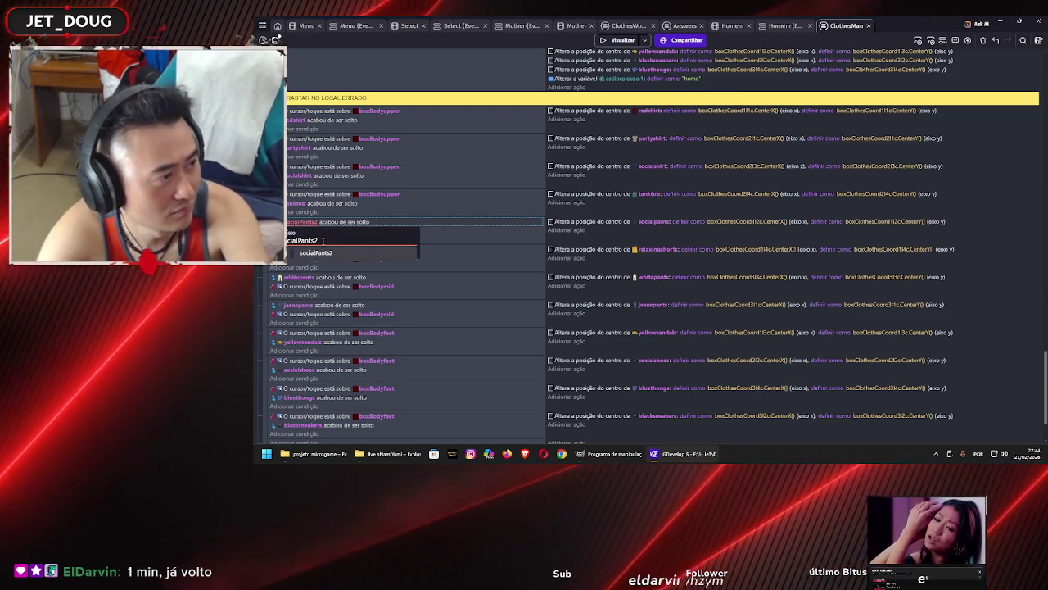
key("BackSpace")
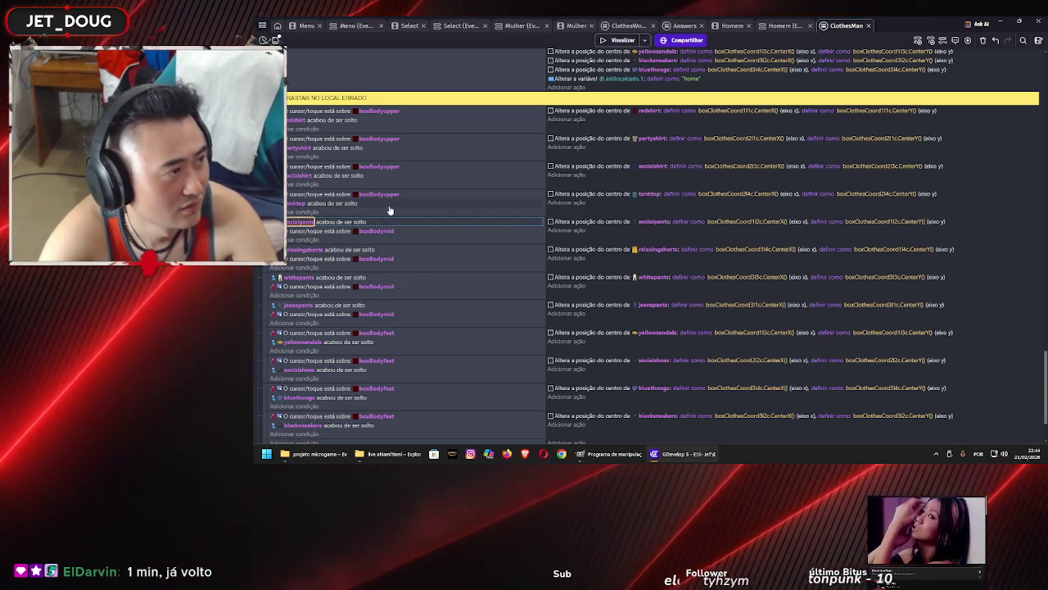
key("ctrl+s")
Scroll to the 'SE ARRASTAR NO LOCAL ERRADO' events and run a game preview
scroll(389, 210, "up", 3)
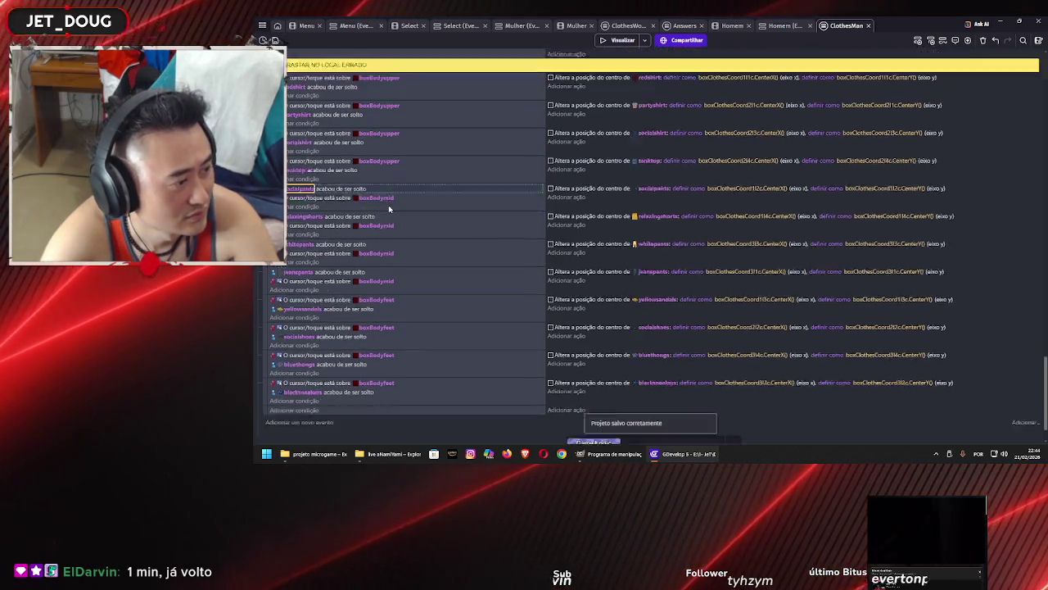
scroll(389, 210, "up", 3)
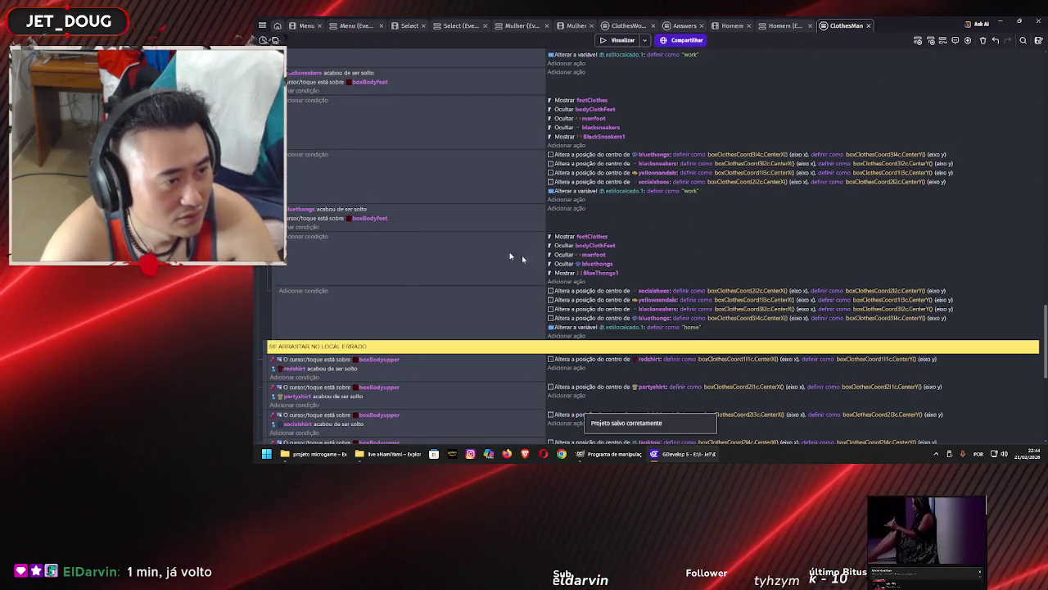
scroll(403, 220, "up", 10)
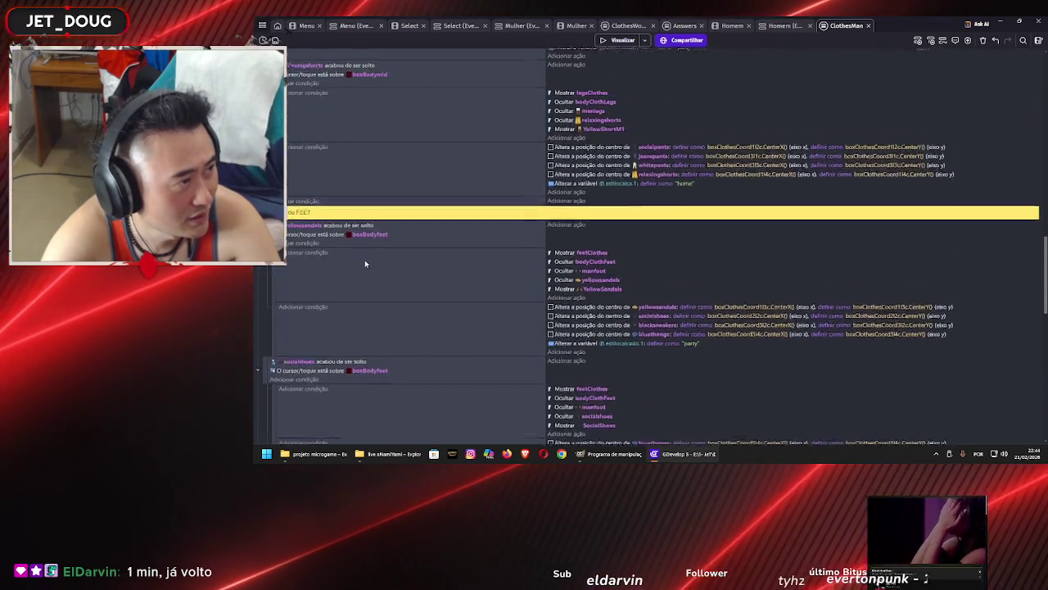
scroll(367, 262, "up", 5)
scroll(366, 263, "up", 3)
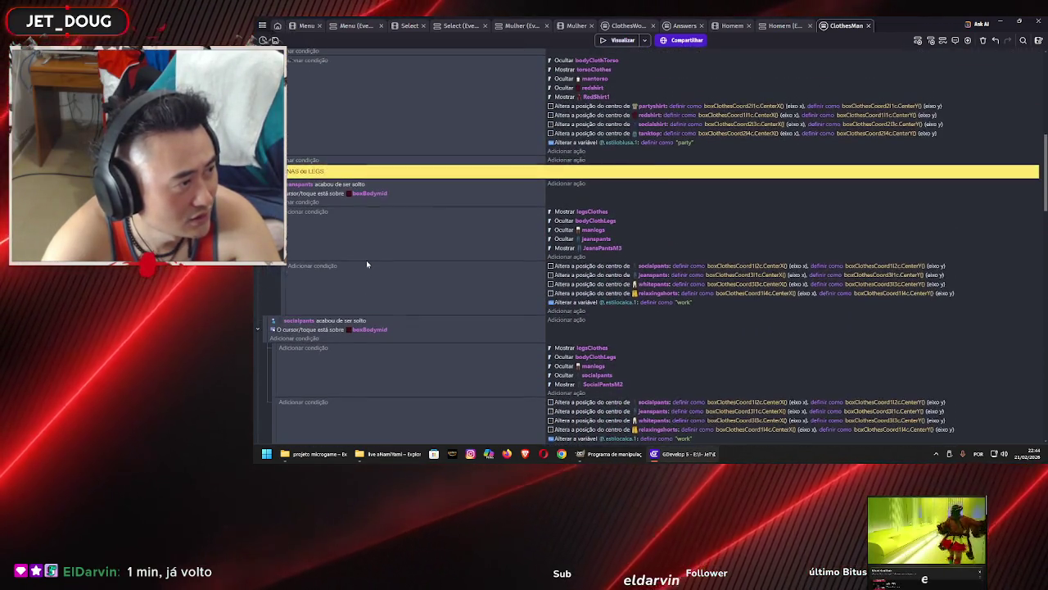
scroll(367, 264, "down", 3)
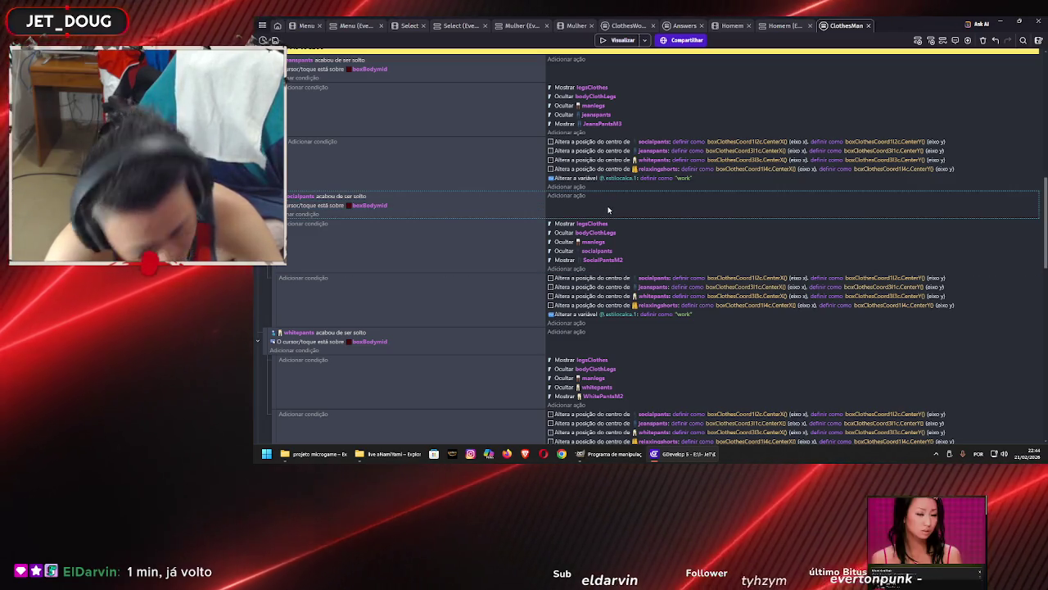
scroll(609, 207, "down", 15)
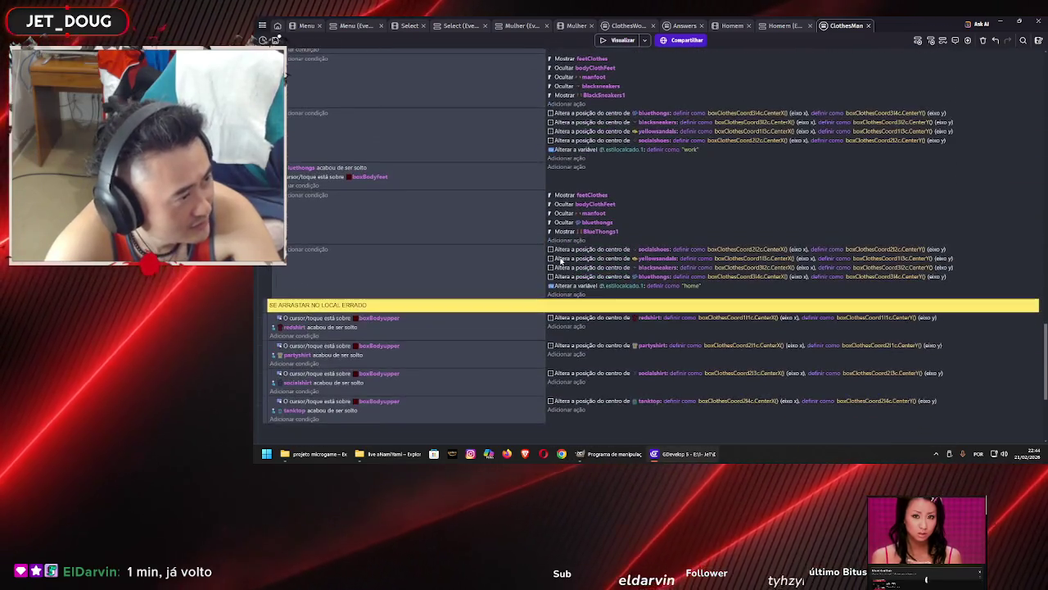
scroll(557, 266, "down", 1)
left_click_drag(497, 239, 514, 238)
left_click(615, 45)
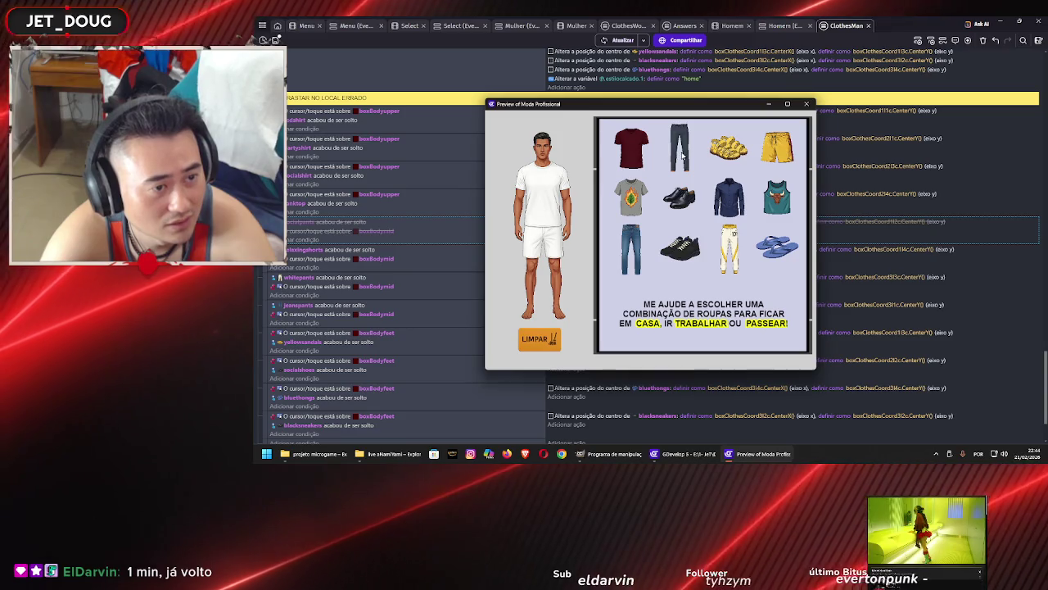
Close the preview, return to the Homem scene, and open the socialpants object editor
left_click(808, 104)
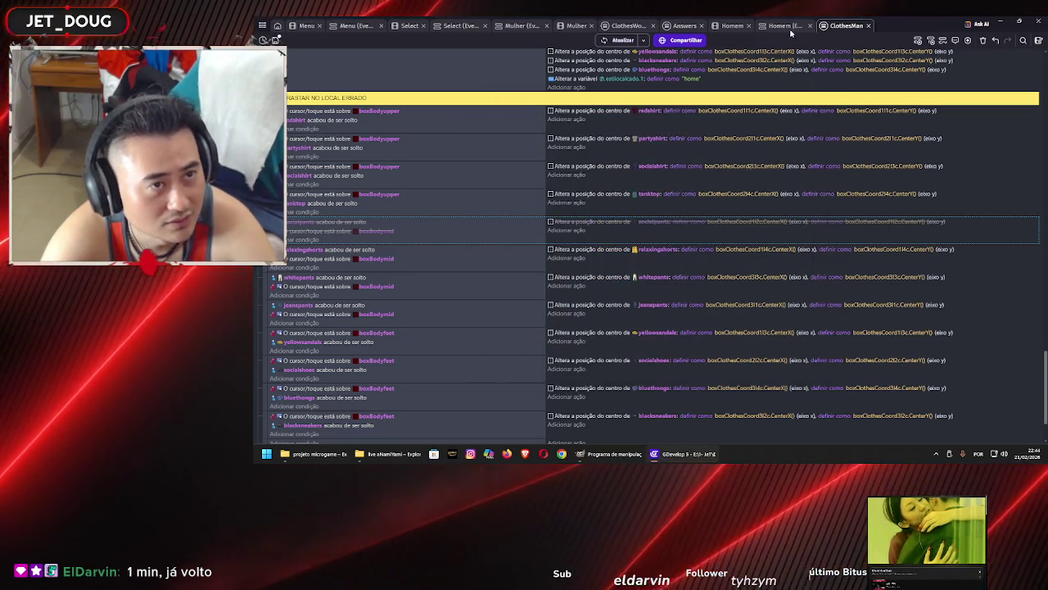
left_click(732, 25)
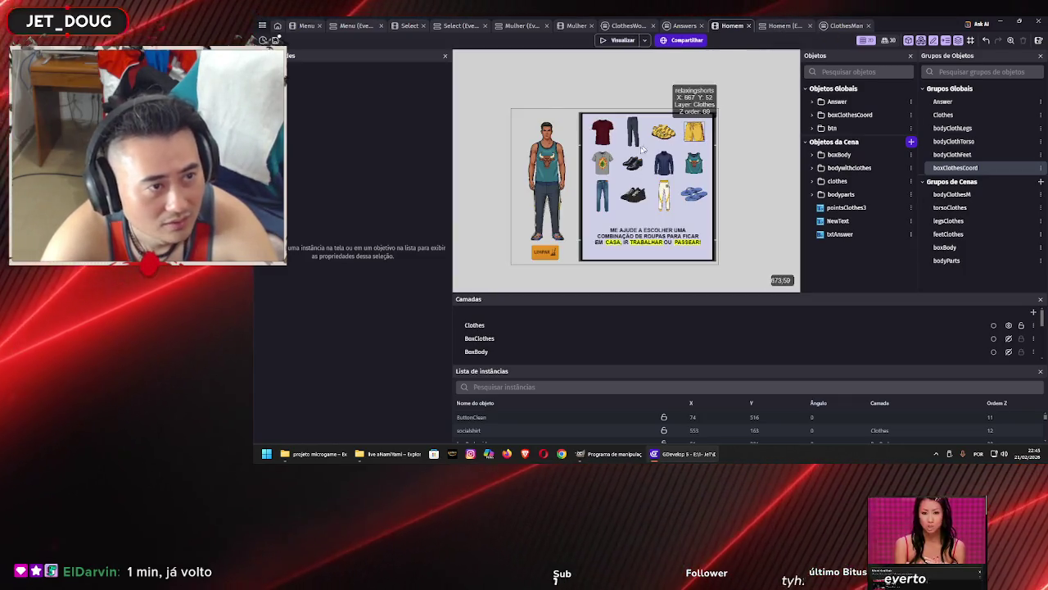
double_click(635, 134)
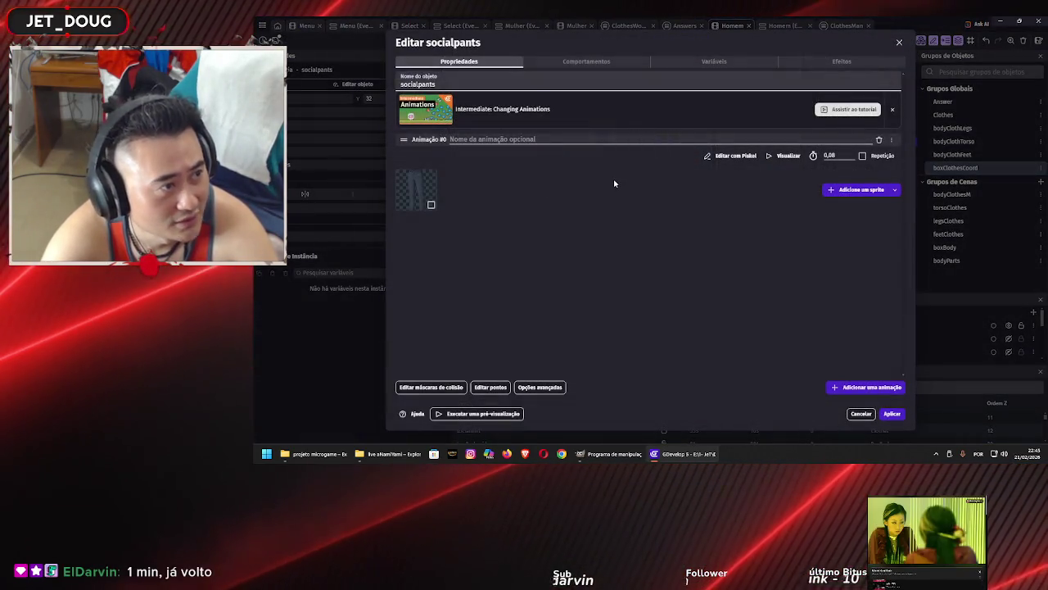
Replace socialpants' old frame with the Roupas > Masculino Calças > socialpantsM1 image and apply
left_click(847, 189)
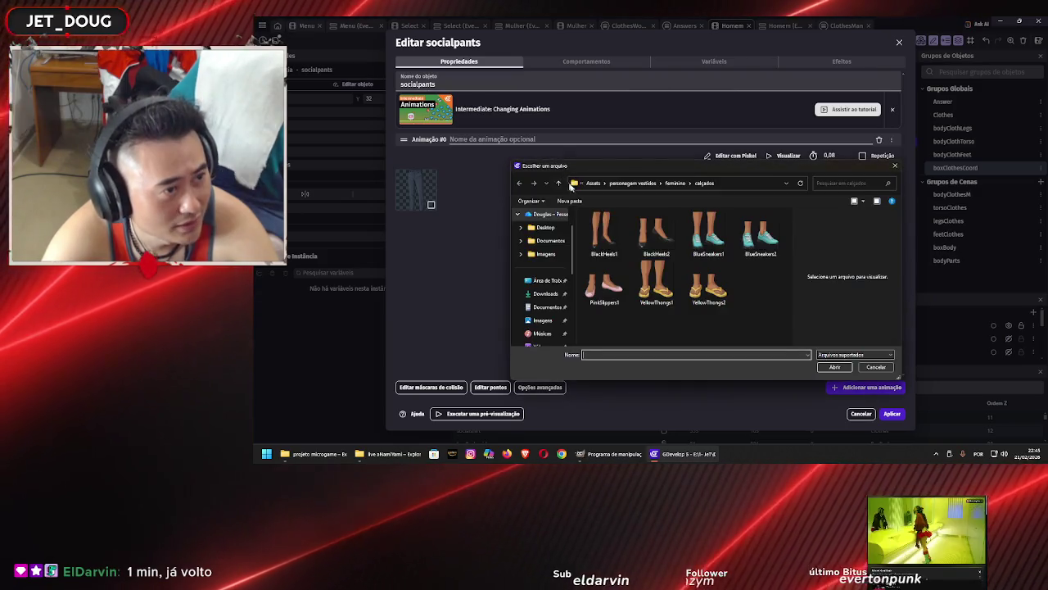
left_click(632, 183)
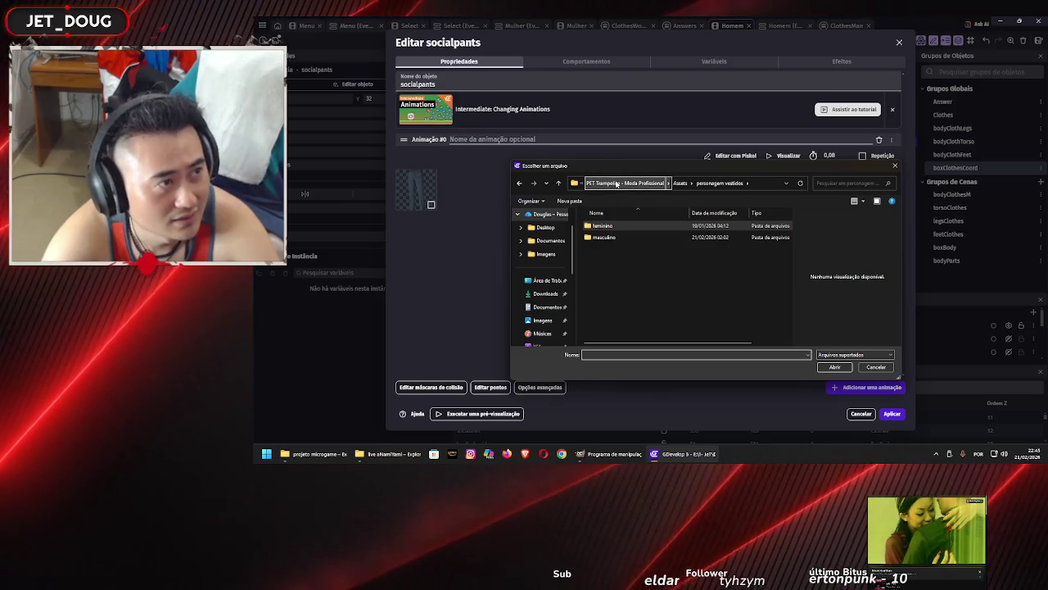
left_click(616, 183)
double_click(614, 228)
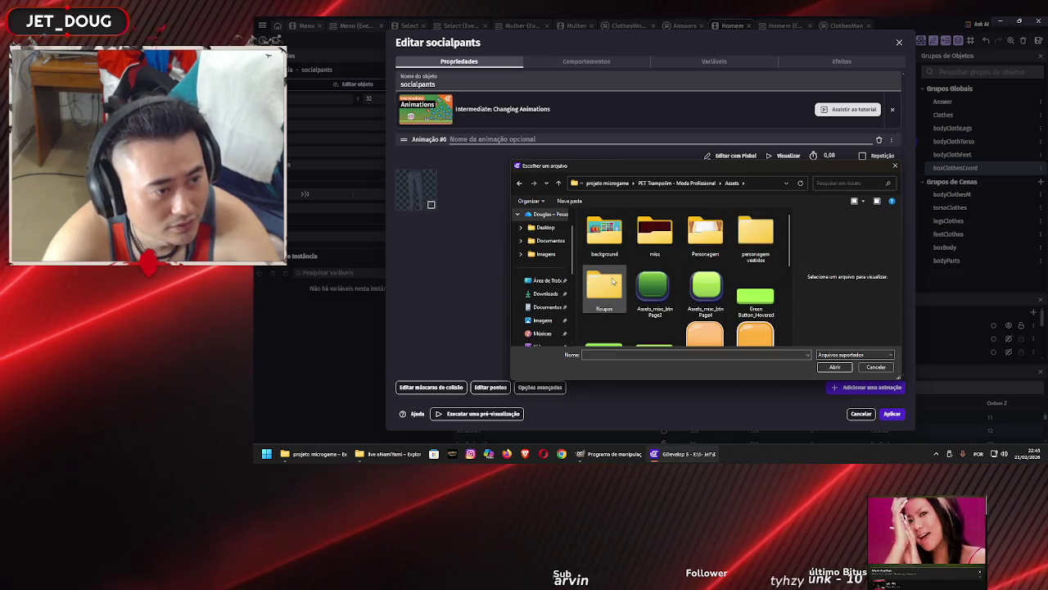
double_click(613, 282)
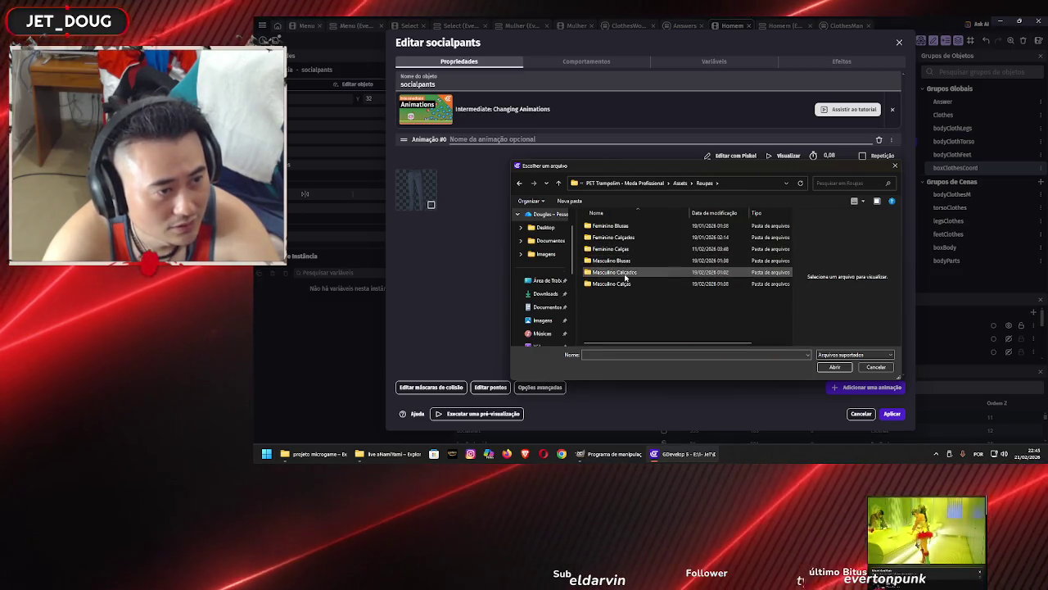
double_click(620, 284)
left_click(715, 245)
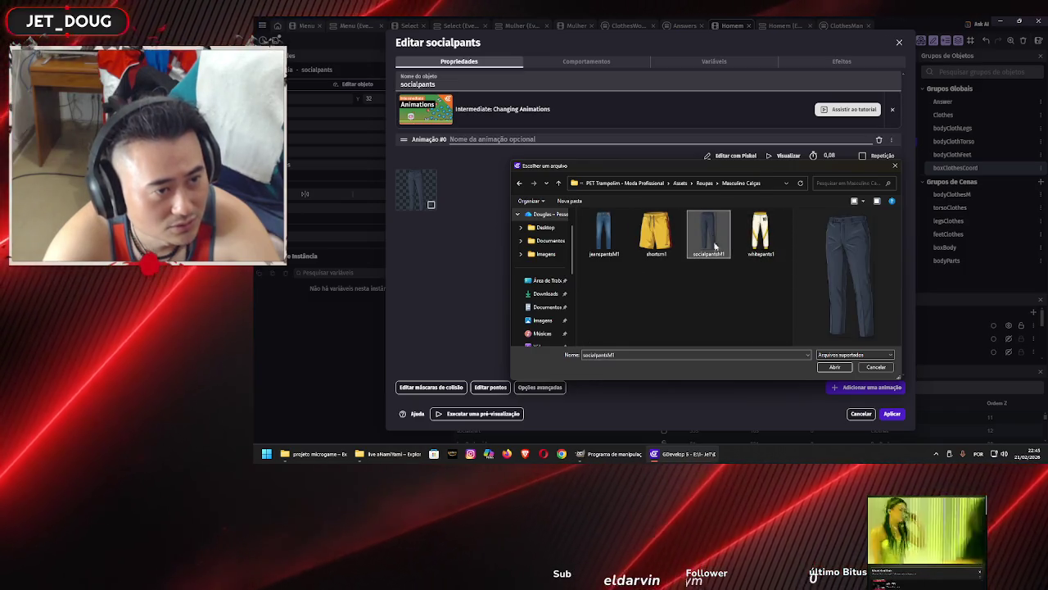
left_click(835, 369)
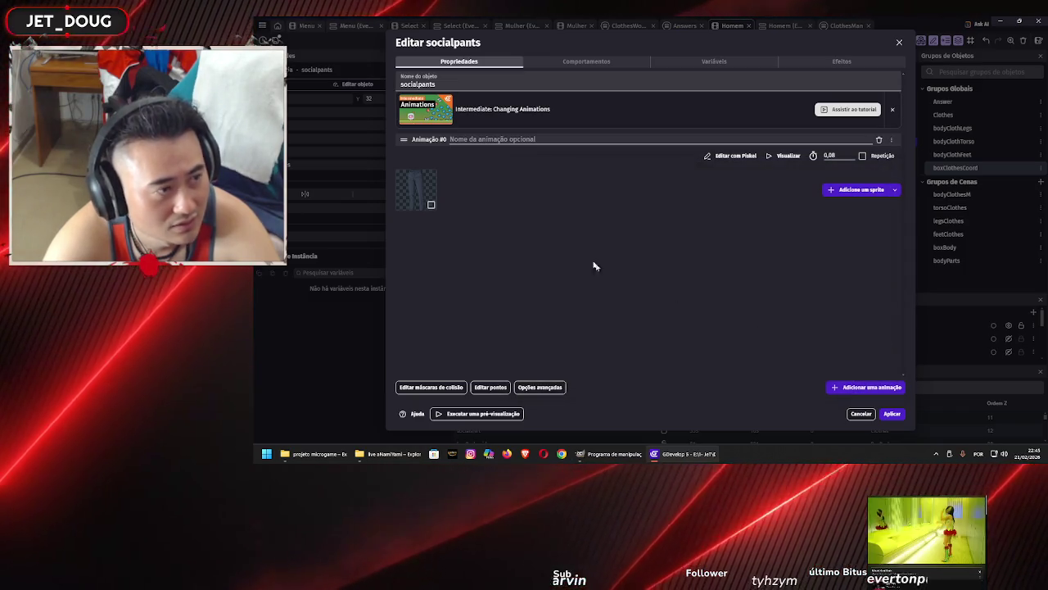
right_click(408, 189)
left_click(434, 194)
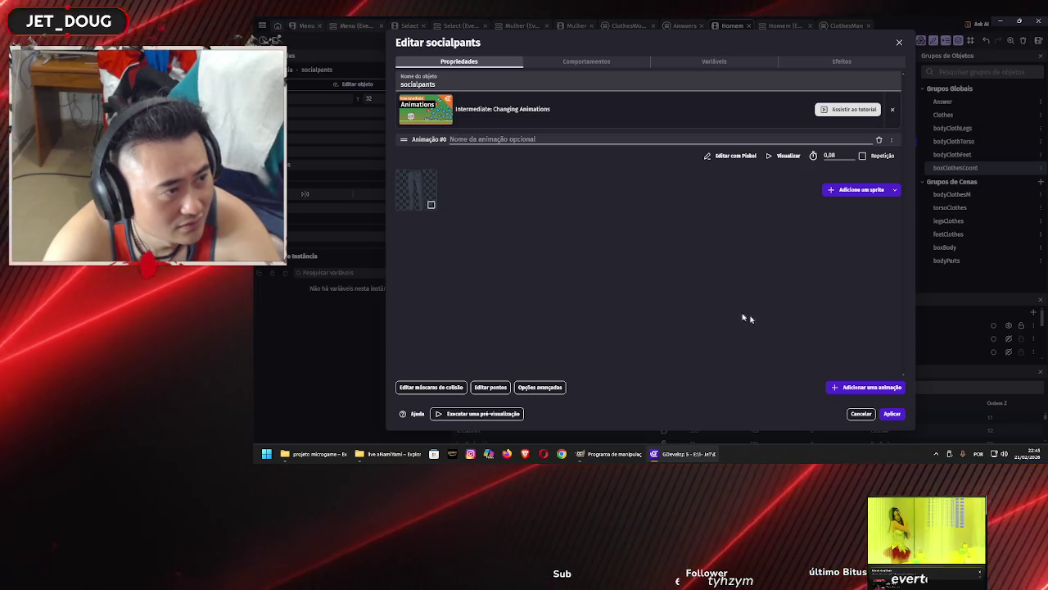
left_click(891, 414)
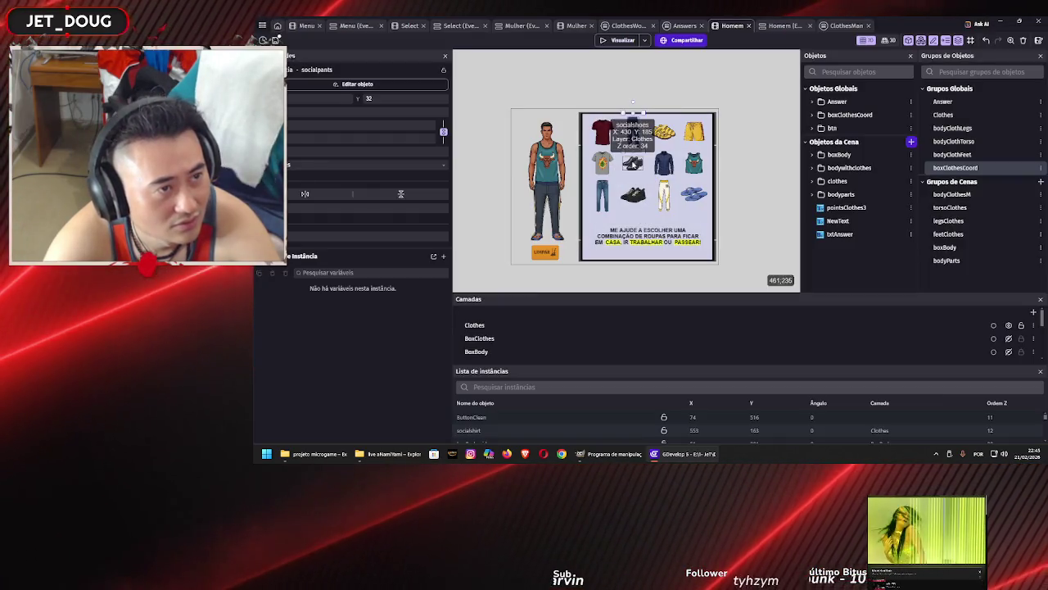
Expand the clothes objects folder, then bring up the projeto microgame folder in File Explorer
left_click(812, 181)
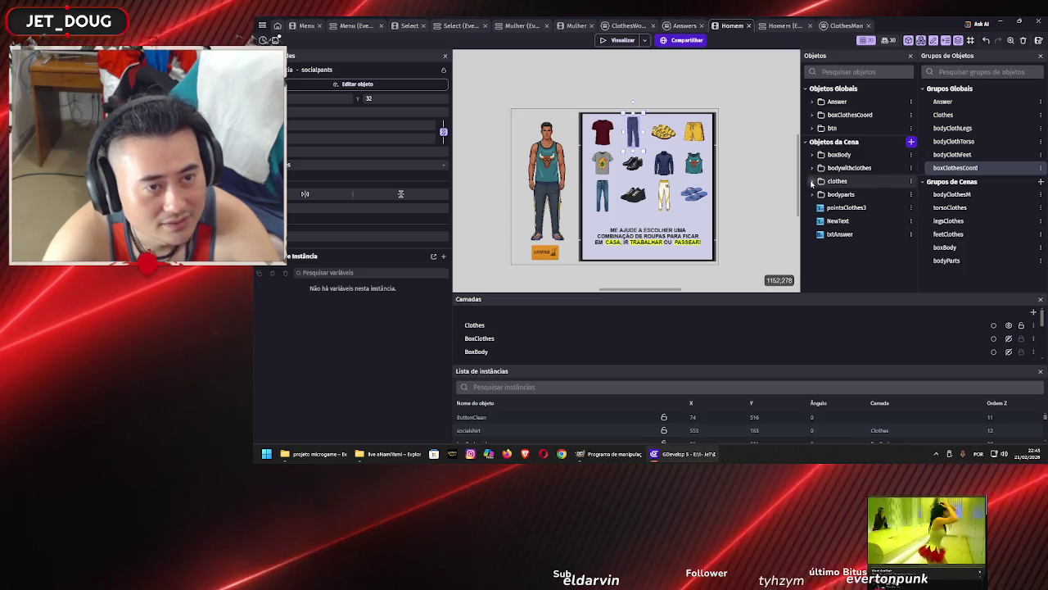
scroll(845, 187, "down", 1)
scroll(845, 188, "down", 2)
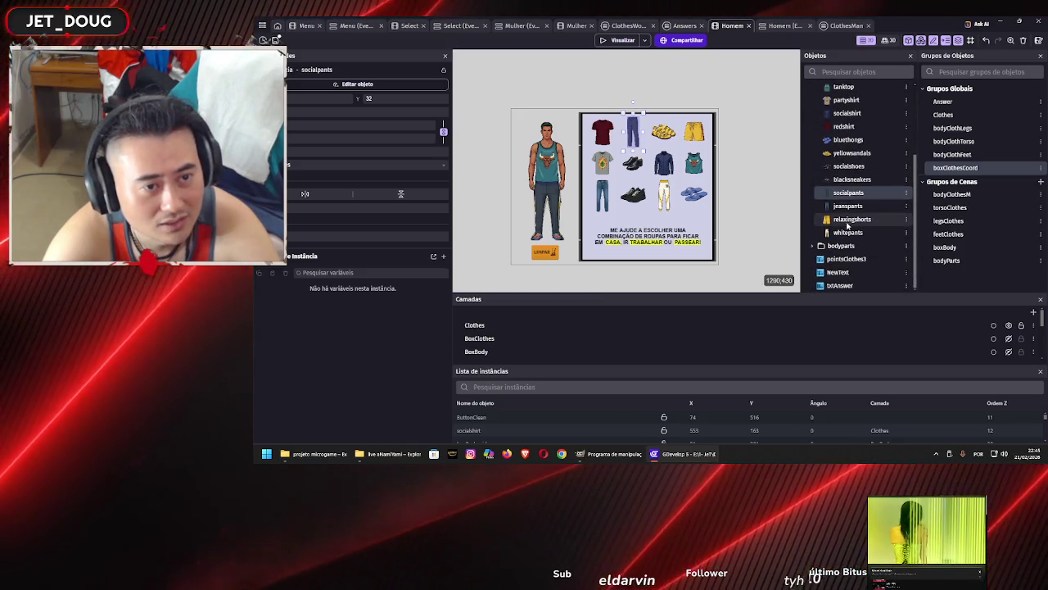
scroll(852, 214, "up", 2)
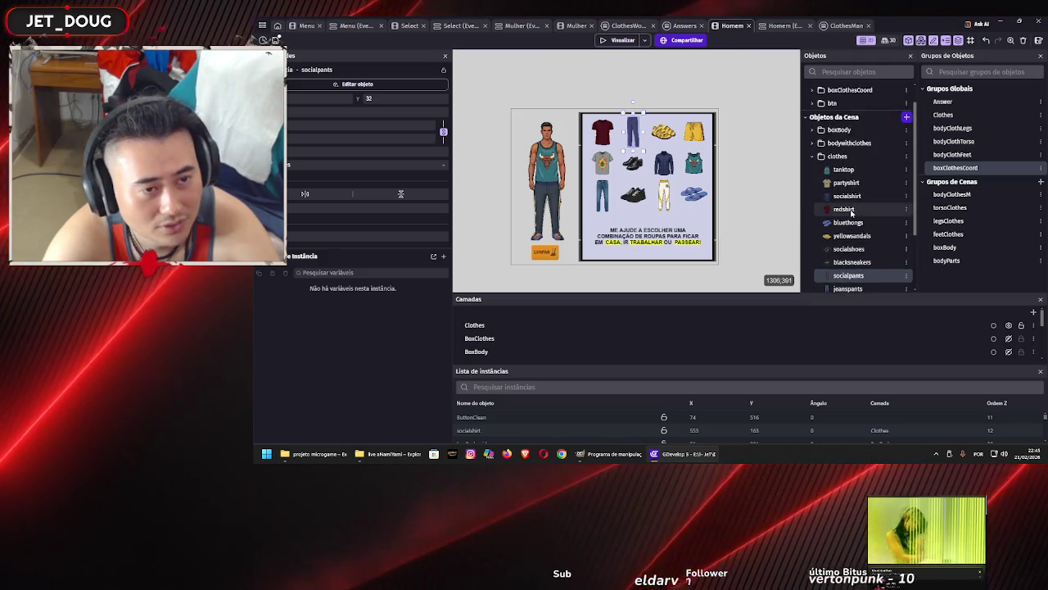
scroll(852, 215, "down", 1)
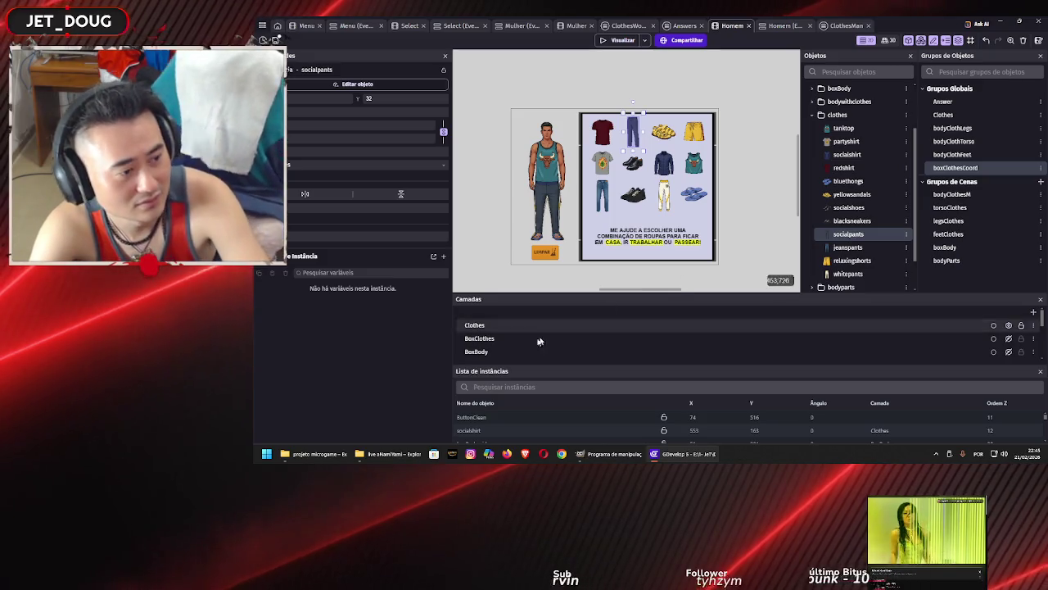
left_click(313, 454)
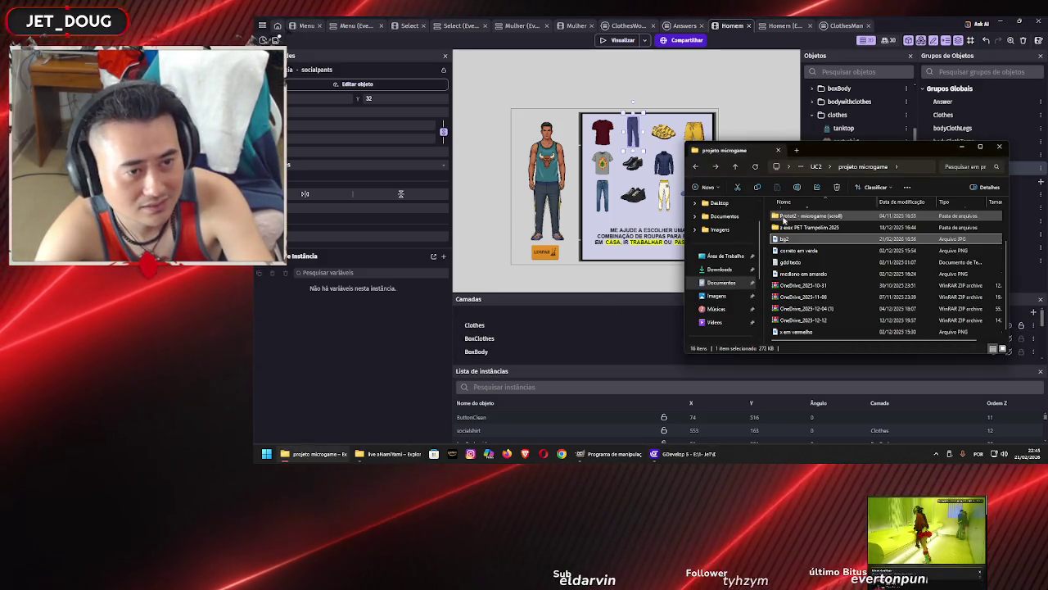
Browse PET Trampolim - Moda Profissional > Assets > Roupas, checking the Masculino Calças and Calçados folders
scroll(817, 240, "up", 3)
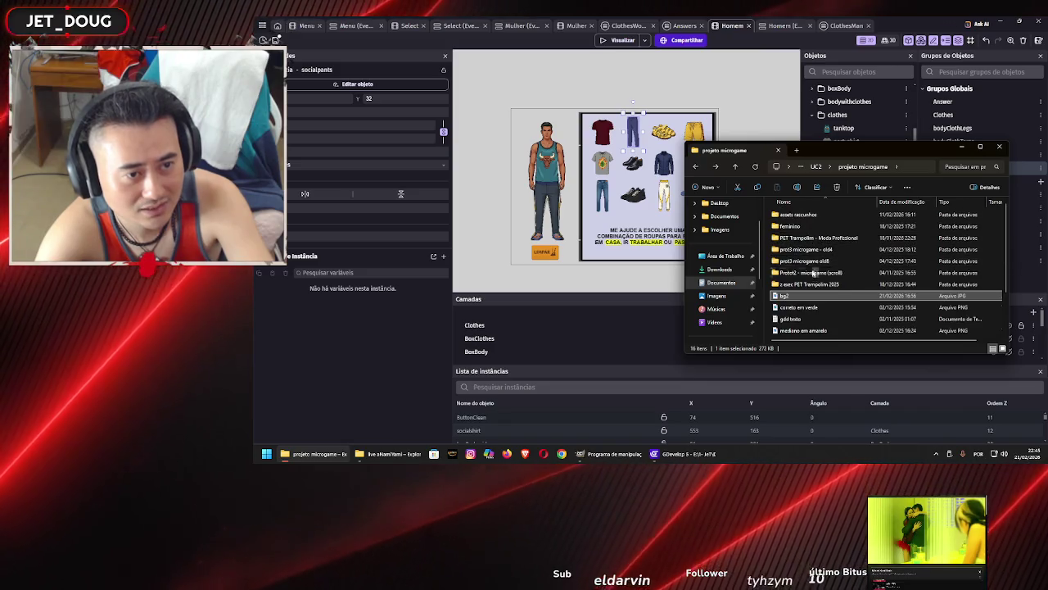
left_click(818, 240)
double_click(818, 239)
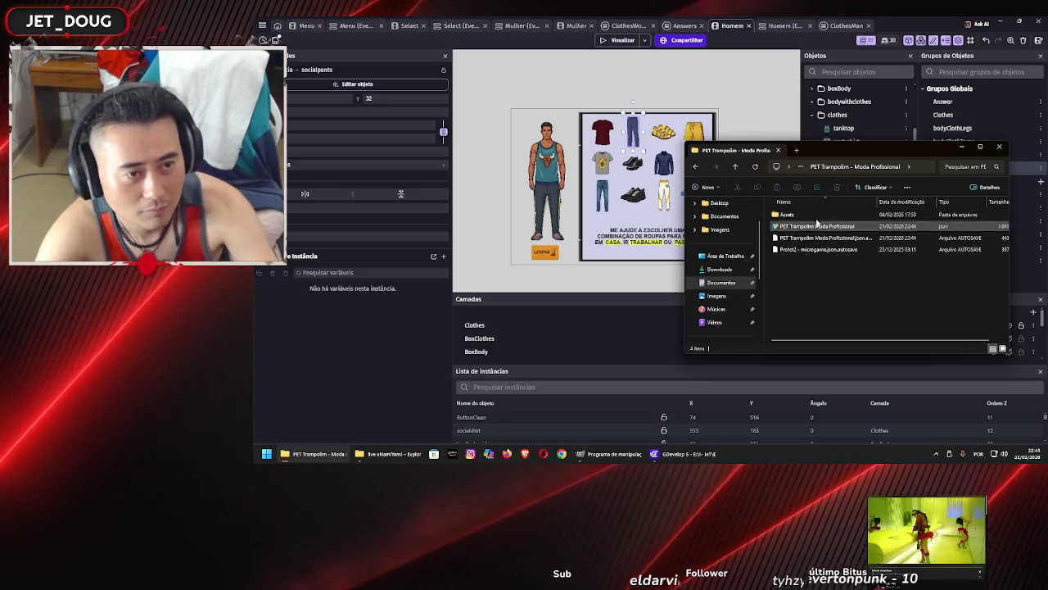
double_click(817, 237)
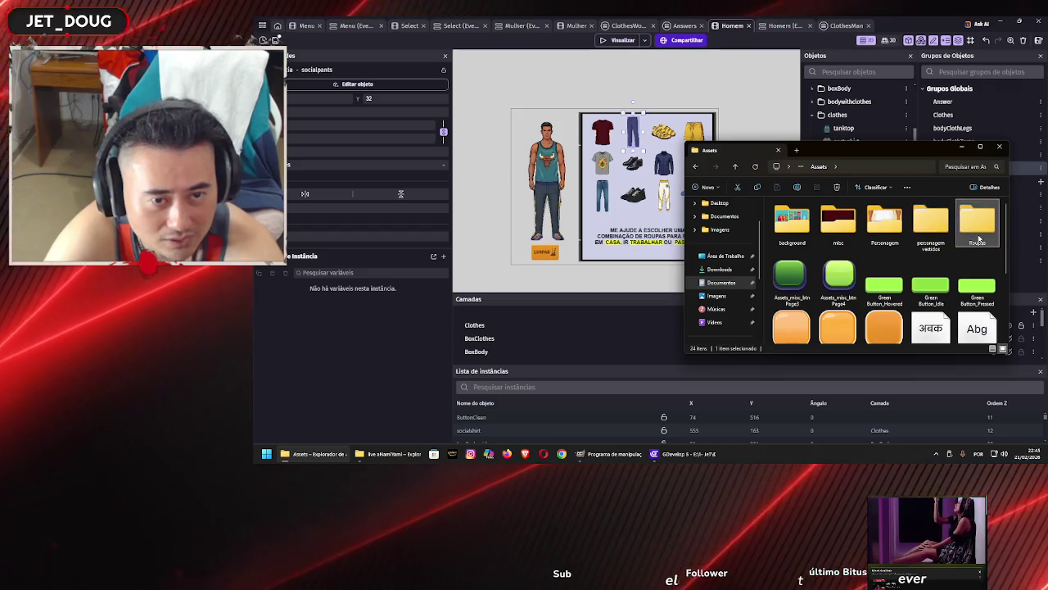
double_click(977, 220)
left_click(893, 237)
left_click(885, 273)
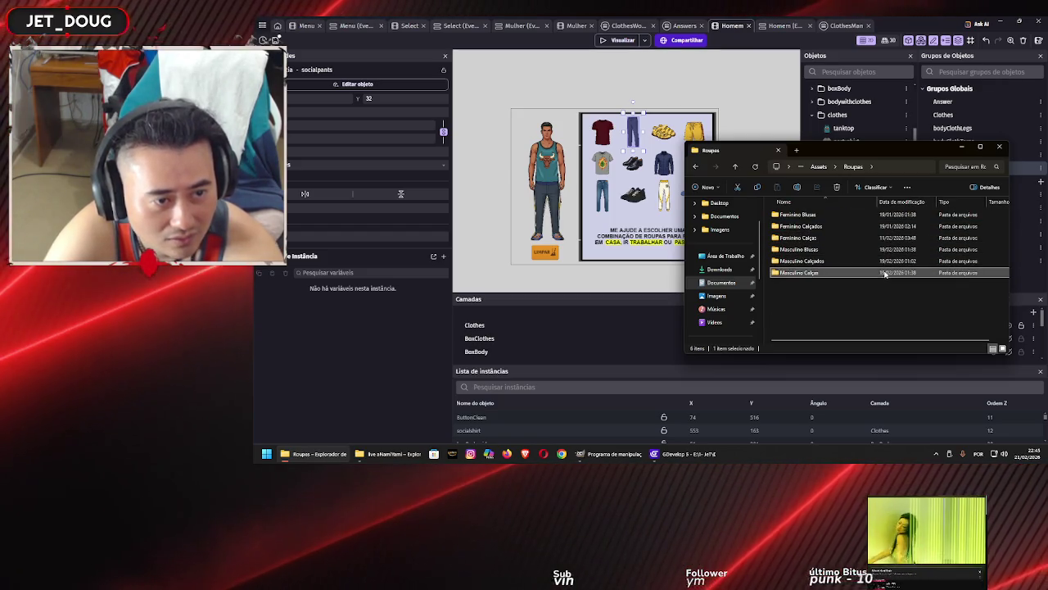
key("Return")
left_click(887, 225)
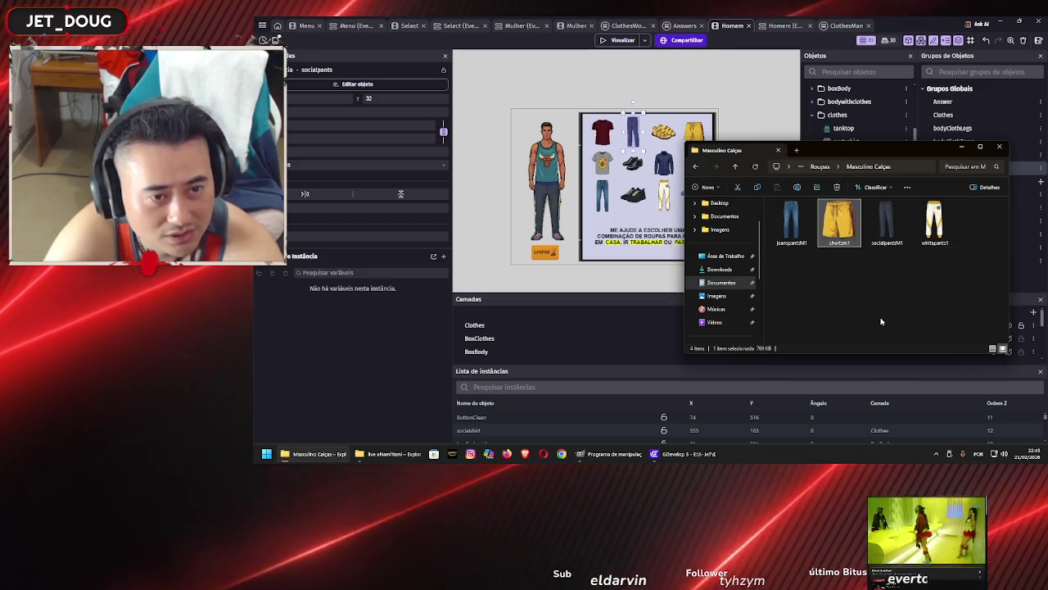
key("BackSpace")
left_click(880, 260)
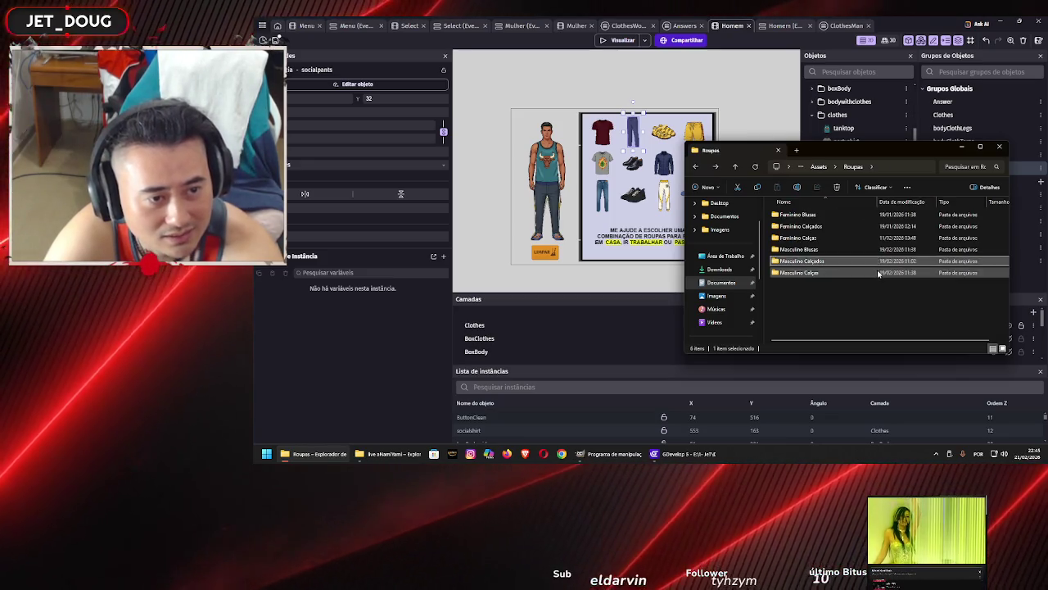
key("Return")
key("BackSpace")
key("Up")
key("Return")
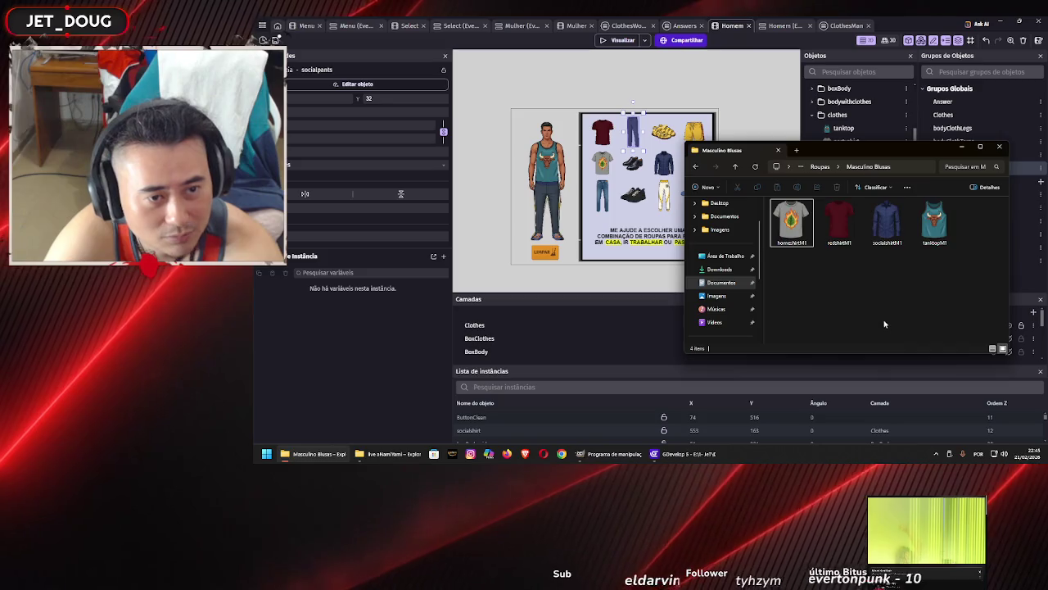
Look through the Feminino Calças, Calçados and Blusas folders, then return to Assets
key("BackSpace")
key("Up")
key("Return")
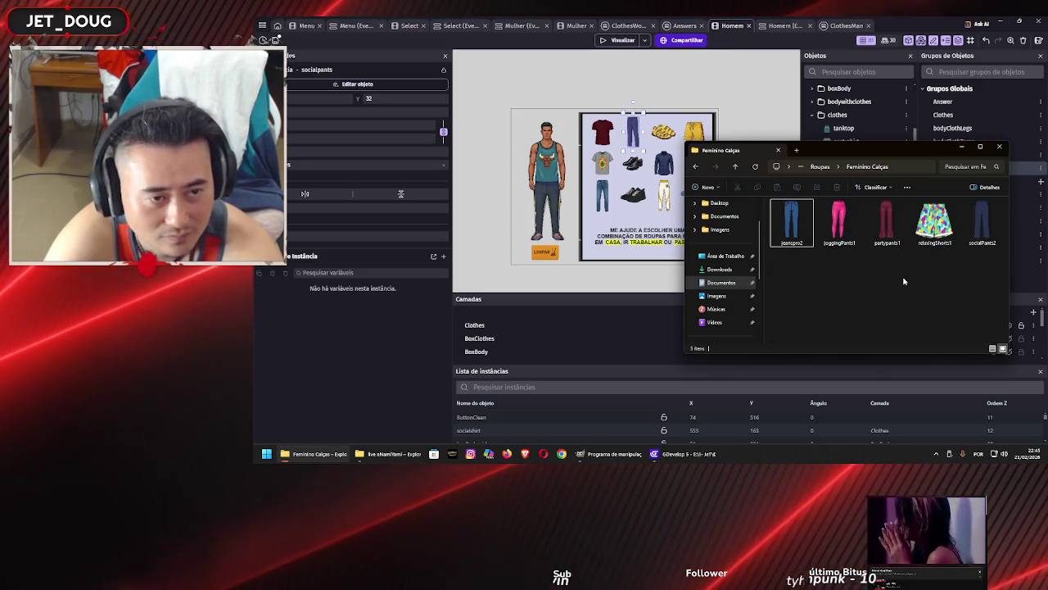
left_click(798, 233)
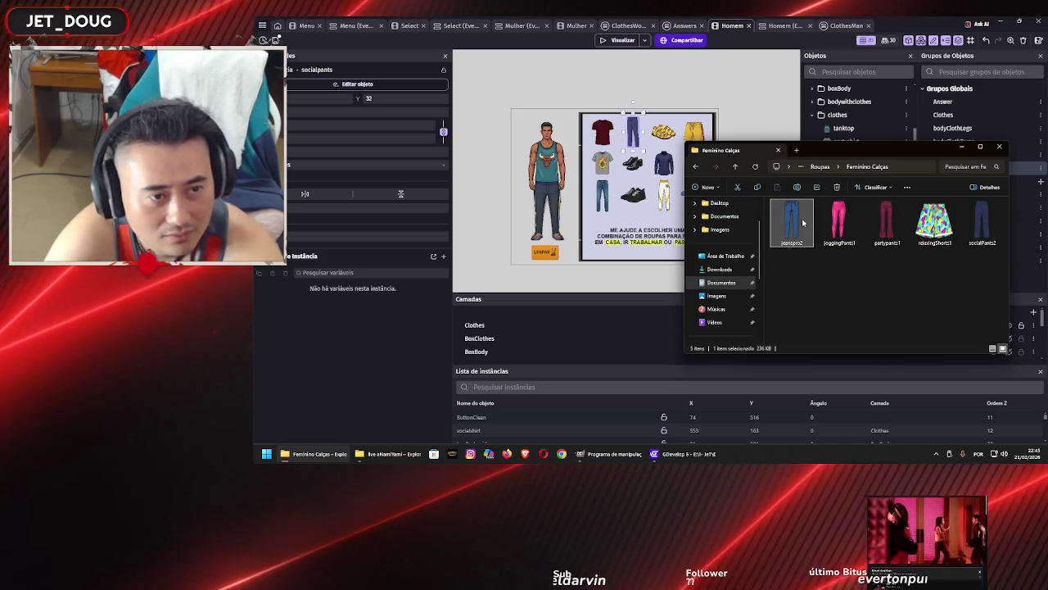
key("BackSpace")
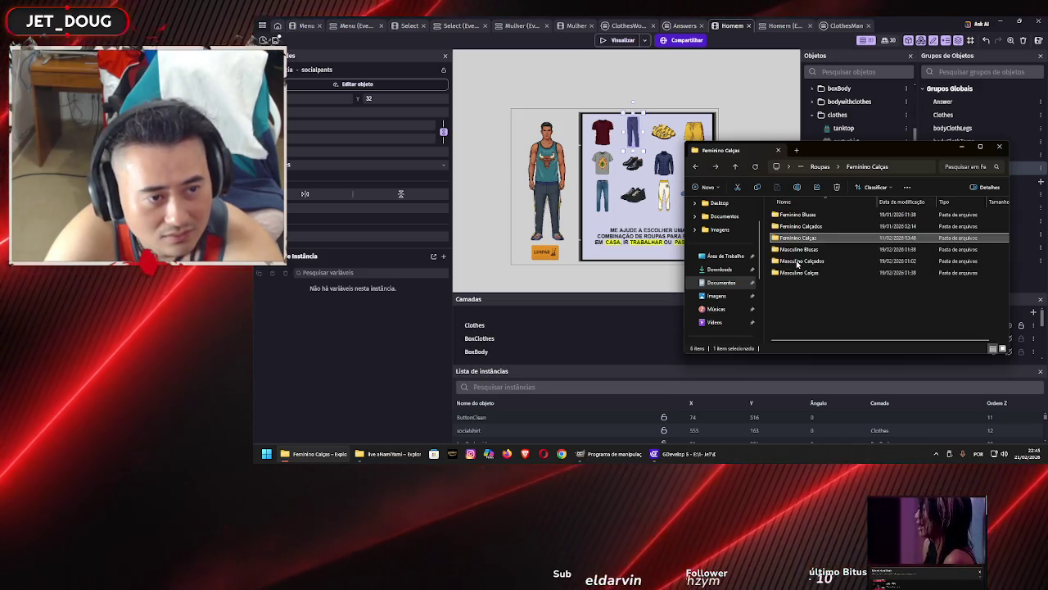
key("Up")
key("Return")
key("BackSpace")
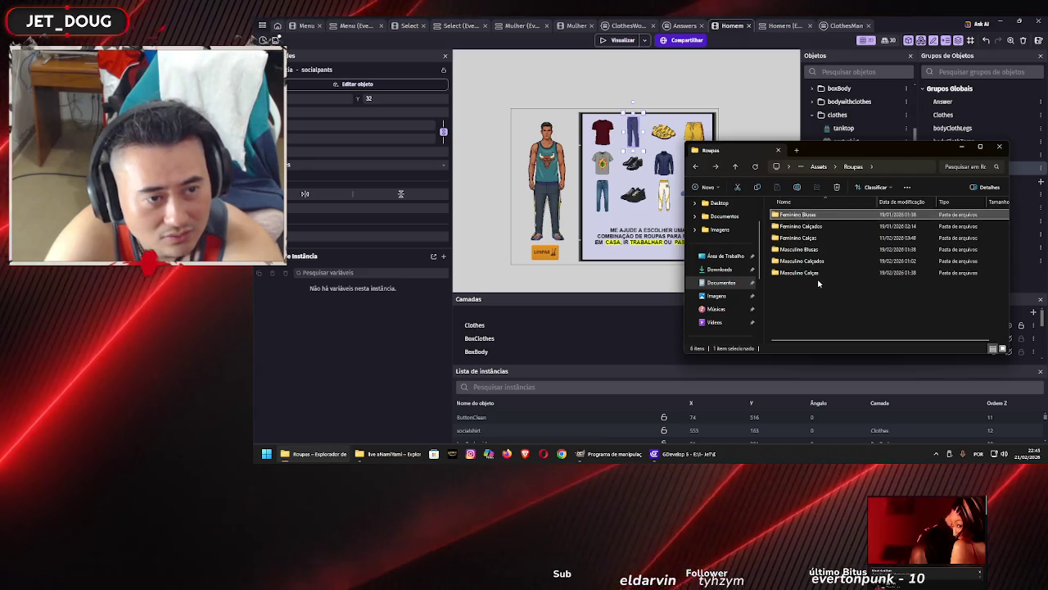
key("Up")
key("Return")
key("BackSpace")
key("BackSpace")
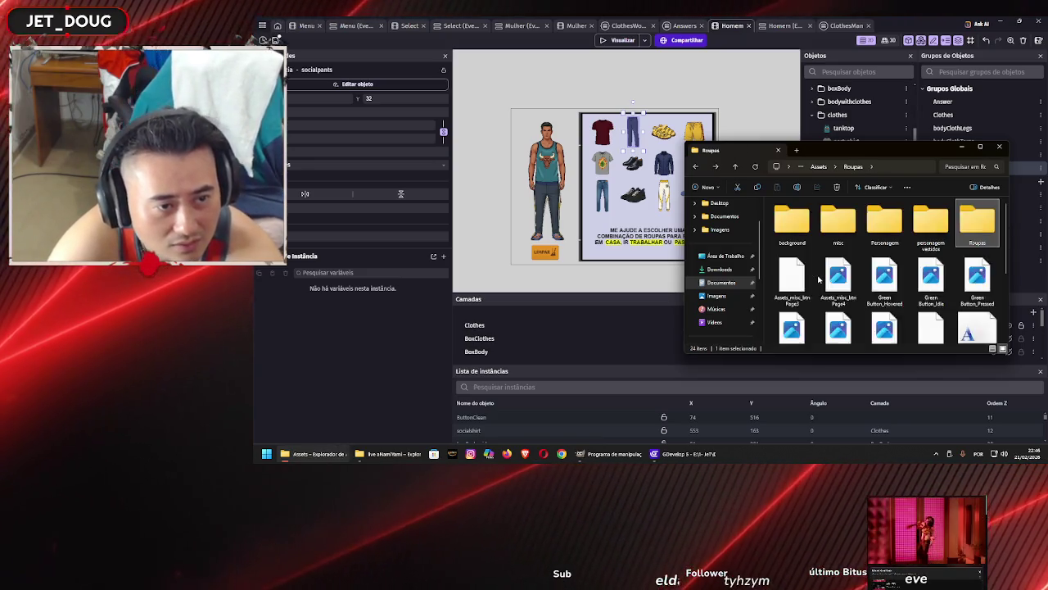
Delete SocialPantsM1 from personagem vestidos > masculino > pernas and close Explorer
double_click(939, 232)
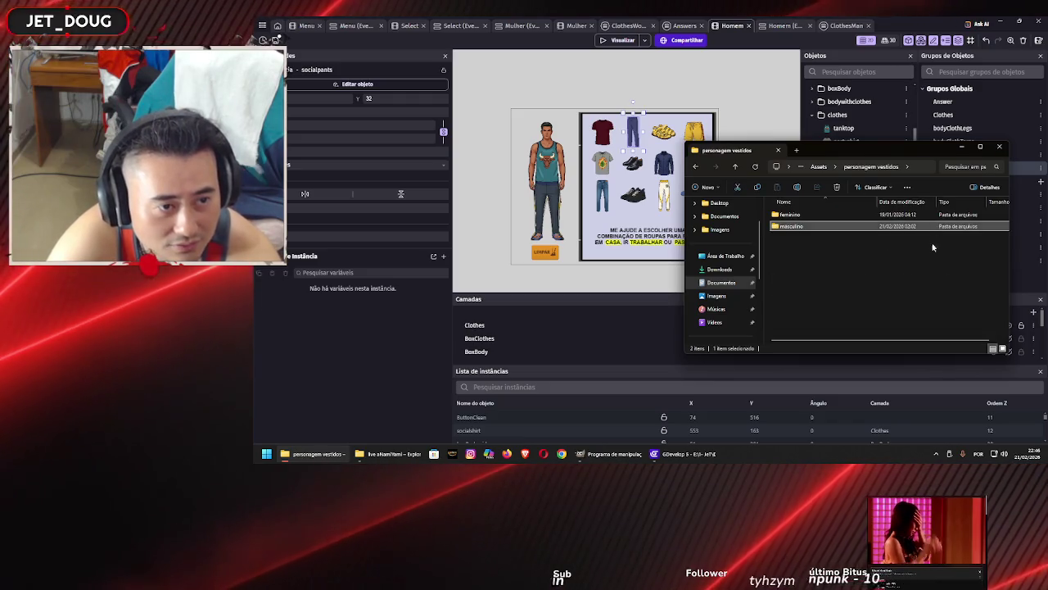
key("Return")
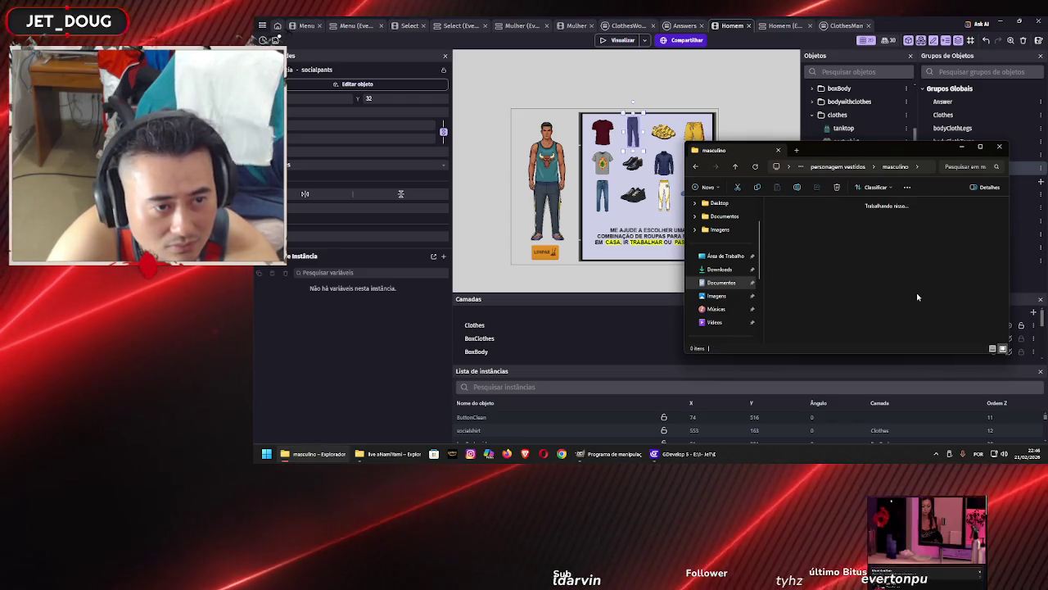
double_click(791, 229)
left_click(883, 291)
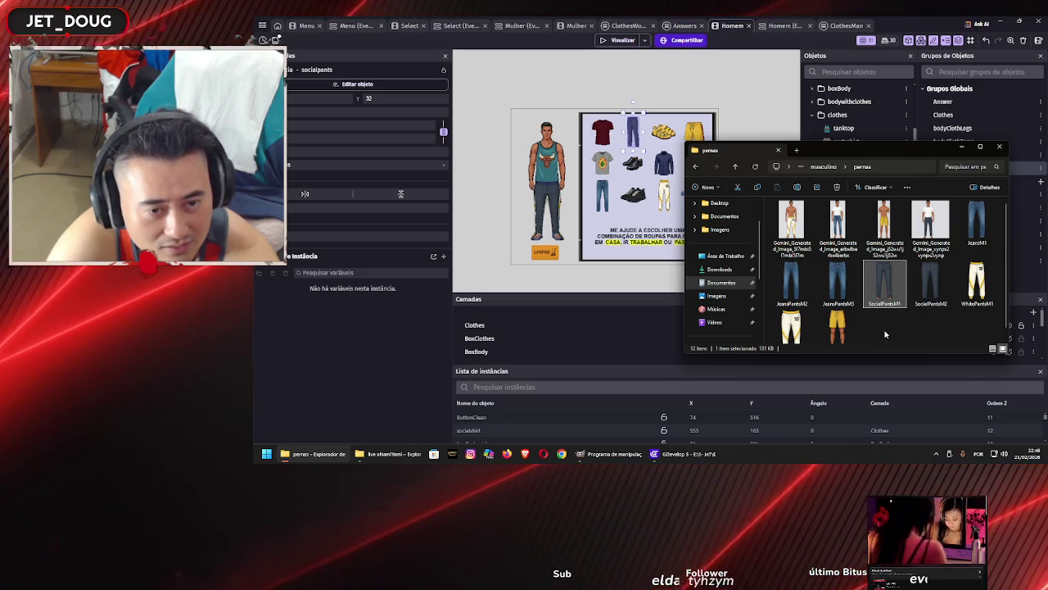
key("Delete")
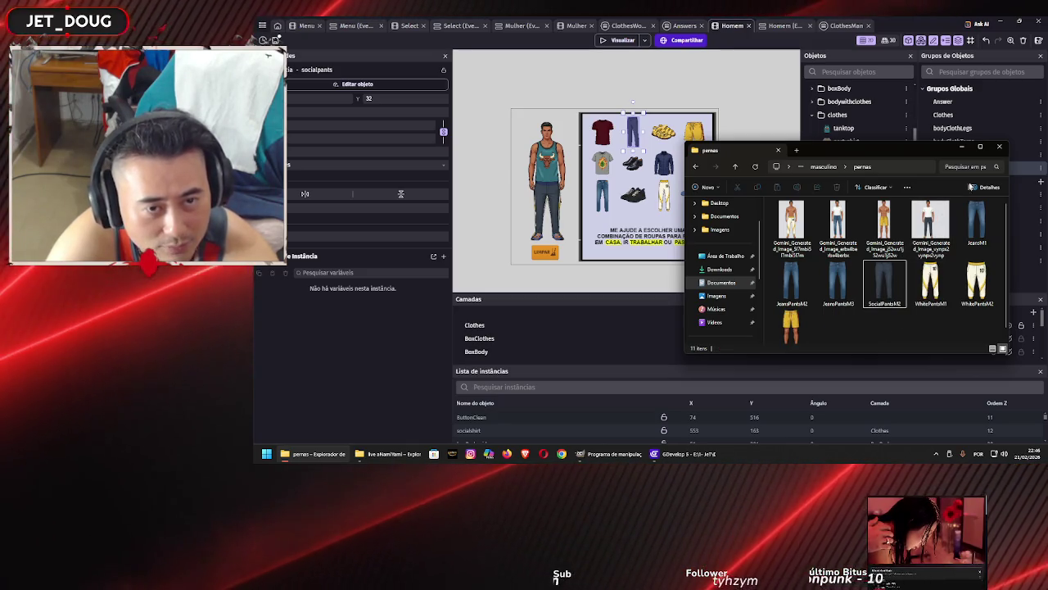
left_click(1000, 147)
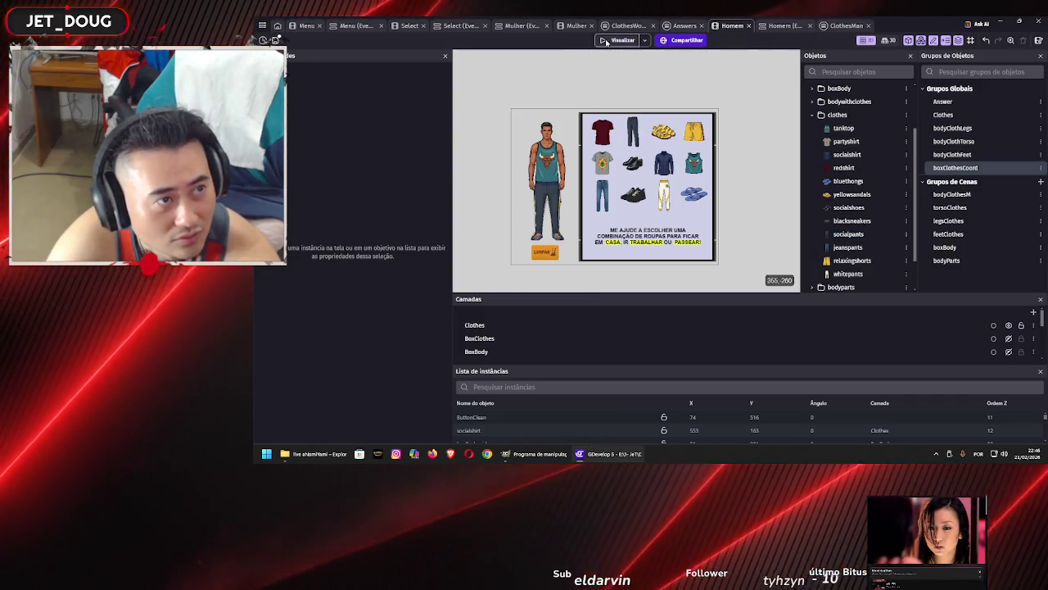
left_click(607, 42)
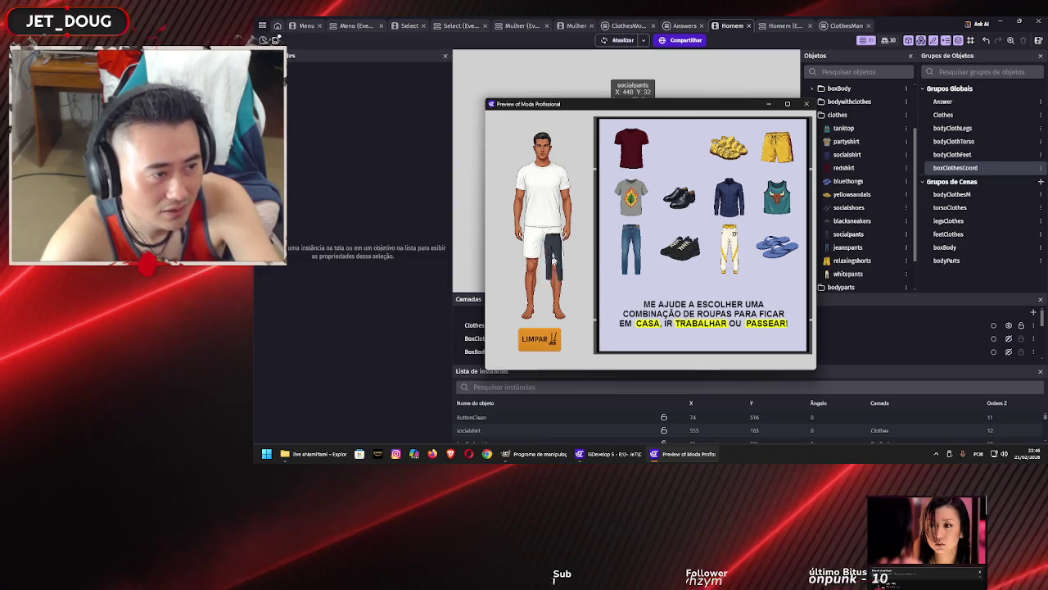
left_click_drag(575, 260, 547, 260)
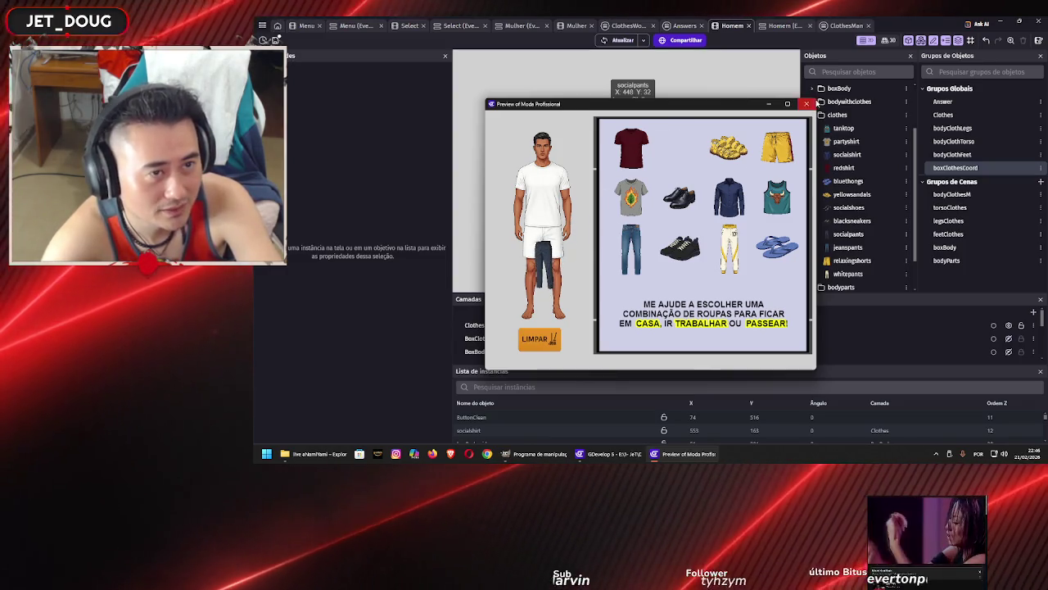
left_click(806, 103)
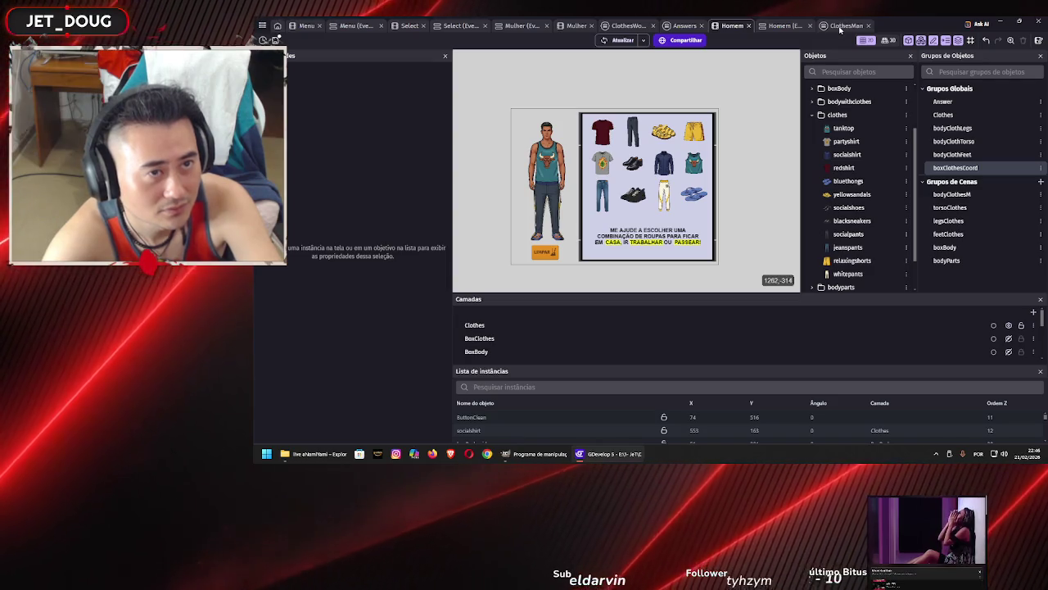
Review the ClothesMan drag-and-drop events down to the wrong-place drops, saving with Ctrl+S
left_click(843, 25)
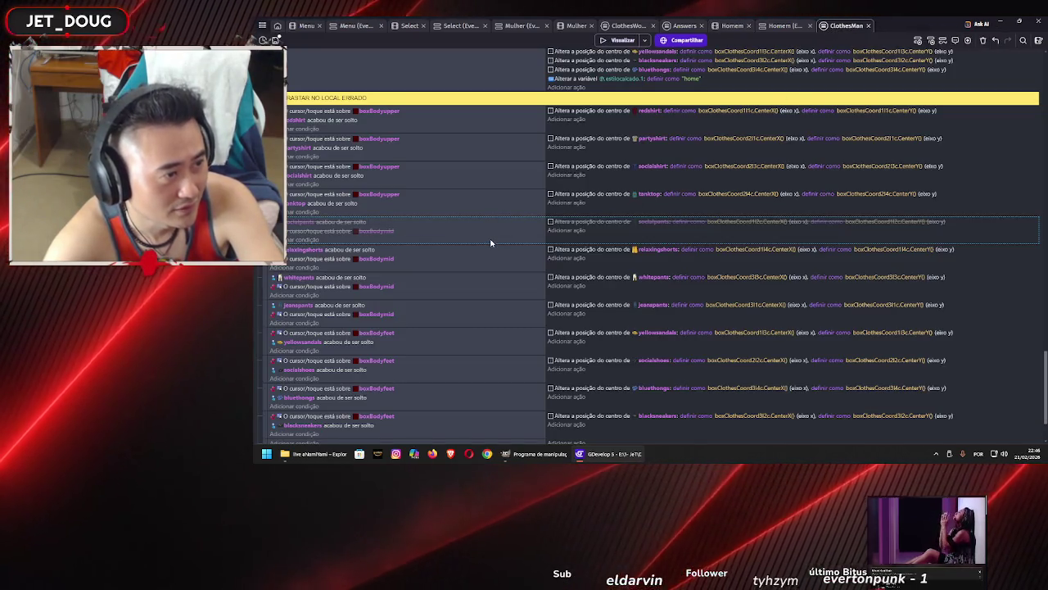
scroll(491, 246, "up", 10)
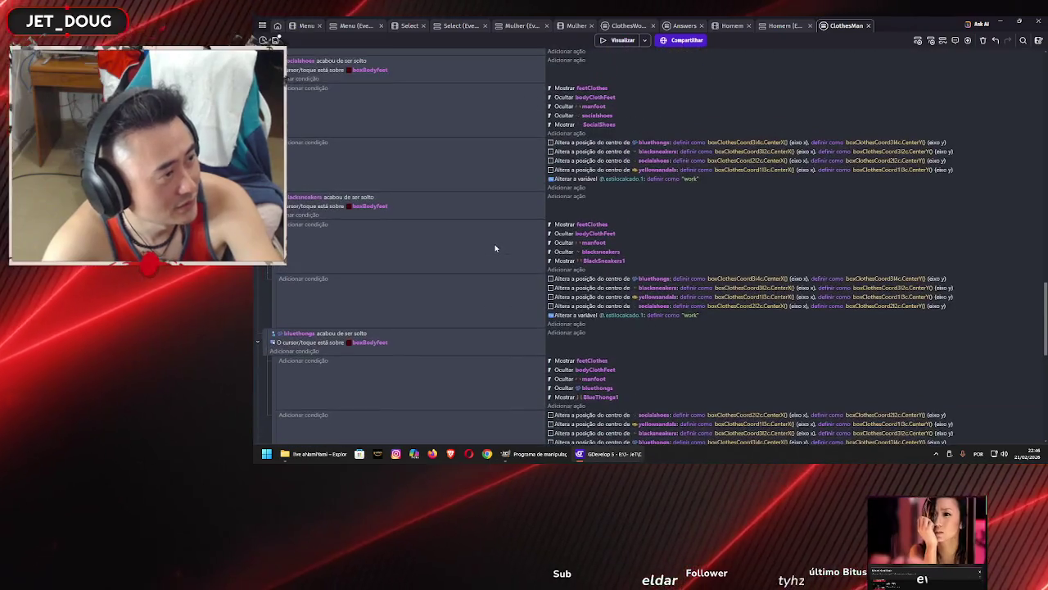
scroll(493, 249, "down", 10)
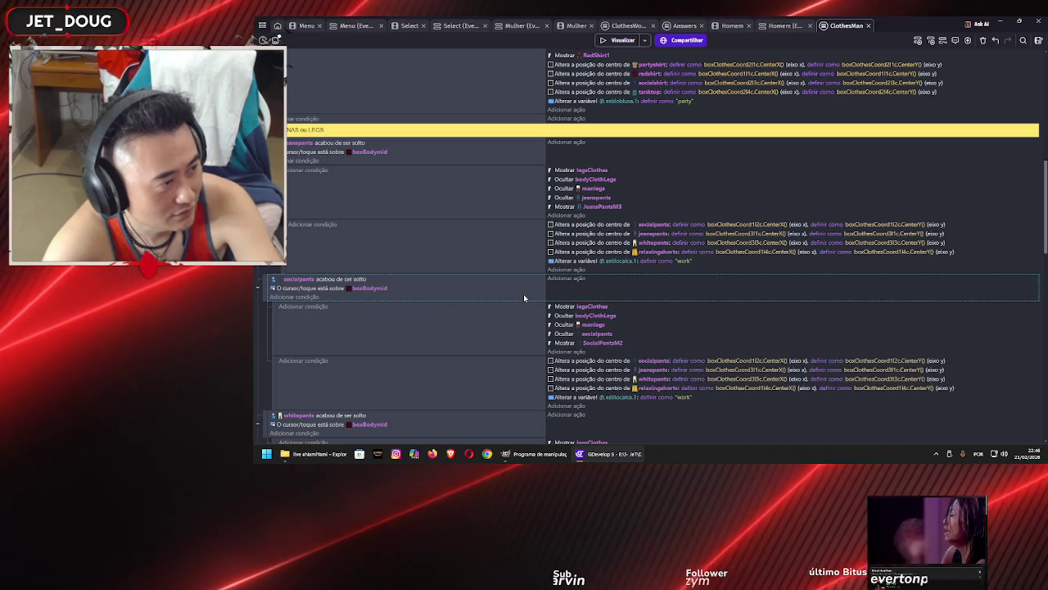
scroll(517, 288, "down", 3)
scroll(516, 279, "down", 6)
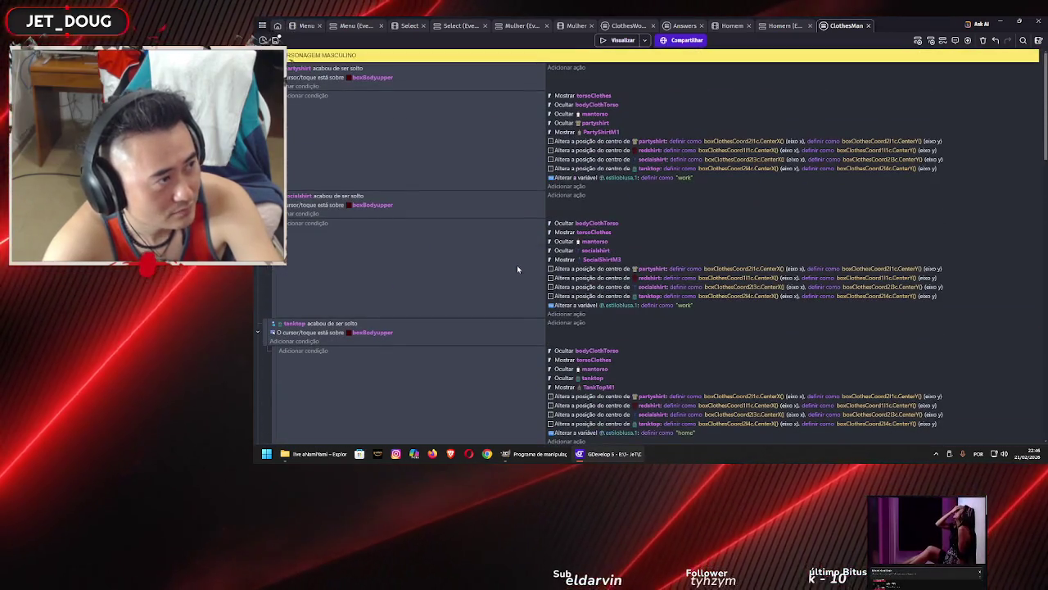
key("ctrl+s")
scroll(517, 259, "down", 15)
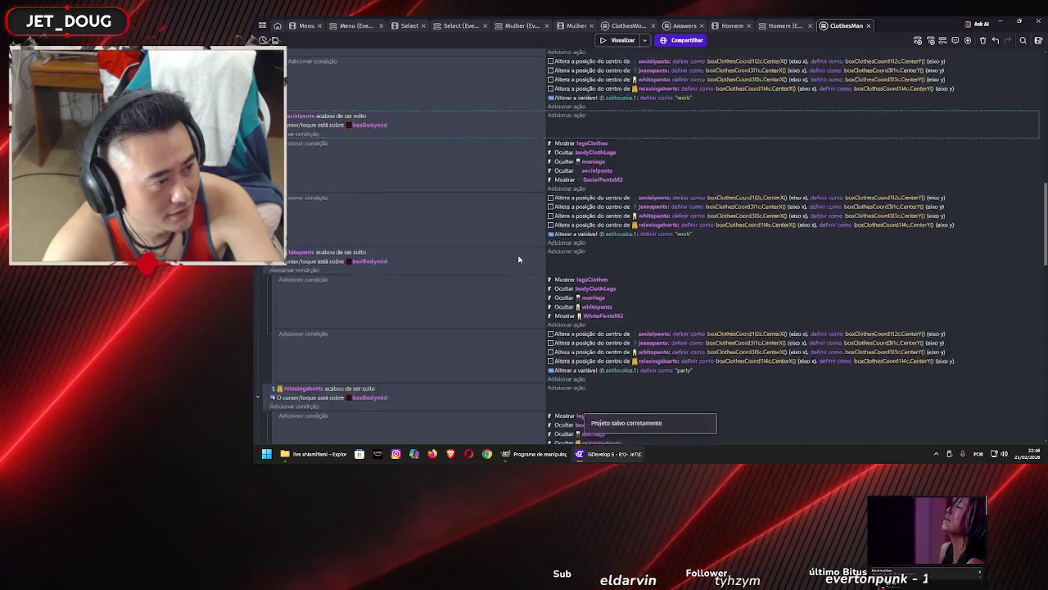
scroll(516, 254, "down", 8)
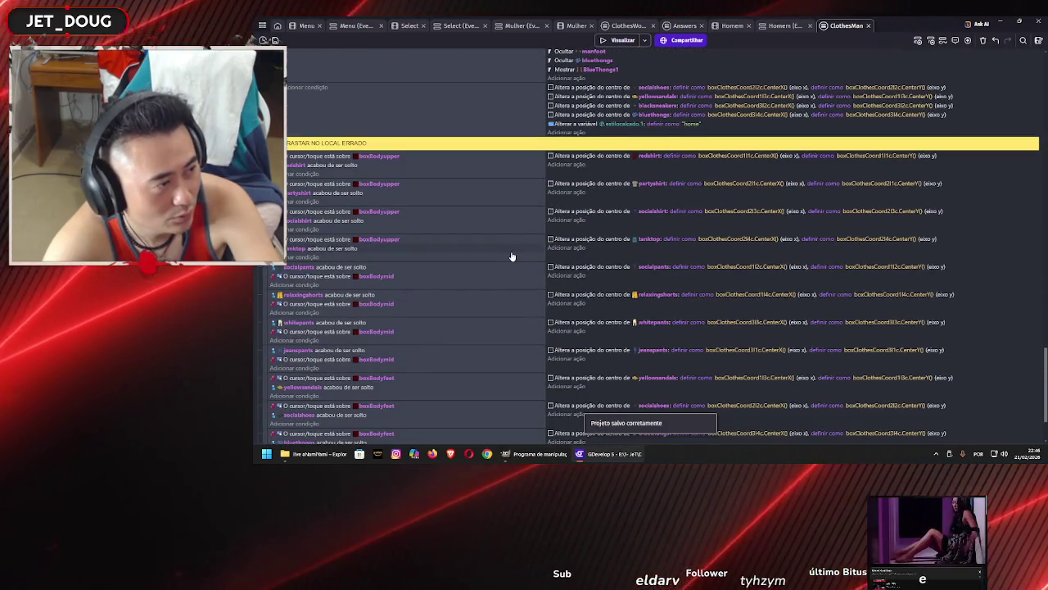
scroll(511, 256, "down", 3)
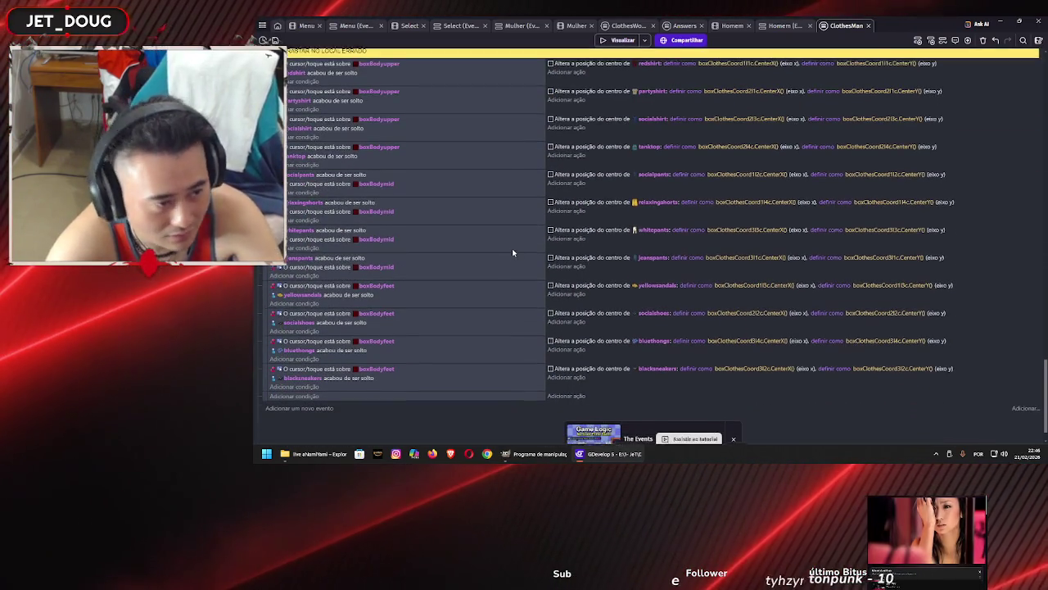
scroll(512, 255, "up", 3)
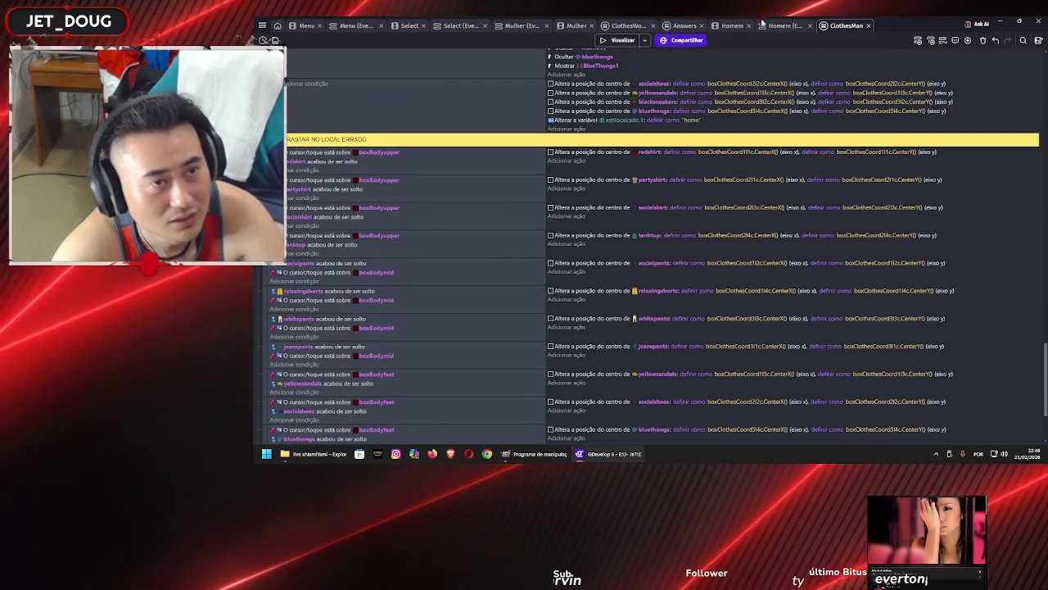
left_click(622, 39)
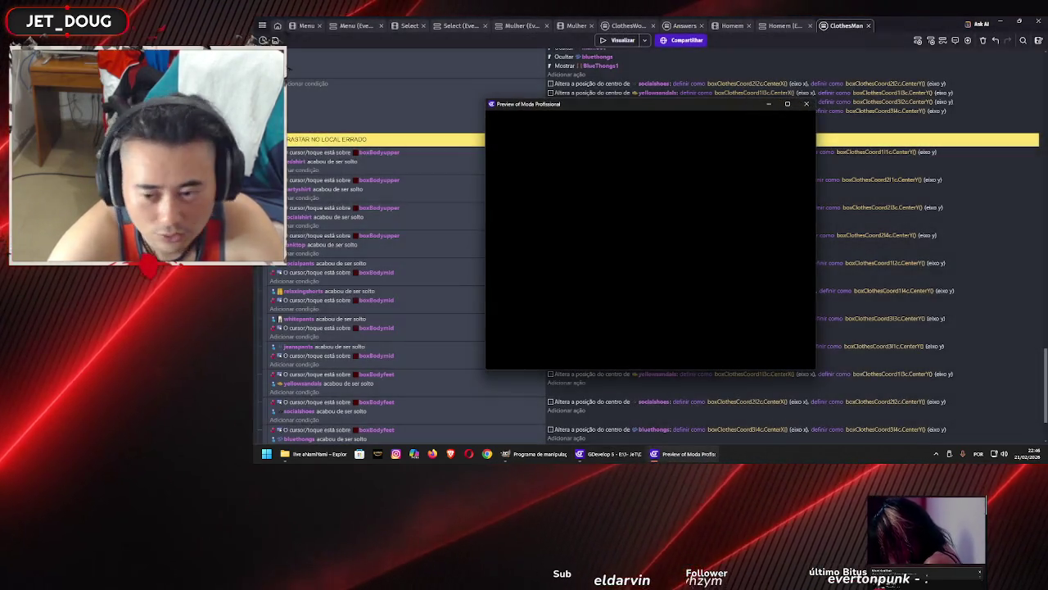
left_click_drag(638, 161, 542, 189)
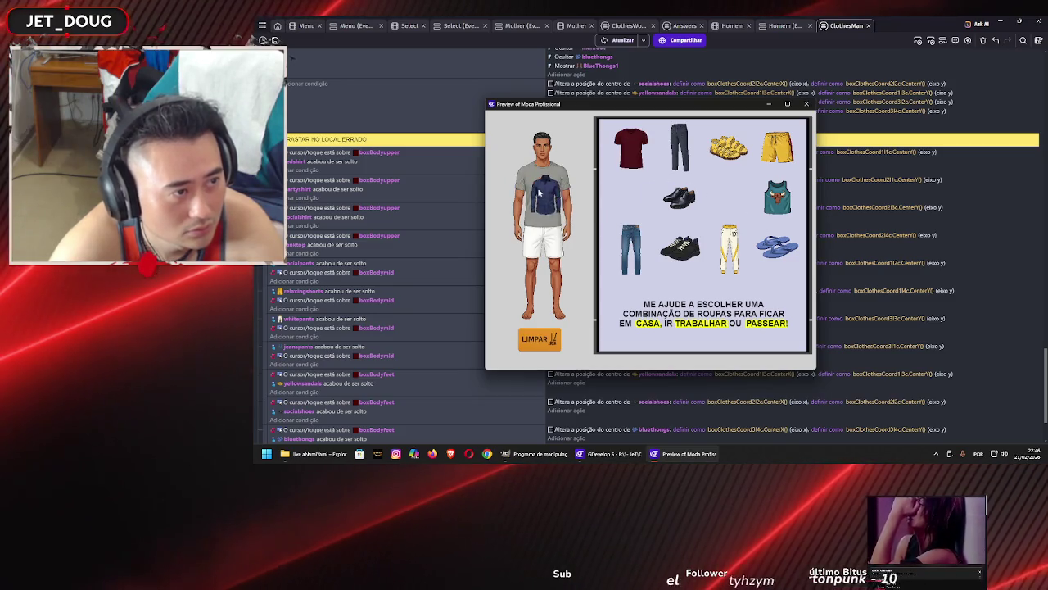
left_click_drag(541, 192, 542, 192)
left_click_drag(777, 194, 542, 197)
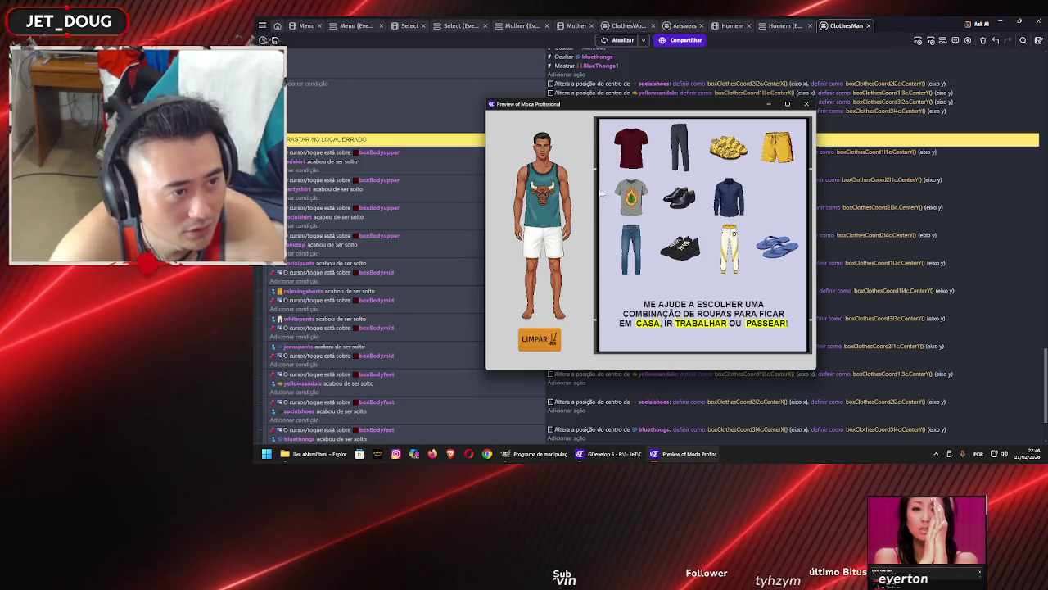
mouse_move(630, 250)
left_mouse_down()
mouse_move(579, 258)
mouse_move(542, 246)
left_mouse_up()
mouse_move(680, 148)
left_mouse_down()
mouse_move(539, 274)
mouse_move(542, 254)
left_mouse_up()
left_click_drag(728, 243, 542, 254)
left_click_drag(771, 160, 539, 276)
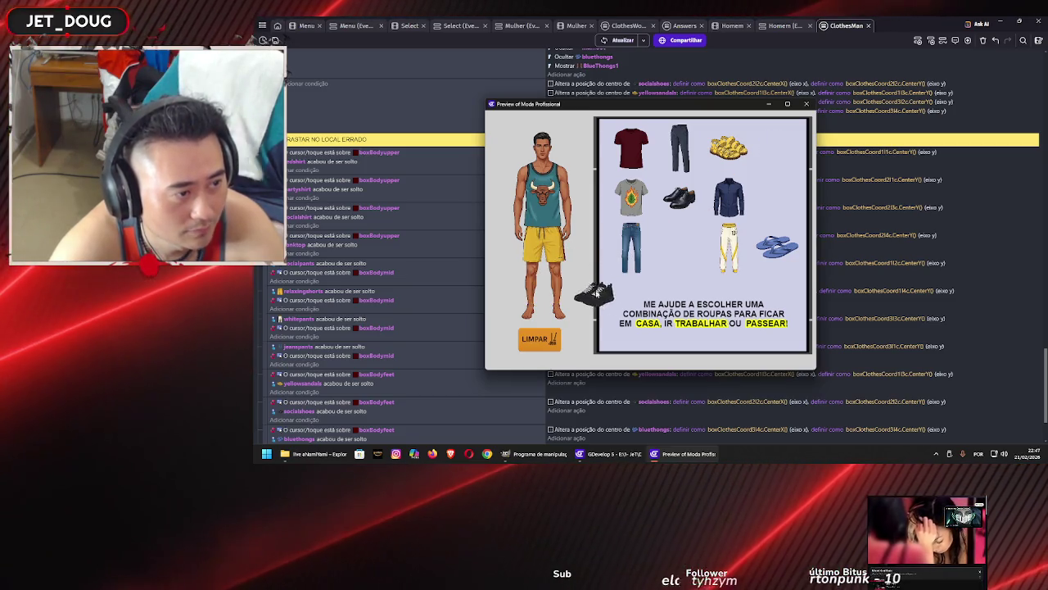
mouse_move(680, 197)
left_mouse_down()
mouse_move(580, 351)
mouse_move(678, 243)
left_mouse_up()
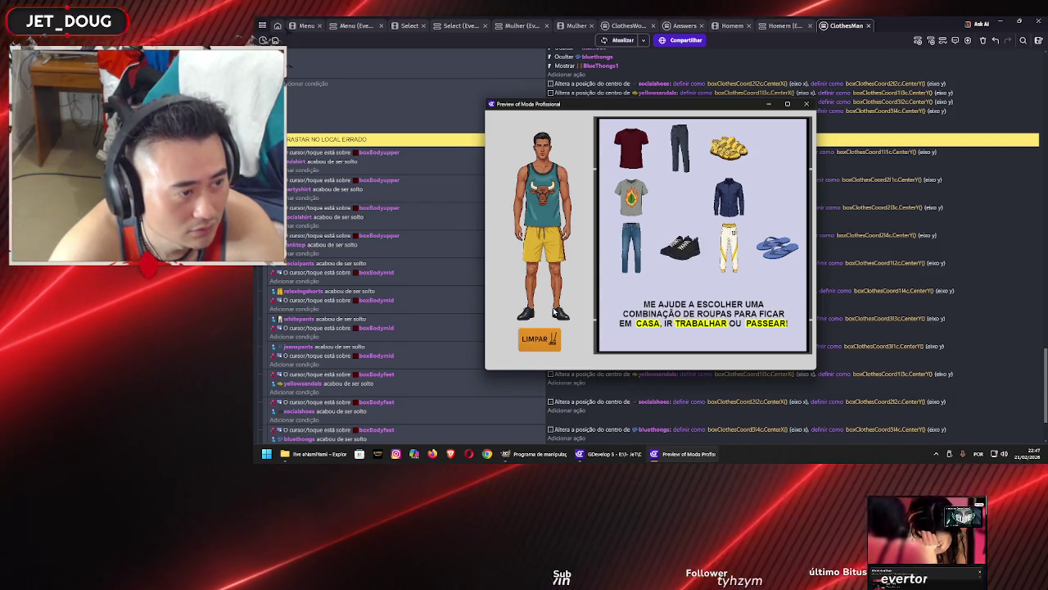
mouse_move(729, 148)
left_mouse_down()
mouse_move(676, 228)
mouse_move(533, 317)
left_mouse_up()
mouse_move(776, 248)
left_mouse_down()
mouse_move(655, 303)
mouse_move(541, 316)
left_mouse_up()
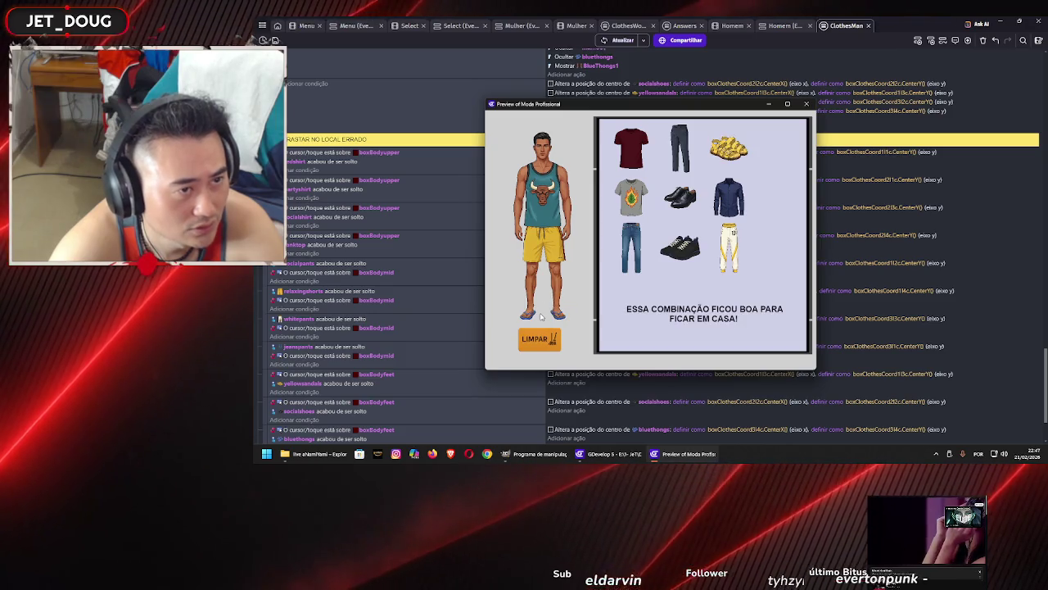
left_click(543, 343)
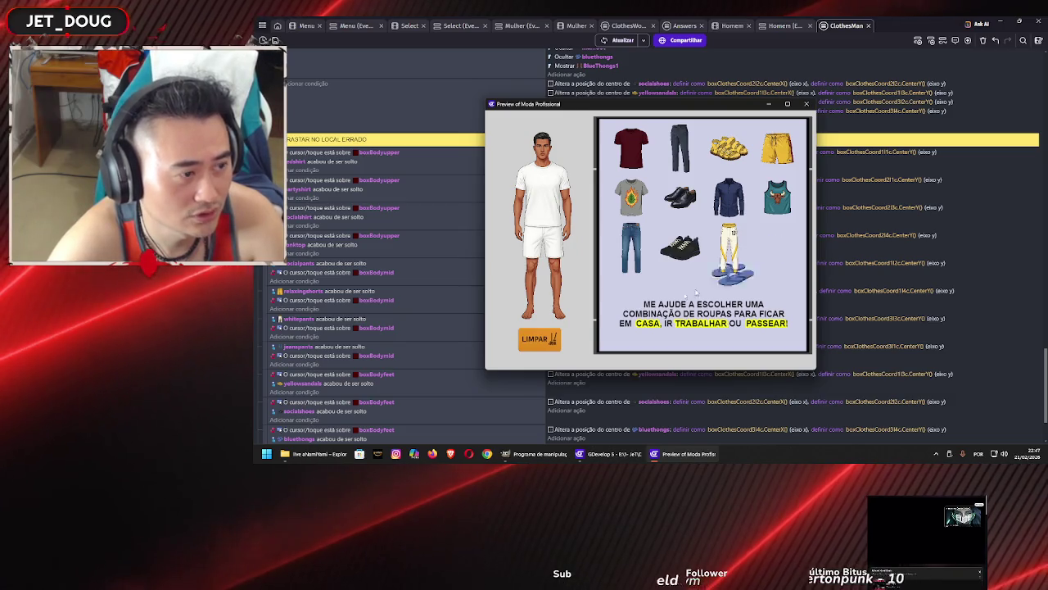
left_click_drag(682, 245, 541, 316)
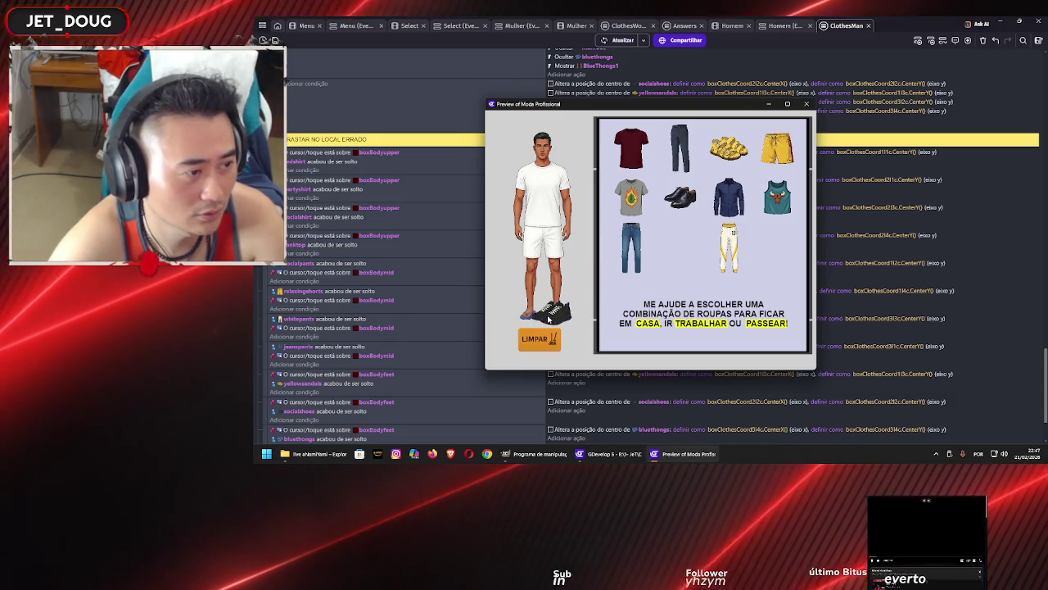
mouse_move(680, 196)
left_mouse_down()
mouse_move(604, 291)
mouse_move(541, 316)
left_mouse_up()
left_click_drag(729, 148, 550, 315)
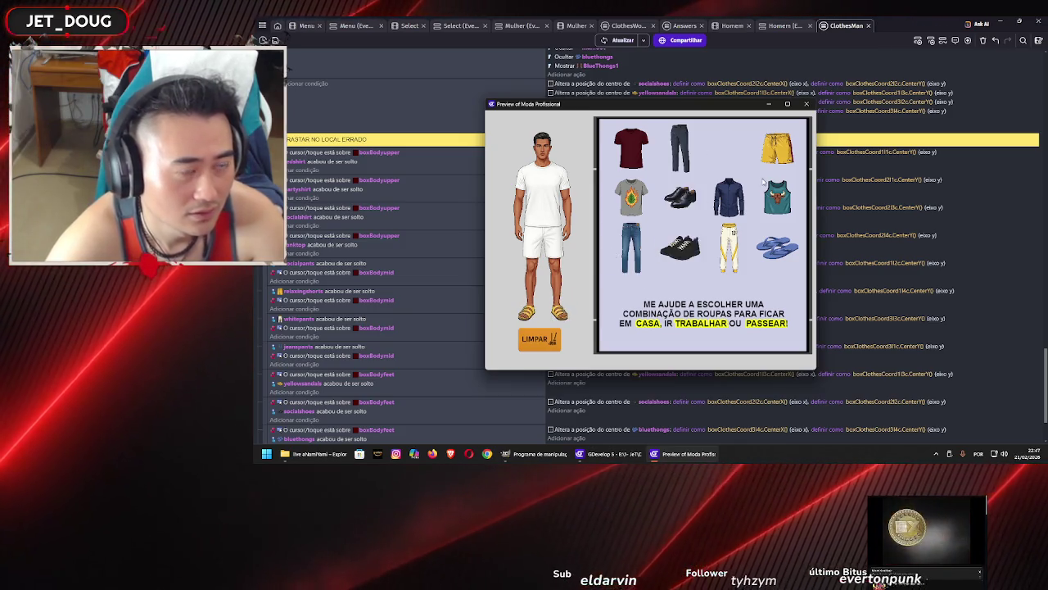
left_click(536, 337)
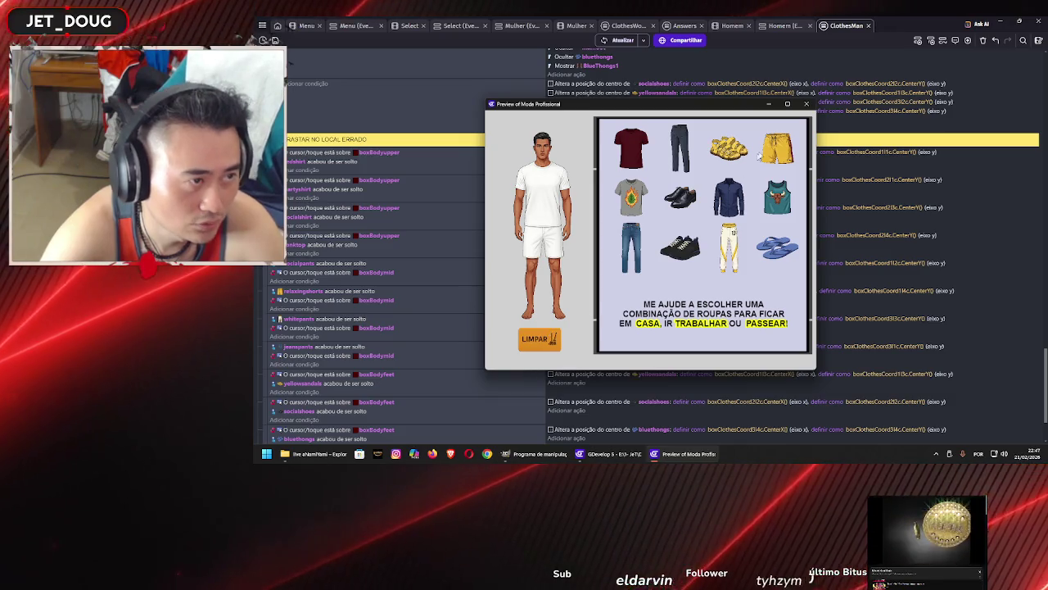
left_click(806, 104)
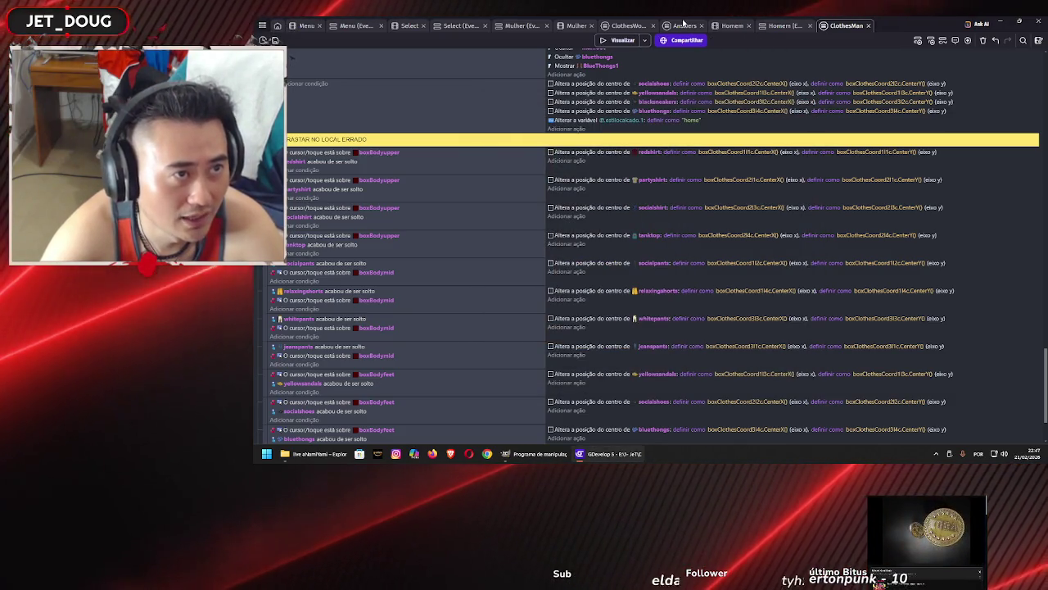
scroll(707, 234, "up", 10)
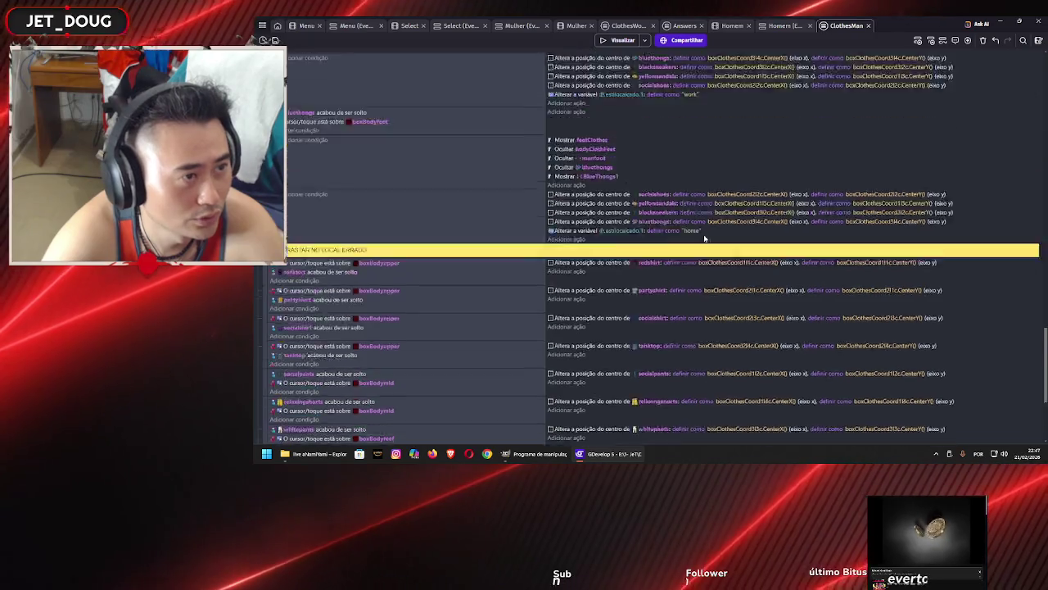
scroll(745, 91, "up", 1)
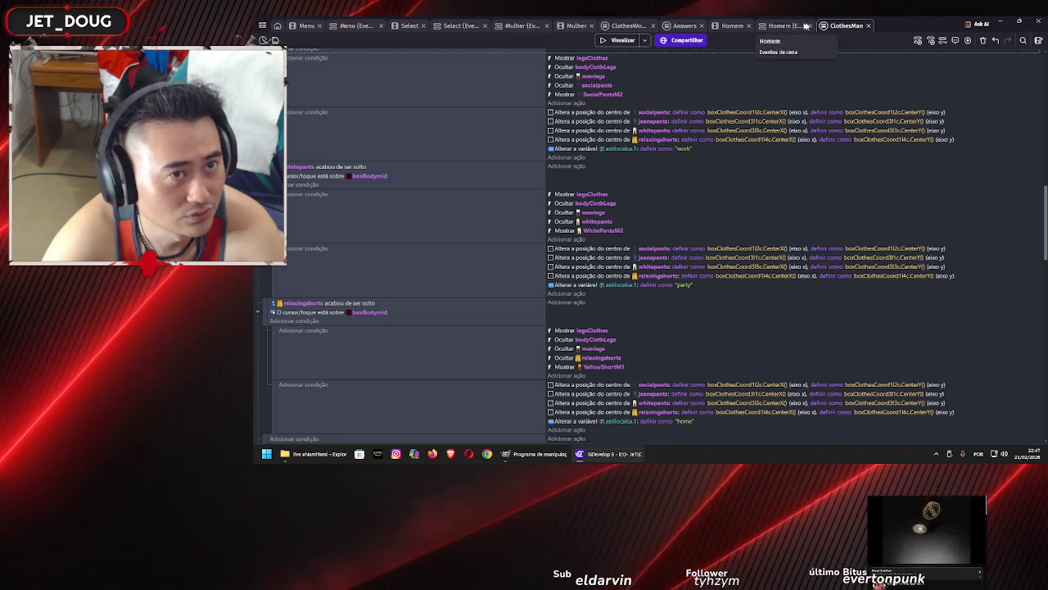
scroll(704, 246, "up", 5)
scroll(687, 241, "down", 10)
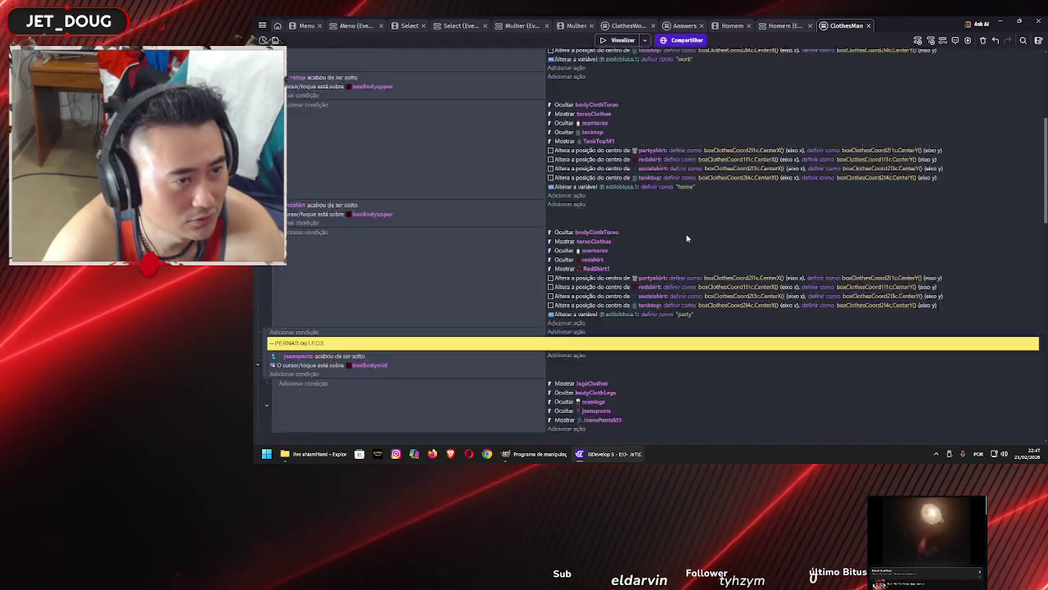
left_click(683, 26)
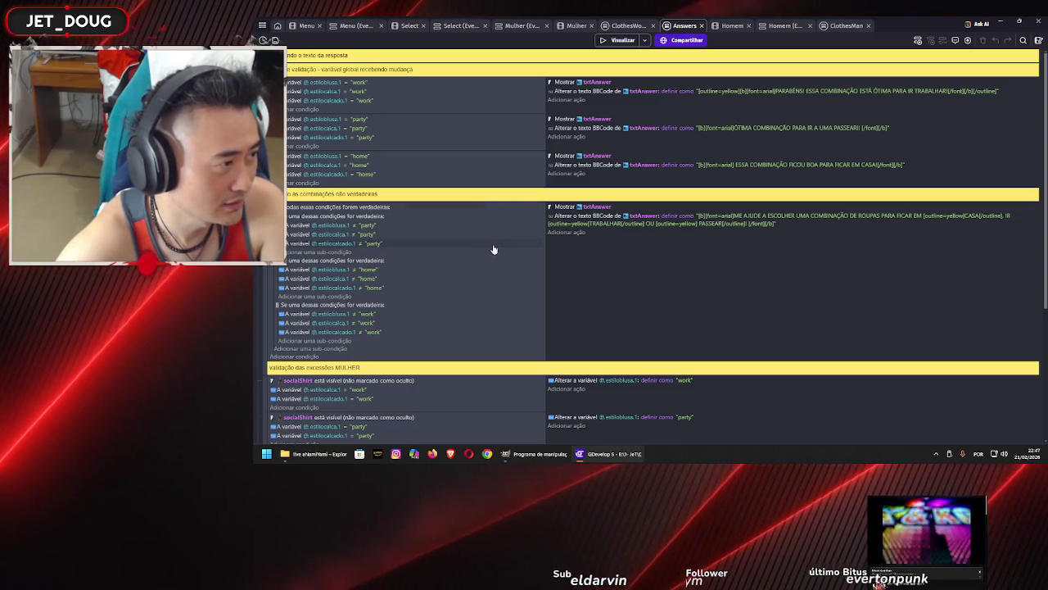
scroll(494, 249, "down", 2)
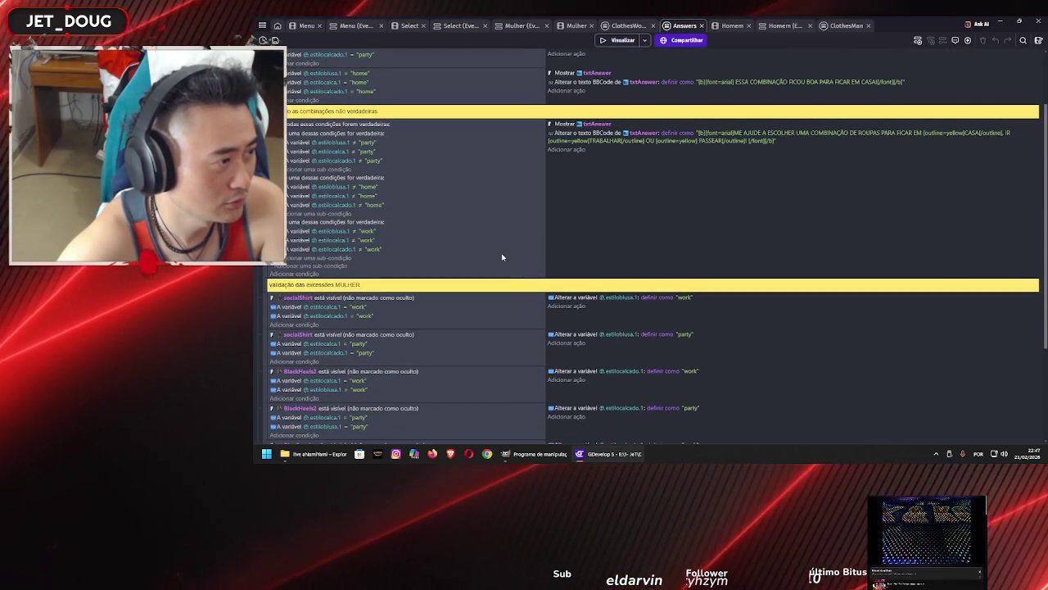
scroll(502, 257, "down", 2)
scroll(503, 258, "up", 5)
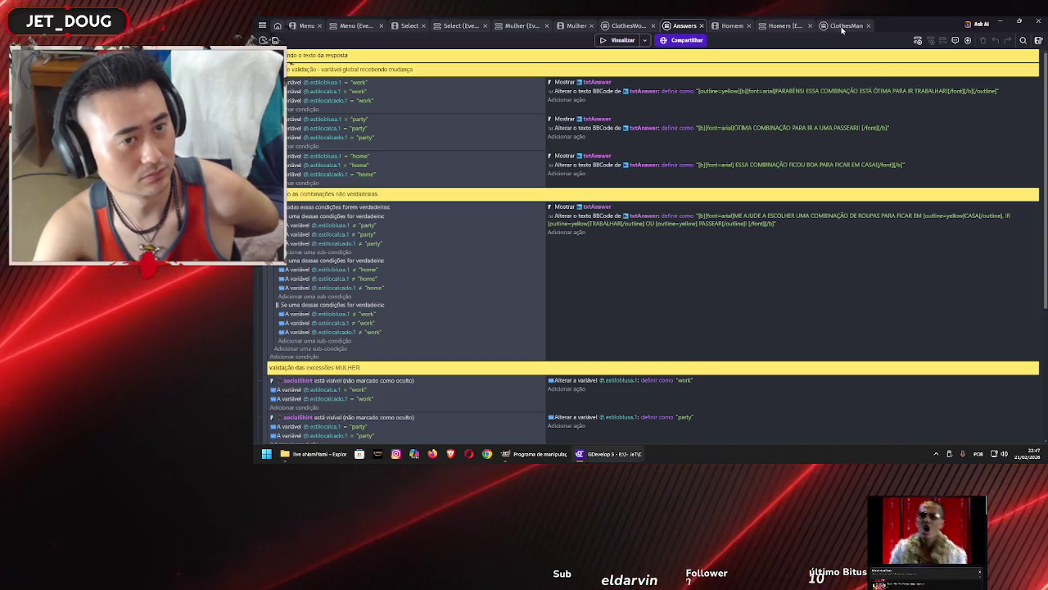
left_click(842, 31)
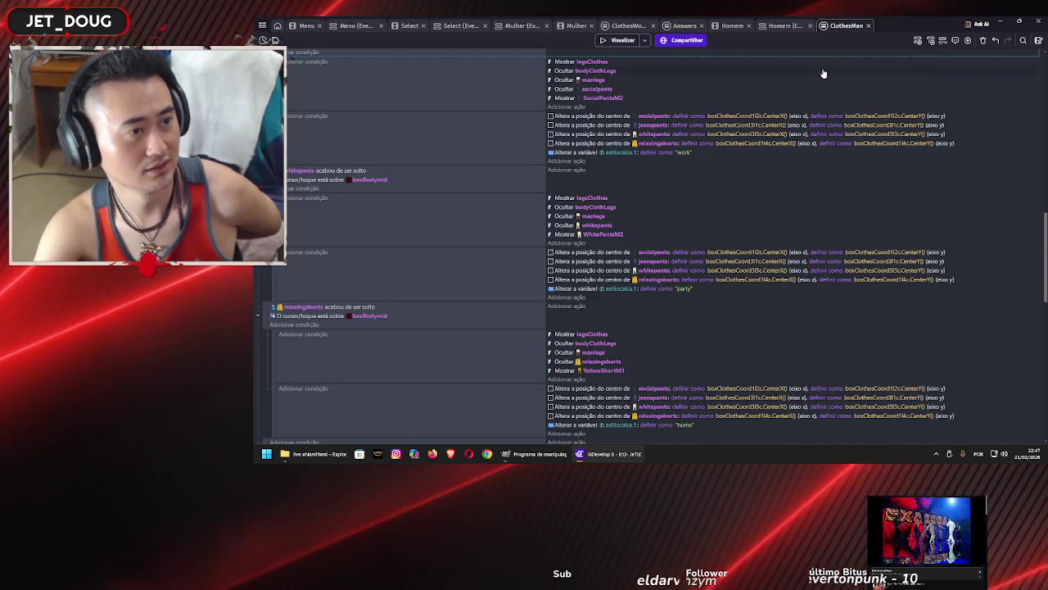
scroll(709, 157, "up", 5)
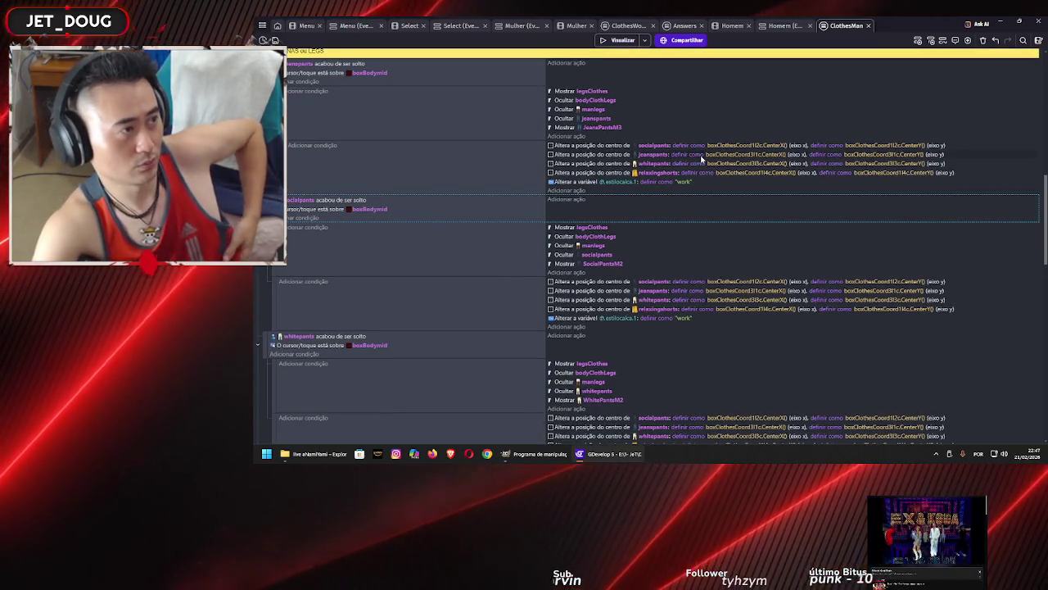
Preview the game and try navy shirt, dark trousers, jeans, shoes and red t-shirt combinations
left_click(631, 40)
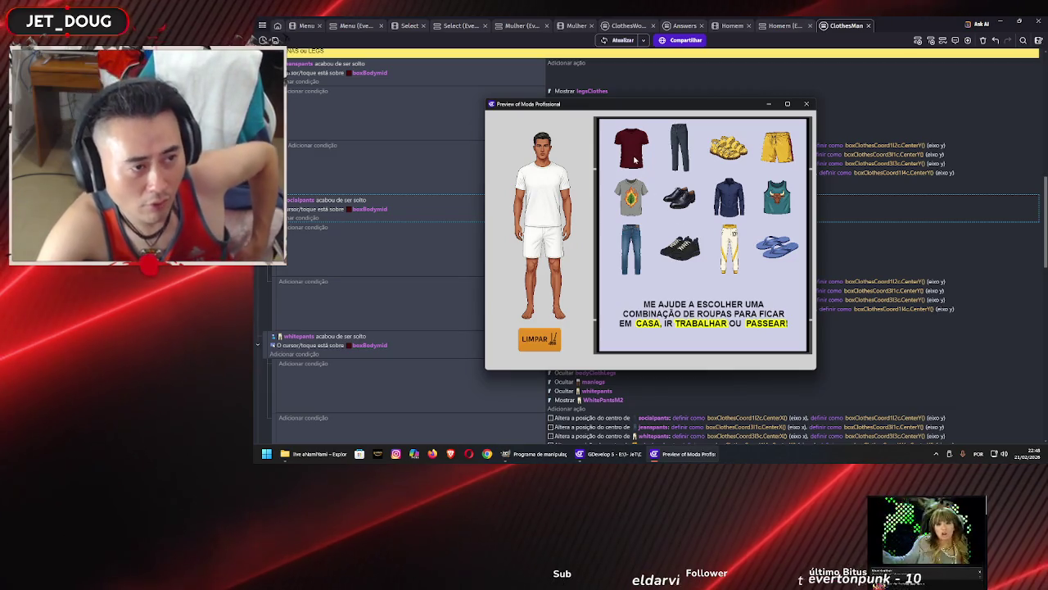
left_click_drag(729, 197, 542, 193)
left_click_drag(680, 148, 551, 267)
left_click_drag(679, 196, 544, 311)
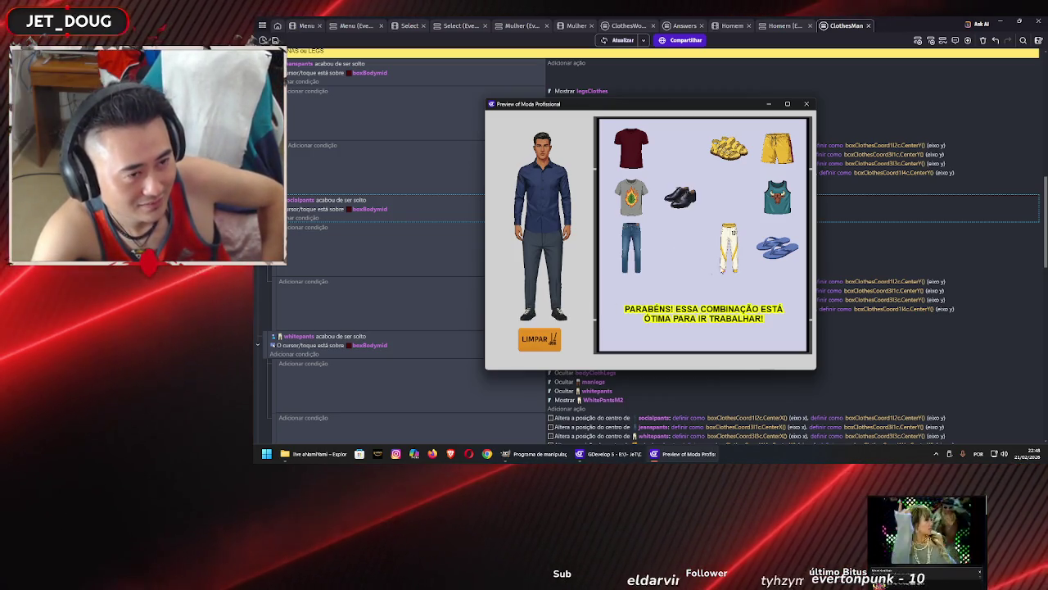
left_click_drag(729, 257, 553, 262)
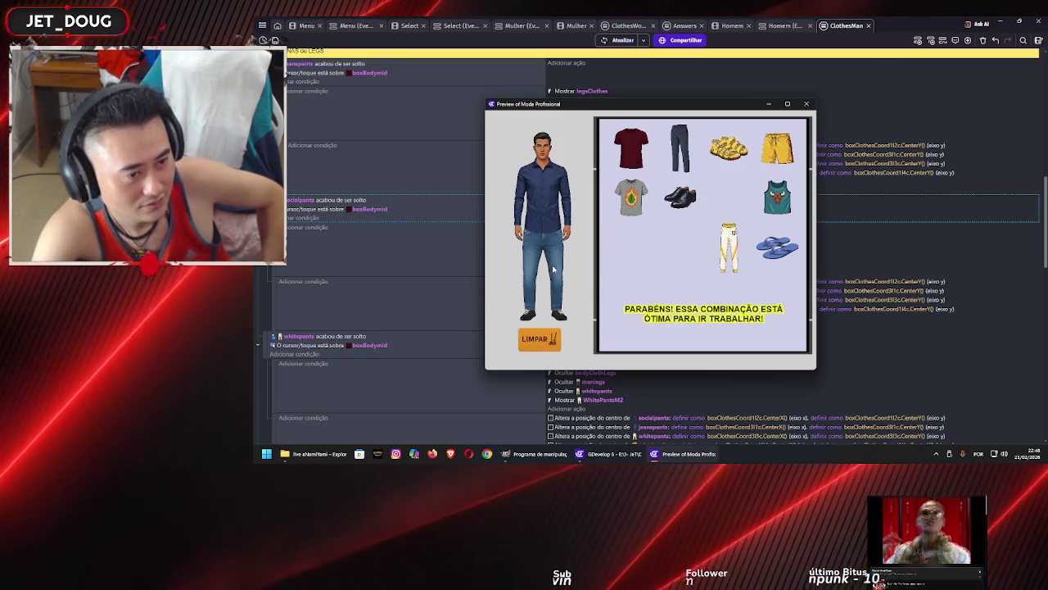
left_click_drag(680, 197, 650, 229)
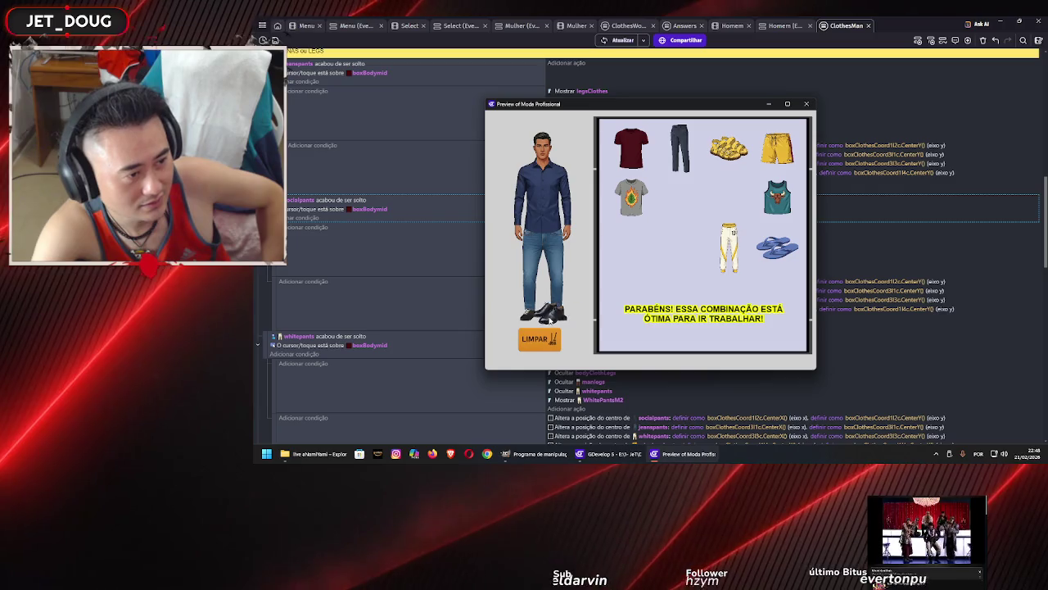
mouse_move(631, 147)
left_mouse_down()
mouse_move(579, 189)
mouse_move(555, 190)
left_mouse_up()
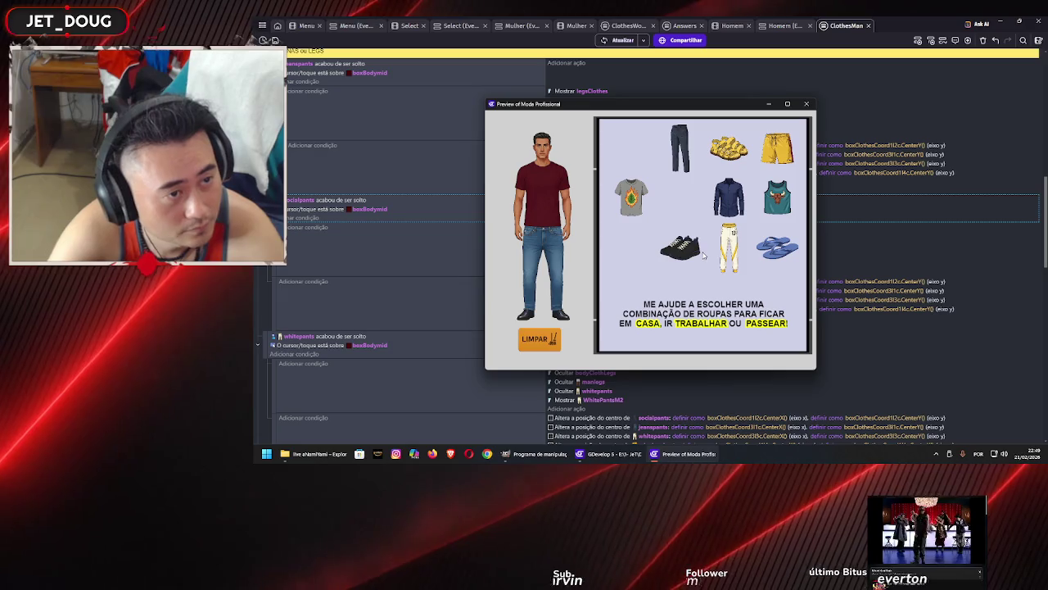
mouse_move(680, 148)
left_mouse_down()
mouse_move(557, 205)
mouse_move(531, 268)
left_mouse_up()
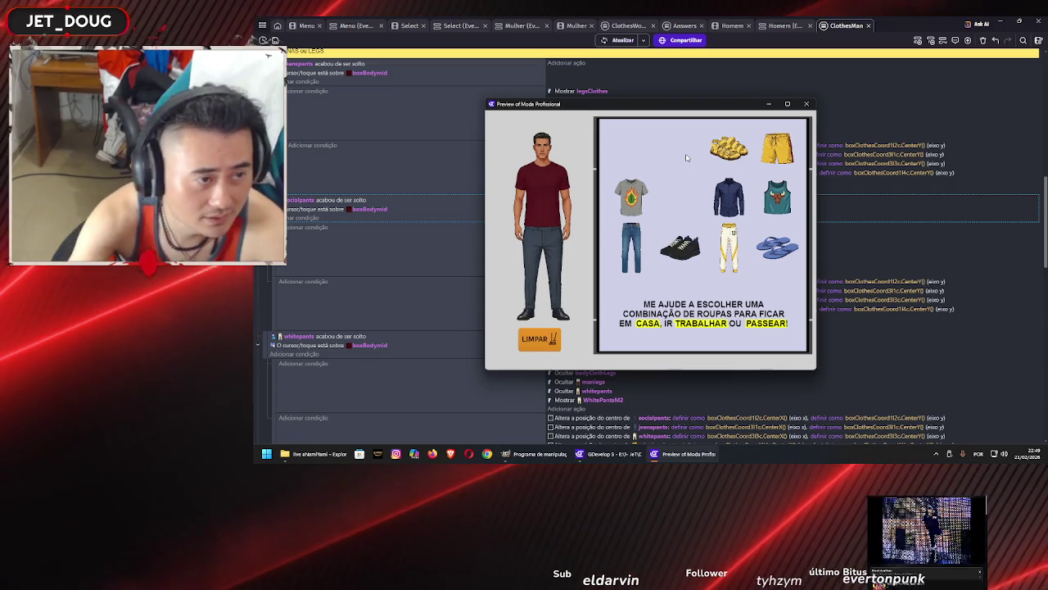
Try blue and grey emblem shirts with jeans, dark and white pants, ending in grey shirt with jeans
mouse_move(632, 257)
left_mouse_down()
mouse_move(578, 246)
mouse_move(542, 254)
left_mouse_up()
left_click_drag(729, 197, 555, 211)
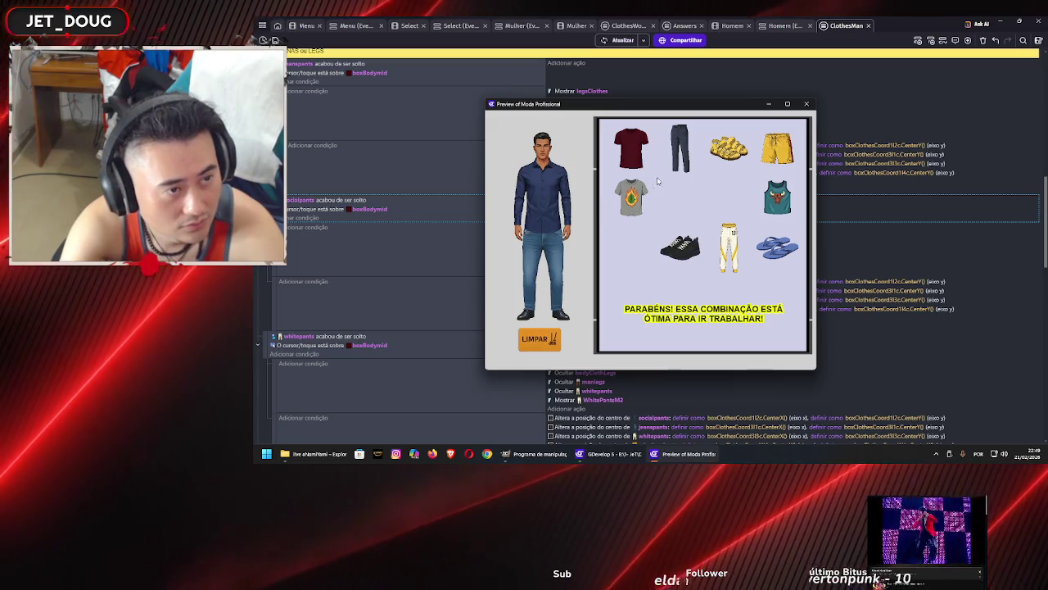
mouse_move(680, 147)
left_mouse_down()
mouse_move(571, 262)
mouse_move(544, 255)
left_mouse_up()
left_click_drag(620, 190, 544, 199)
left_click_drag(611, 262, 545, 274)
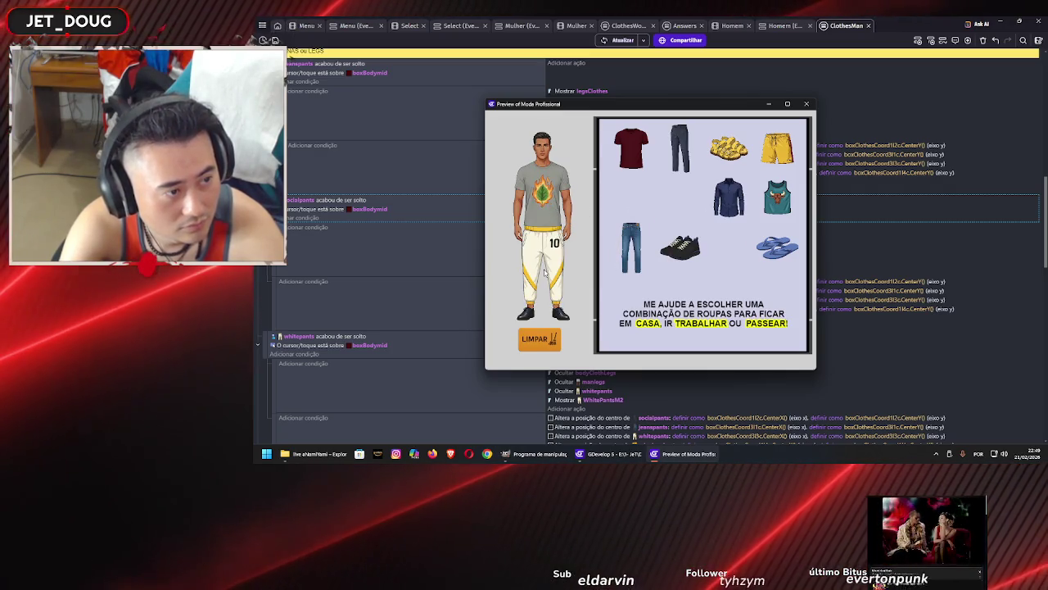
left_click_drag(680, 246, 560, 304)
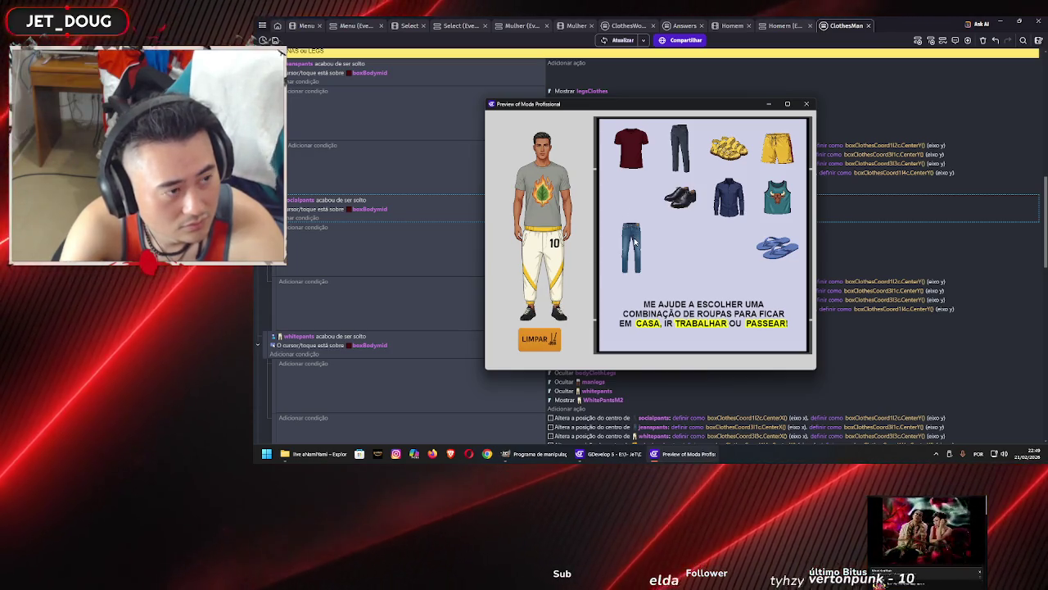
left_click_drag(632, 244, 542, 270)
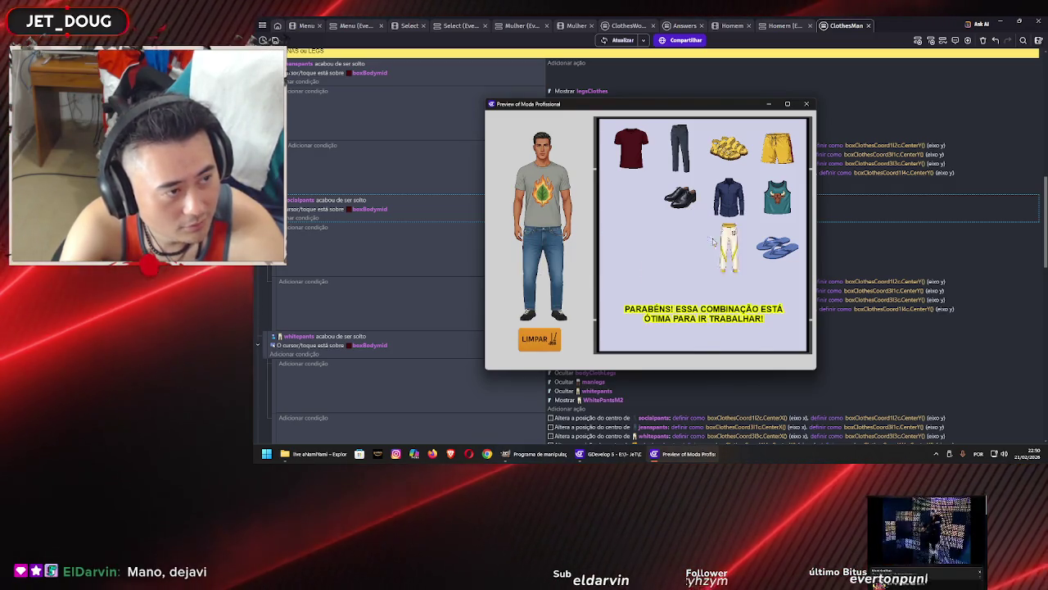
Close the preview and set the partyshirt action's estiloblusa.1 value to "party"
left_click(807, 104)
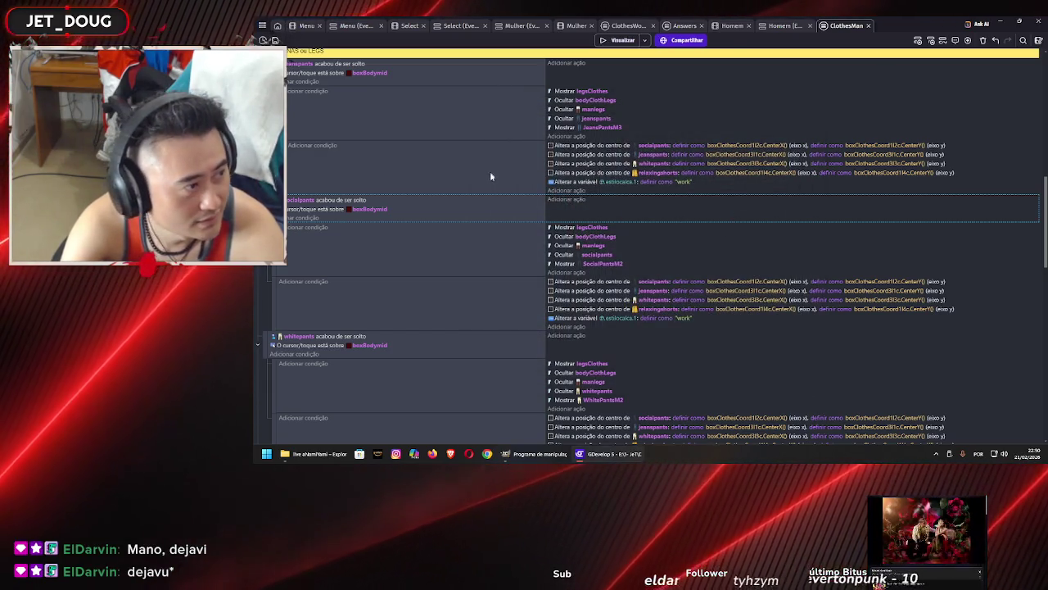
scroll(470, 229, "up", 10)
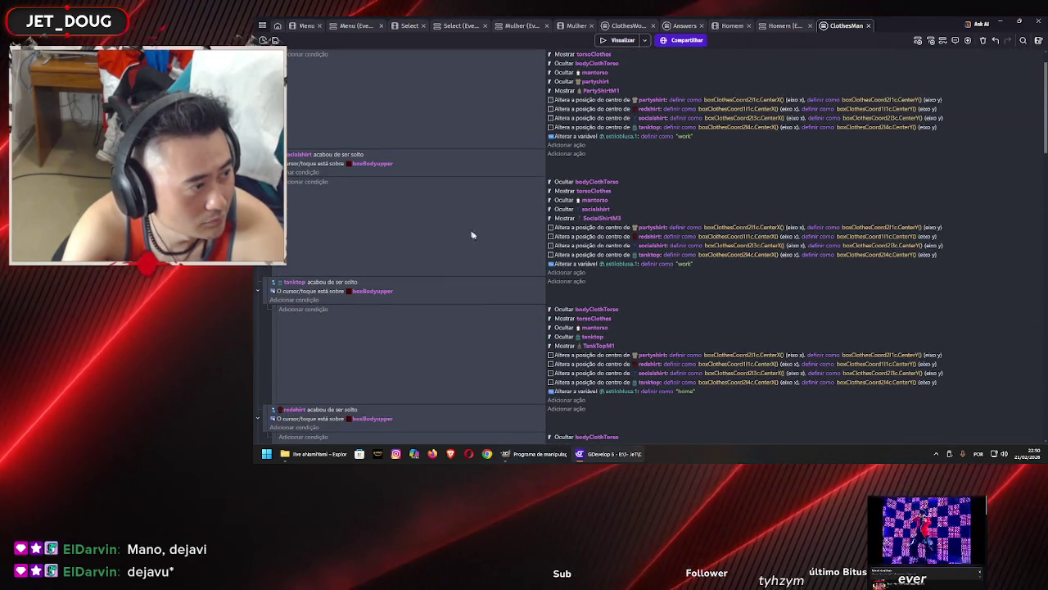
scroll(471, 235, "up", 1)
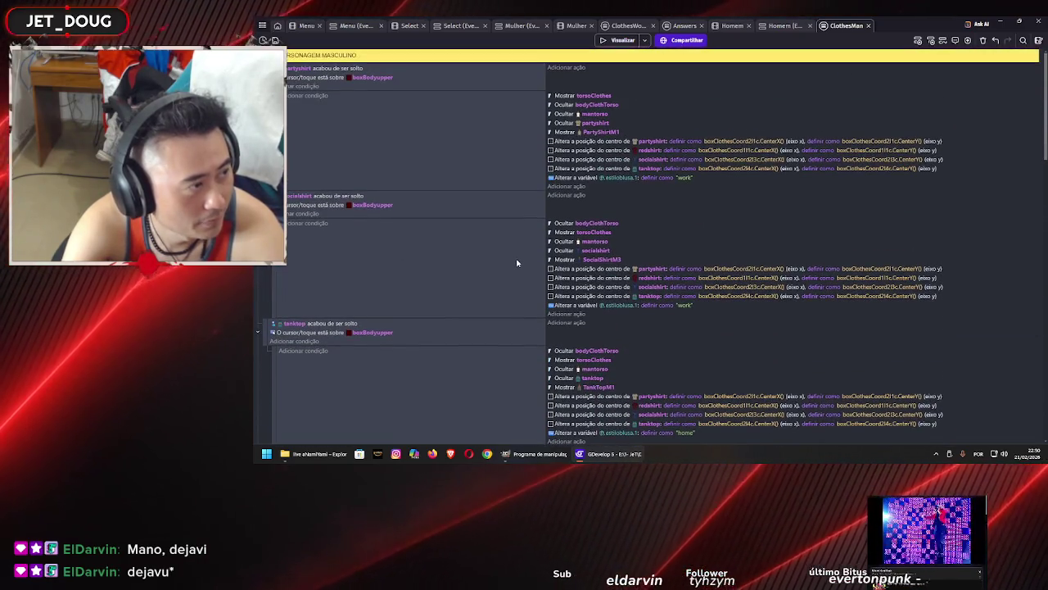
left_click(686, 179)
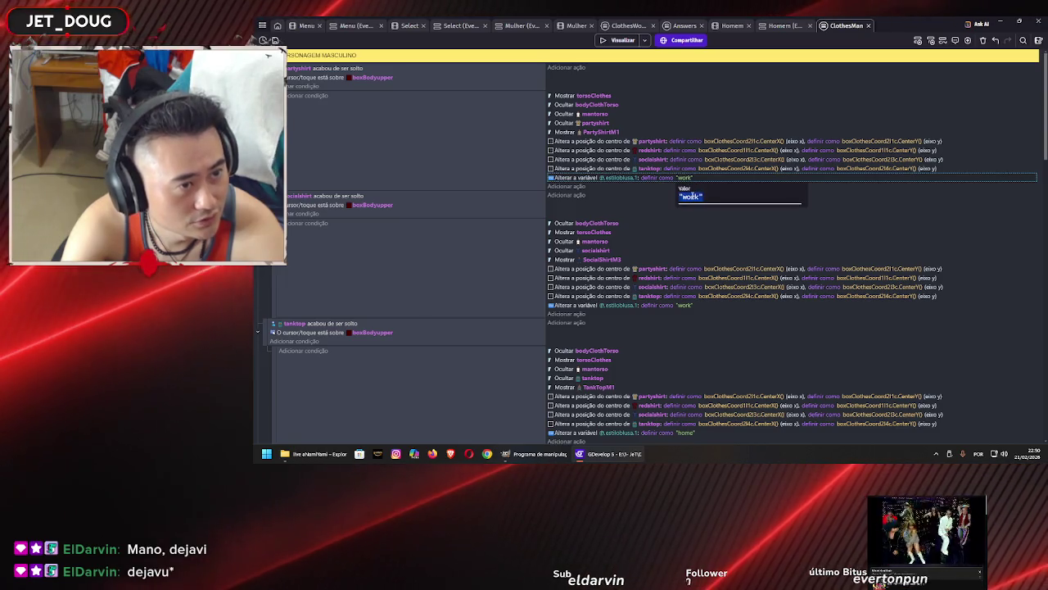
type("party")
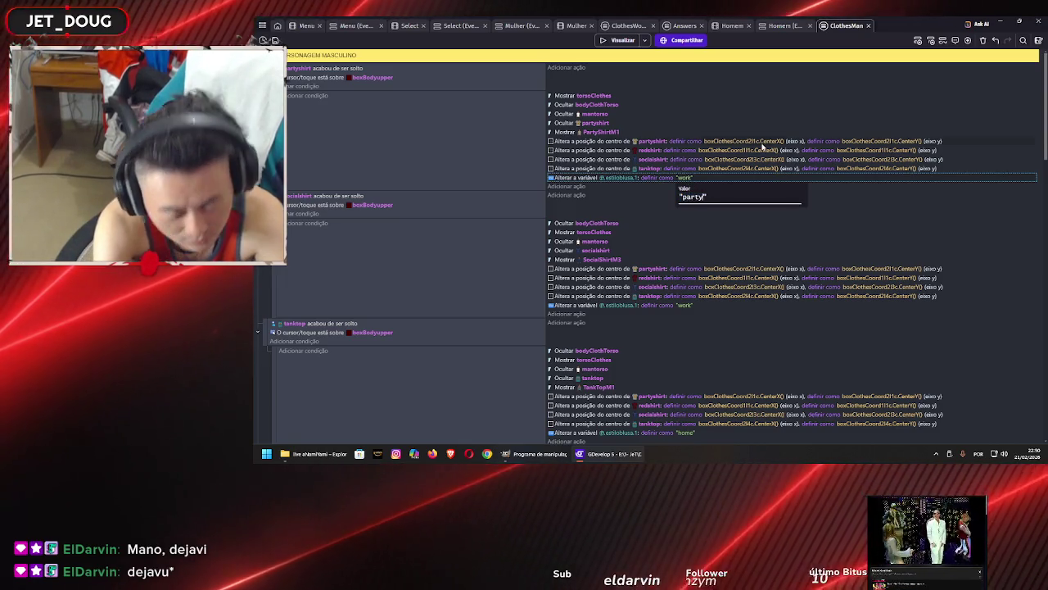
key("Return")
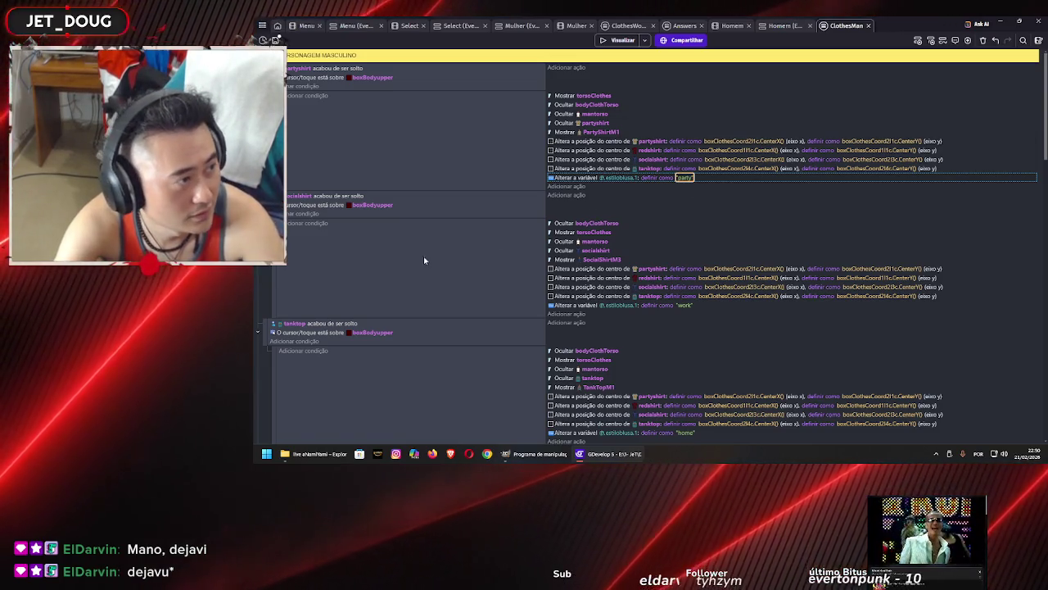
Change the redshirt action's estiloblusa.1 value to "work"
scroll(443, 258, "down", 3)
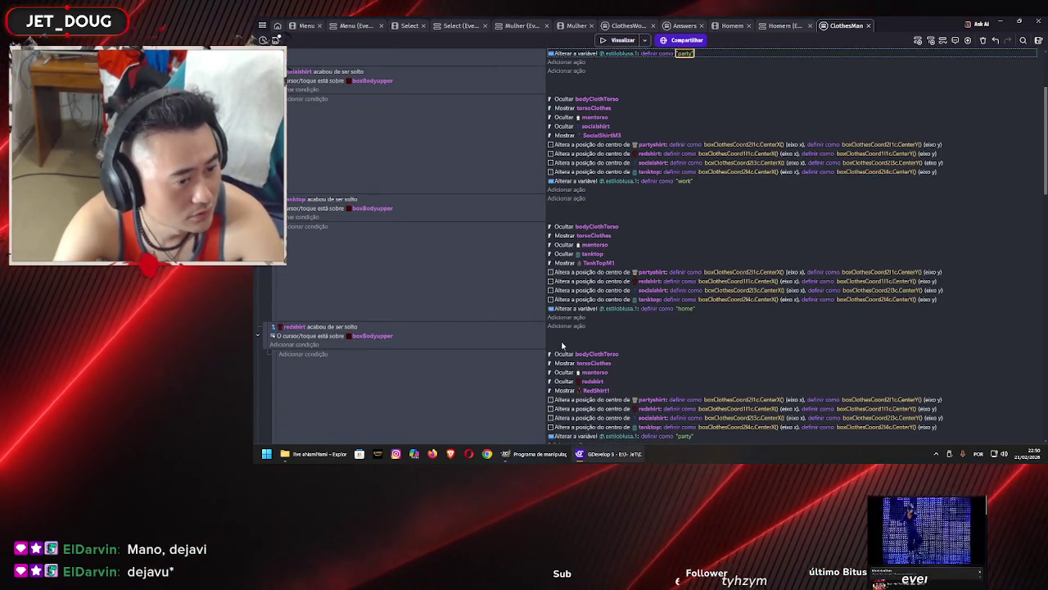
scroll(562, 346, "down", 2)
left_click(685, 355)
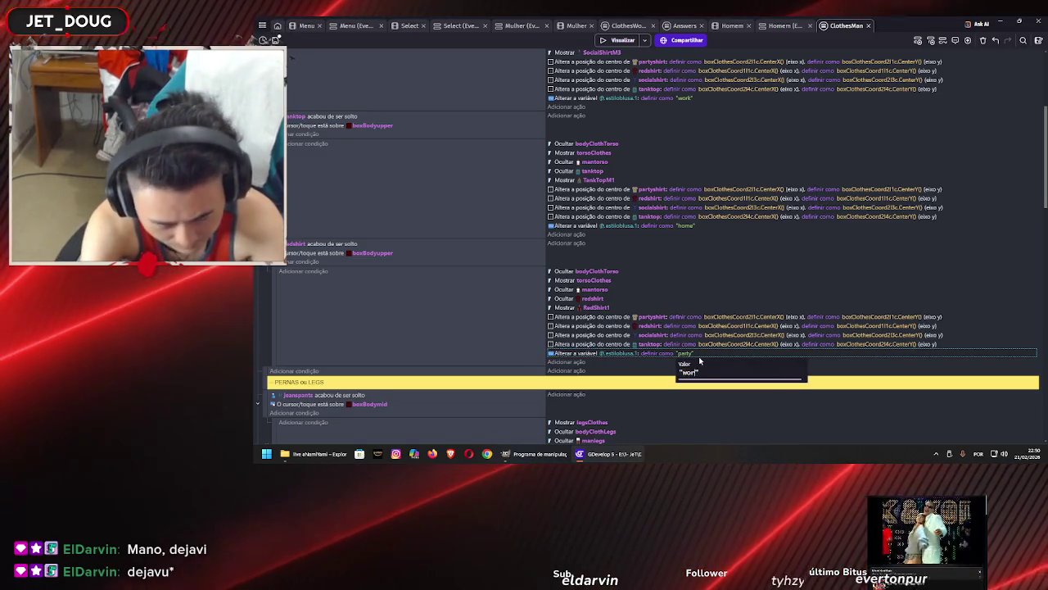
key("Return")
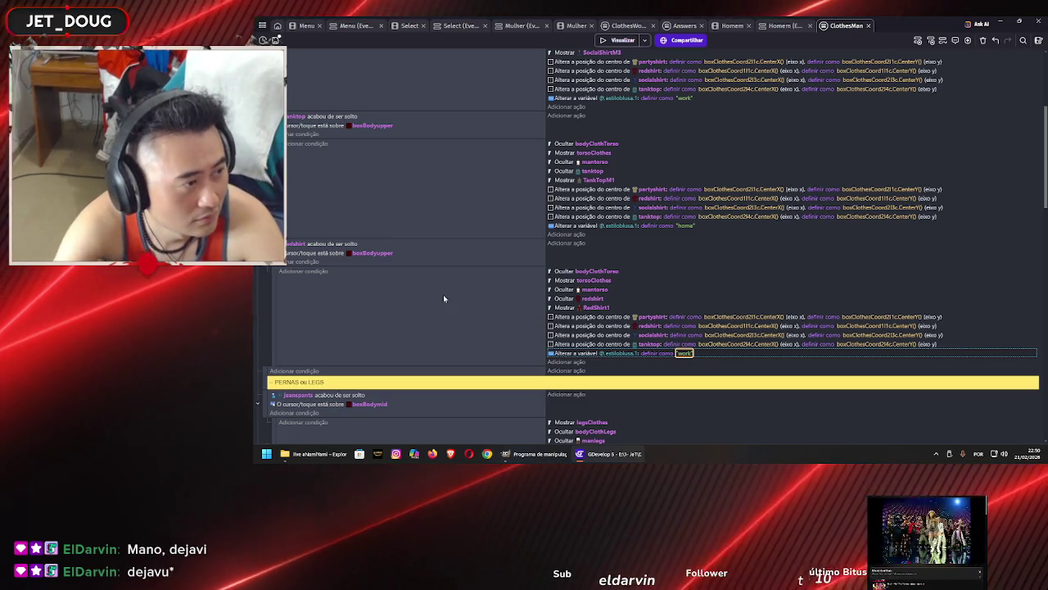
left_click(446, 300)
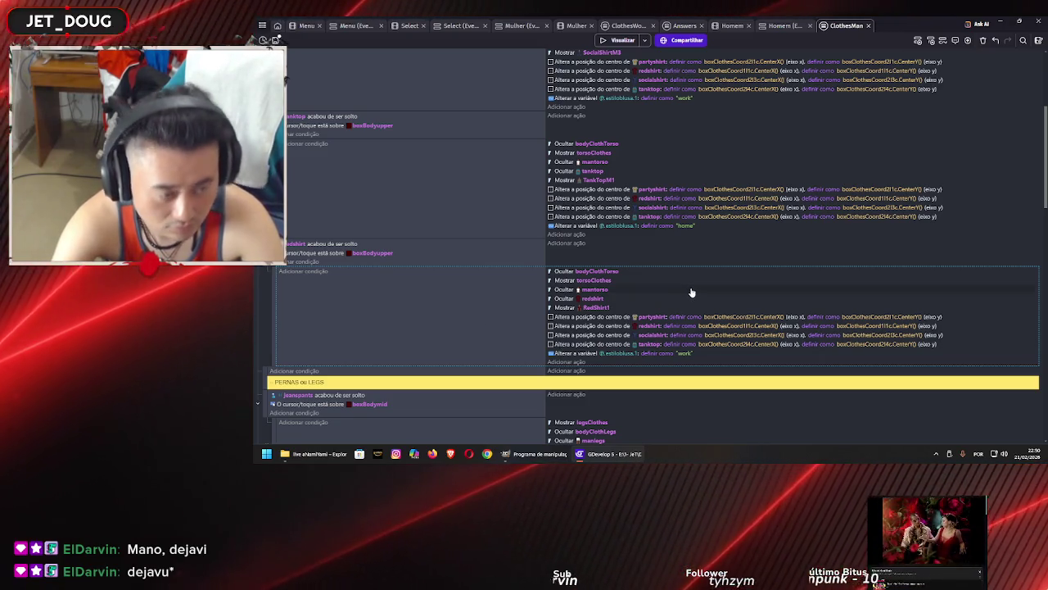
left_click(690, 26)
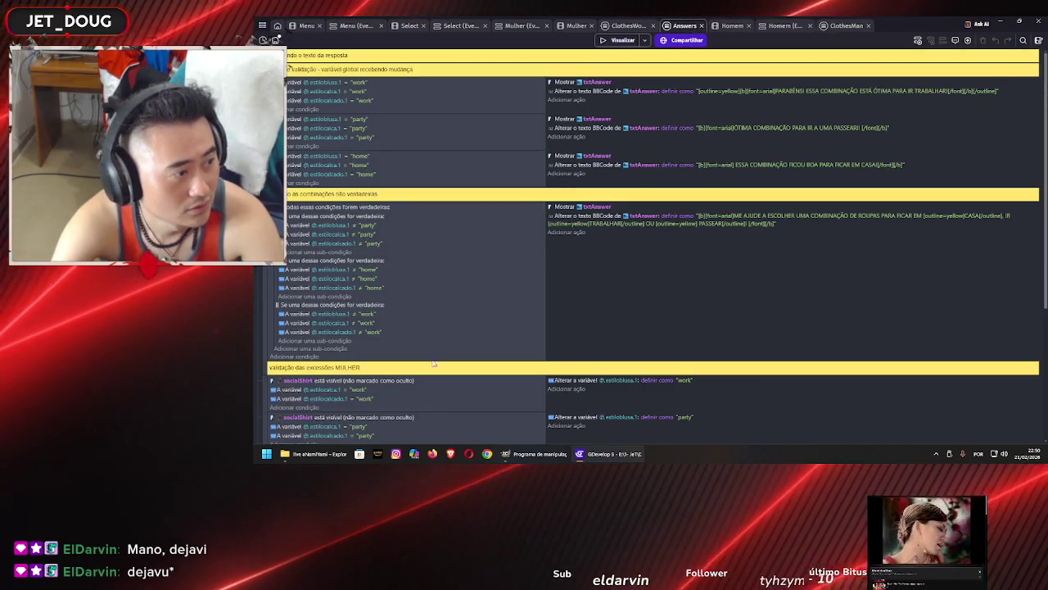
Add an event under HOMEM exceptions with the condition "RedShirt1 is visible"
scroll(435, 358, "up", 5)
scroll(435, 358, "down", 2)
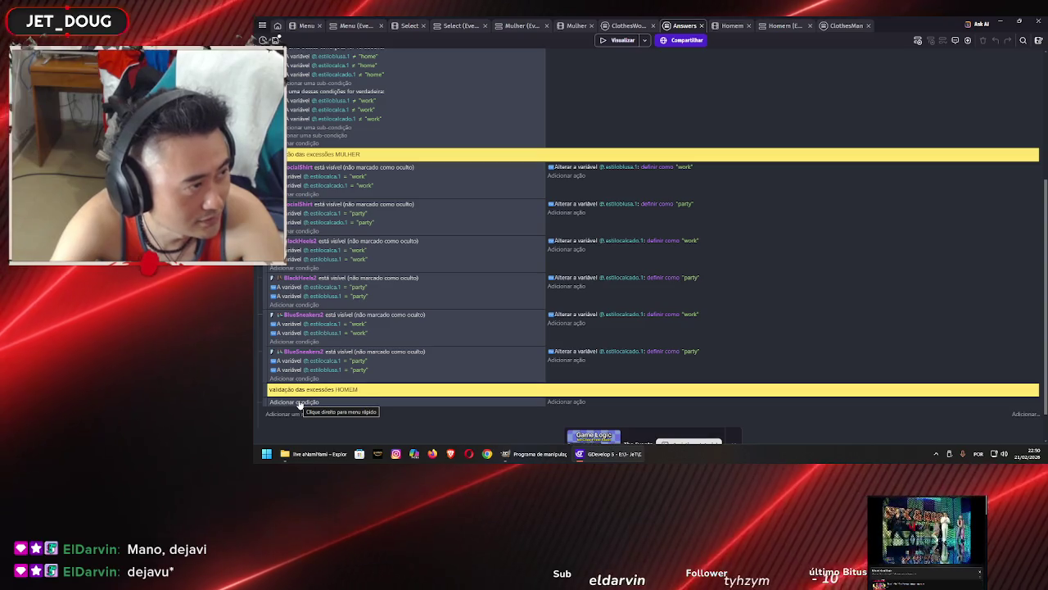
left_click(299, 402)
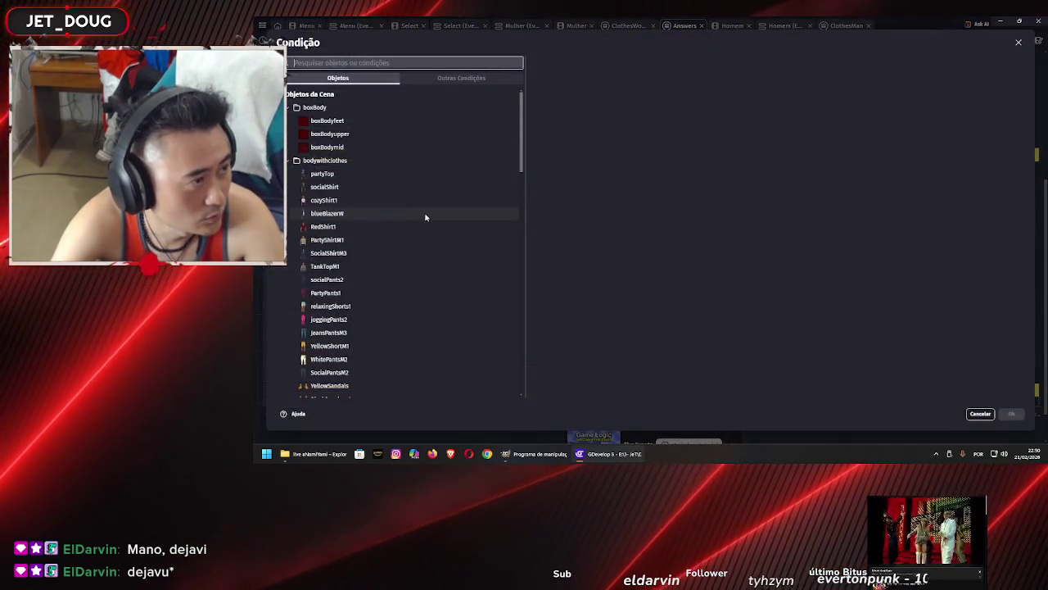
left_click(388, 228)
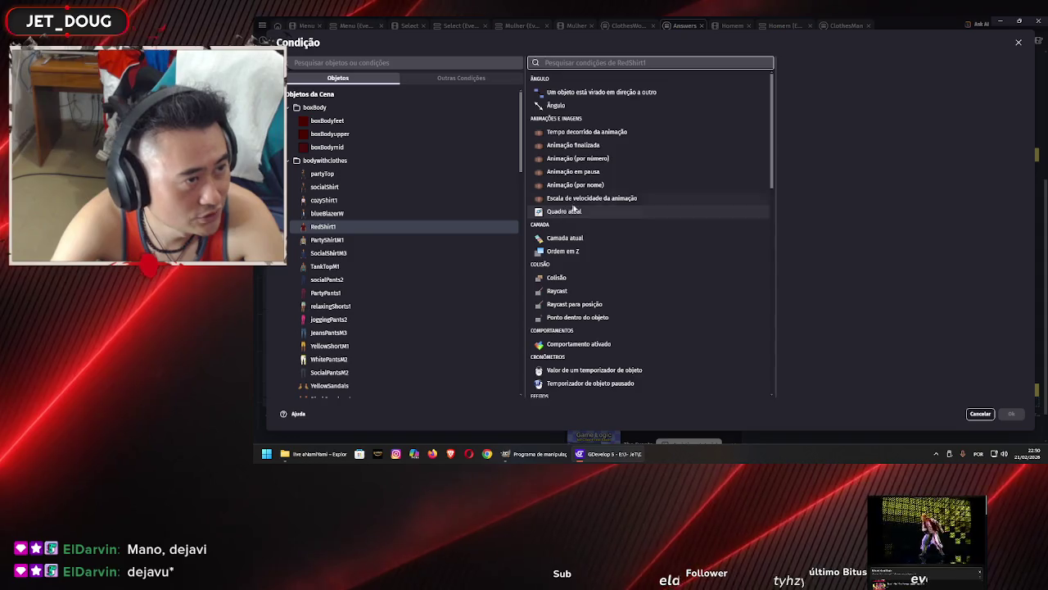
scroll(610, 317, "down", 10)
left_click(564, 367)
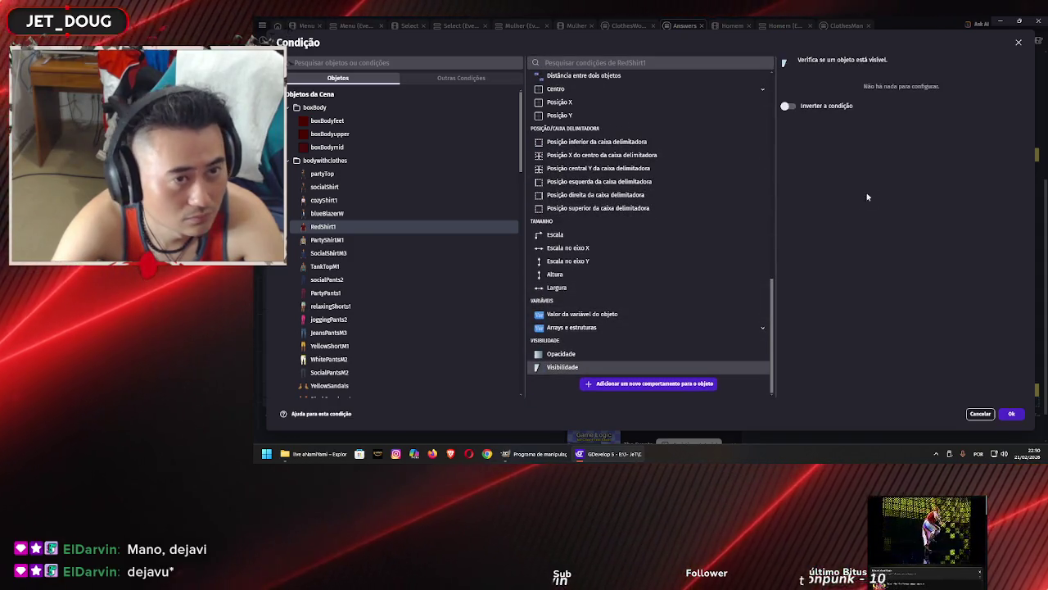
left_click(1012, 415)
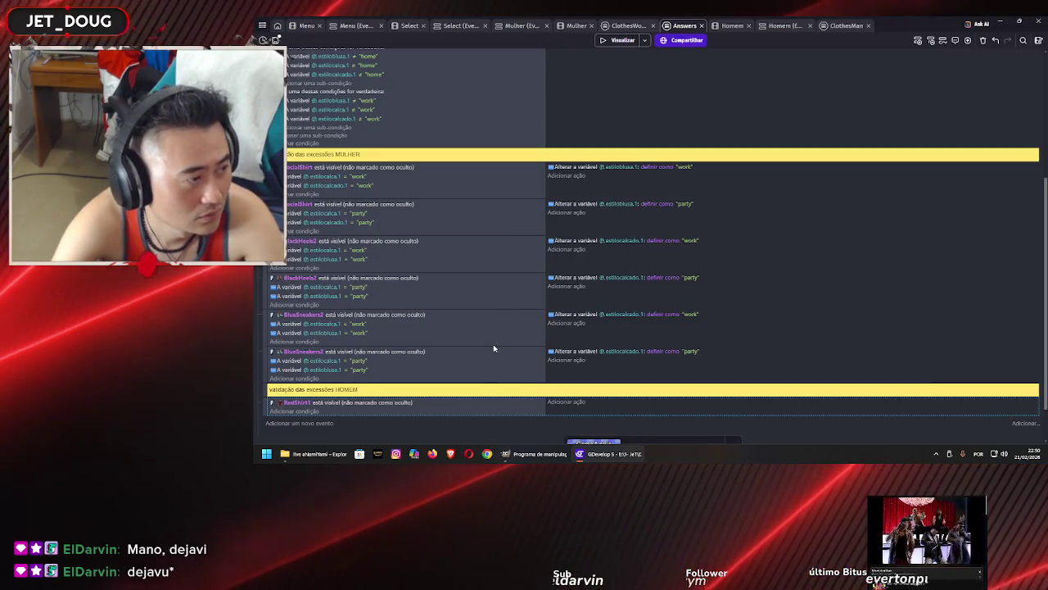
scroll(493, 349, "down", 1)
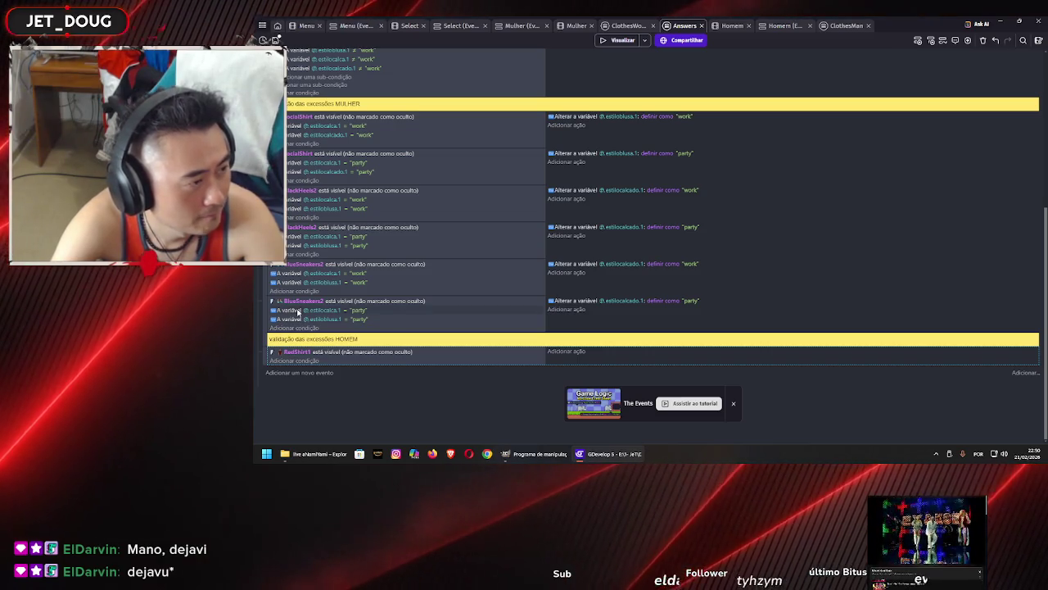
left_click(297, 311)
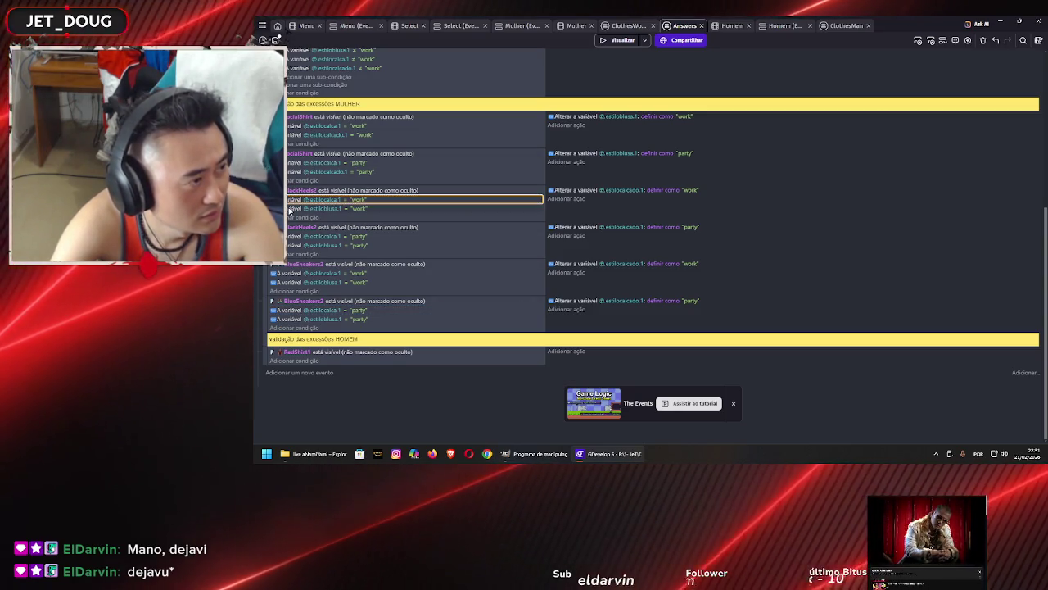
Paste the work trousers and shoe variable conditions into the RedShirt1 event, removing the estiloblusa.1 condition
left_click(291, 209)
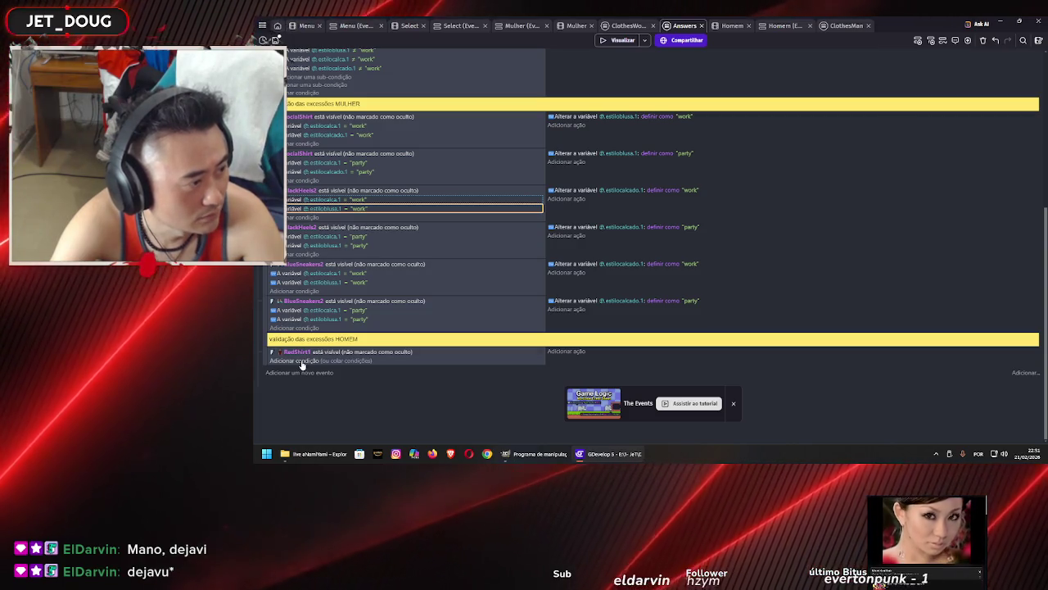
left_click(296, 360)
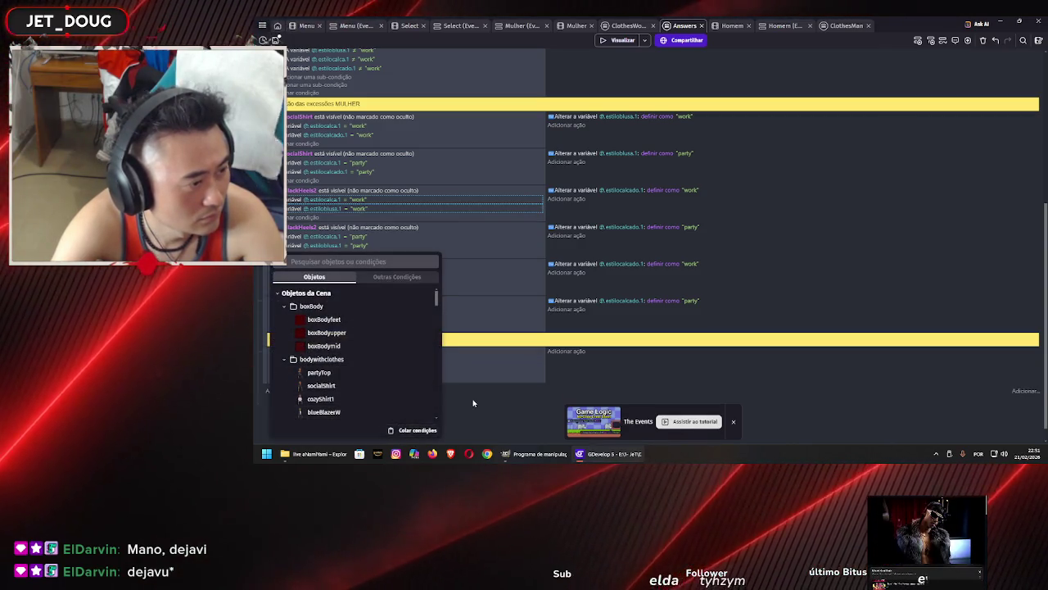
left_click(473, 403)
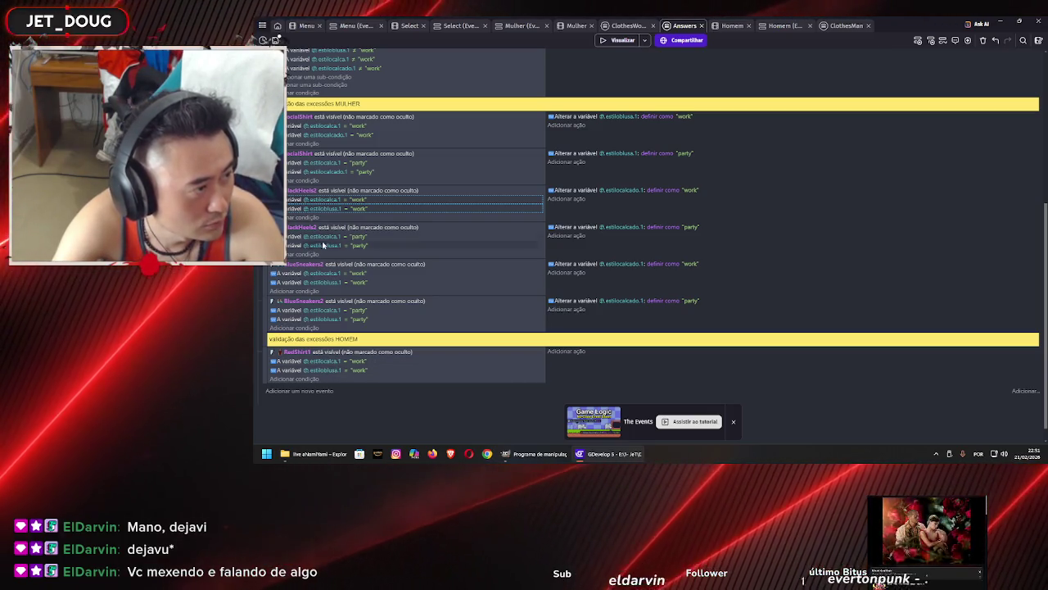
left_click(298, 173)
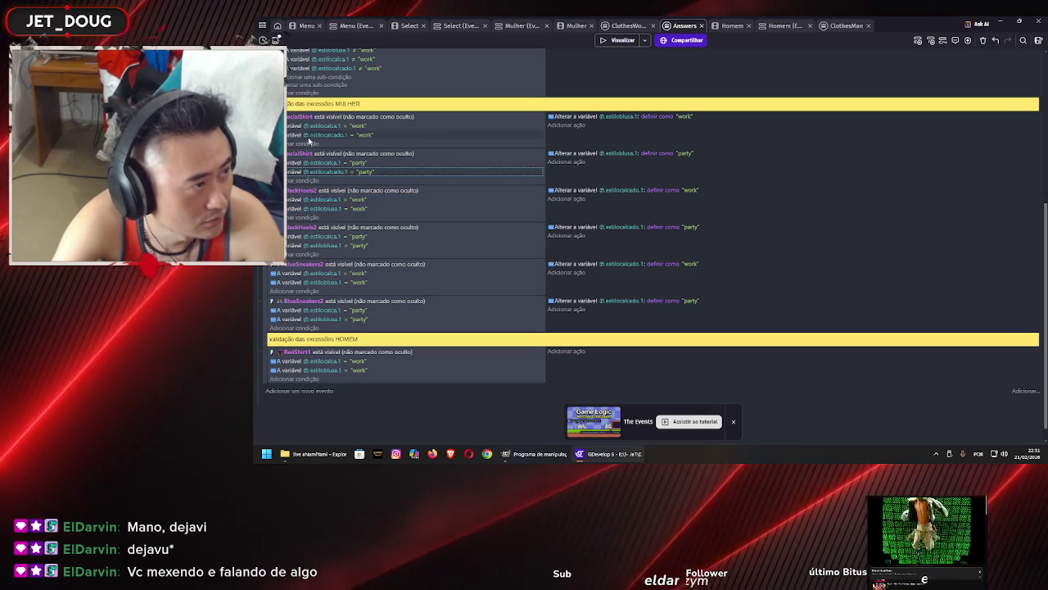
left_click(291, 136)
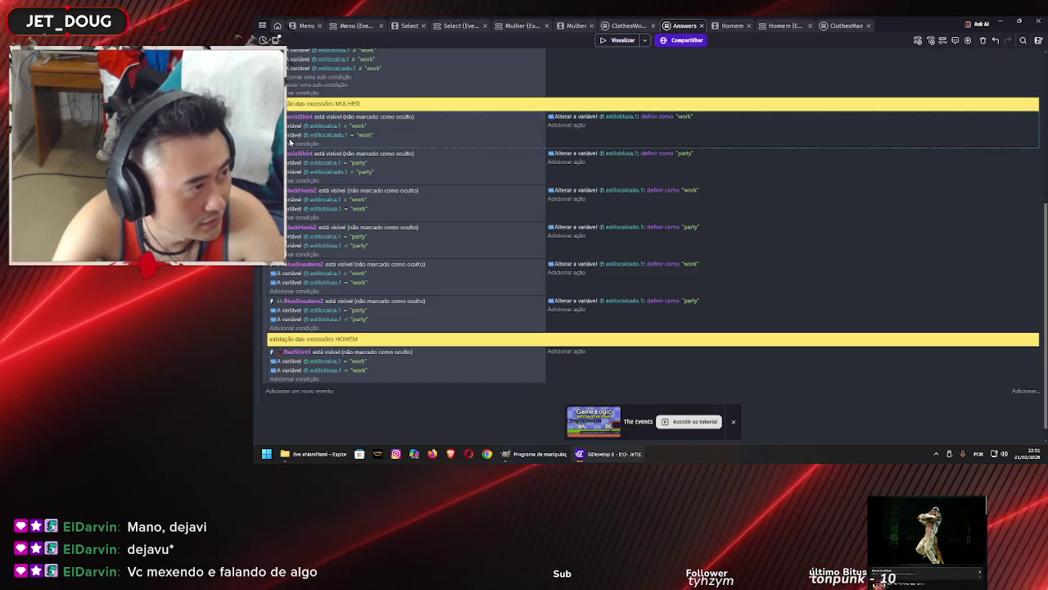
left_click(311, 381)
key("ctrl+v")
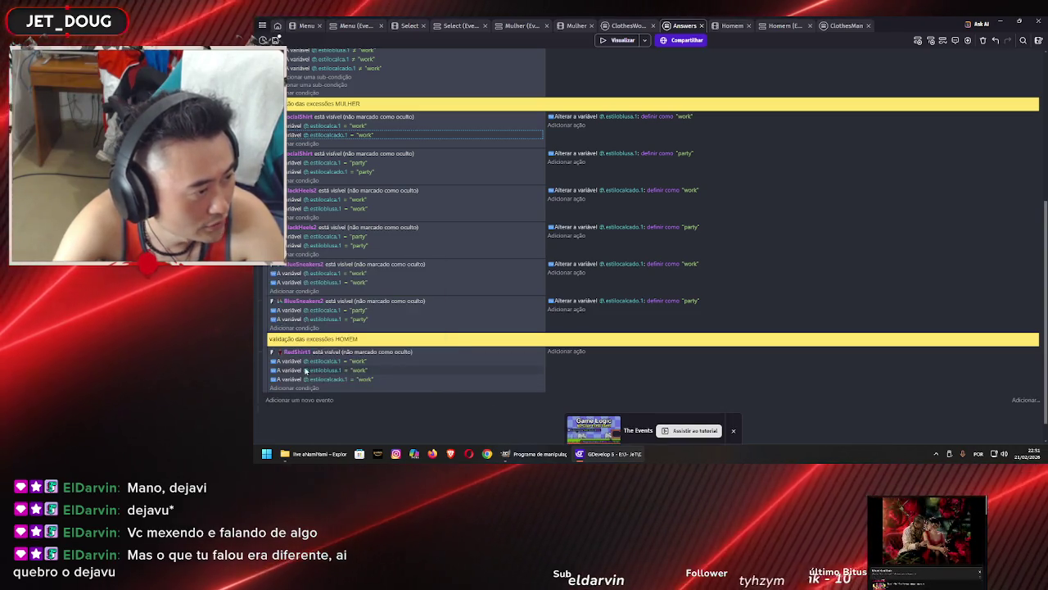
left_click(305, 371)
key("Delete")
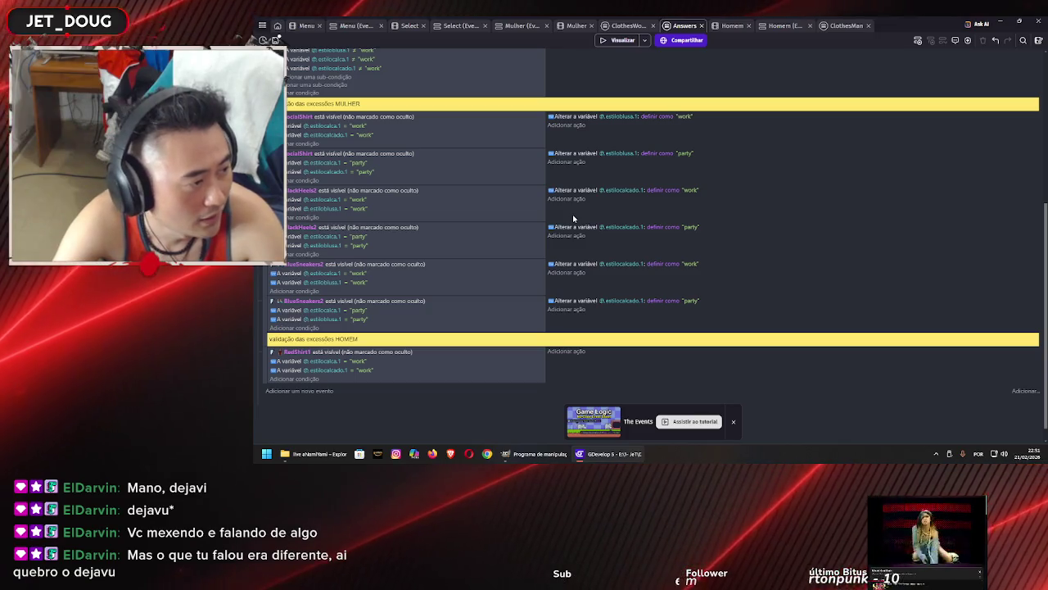
Give RedShirt1 the estiloblusa.1 = "work" action and duplicate the whole event
left_click(579, 119)
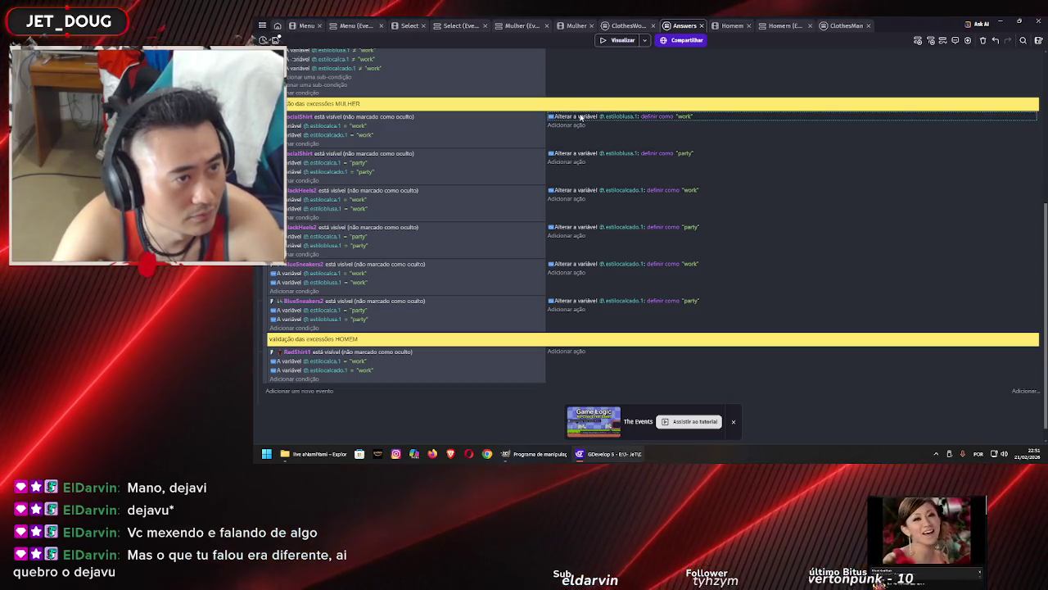
left_click(559, 355)
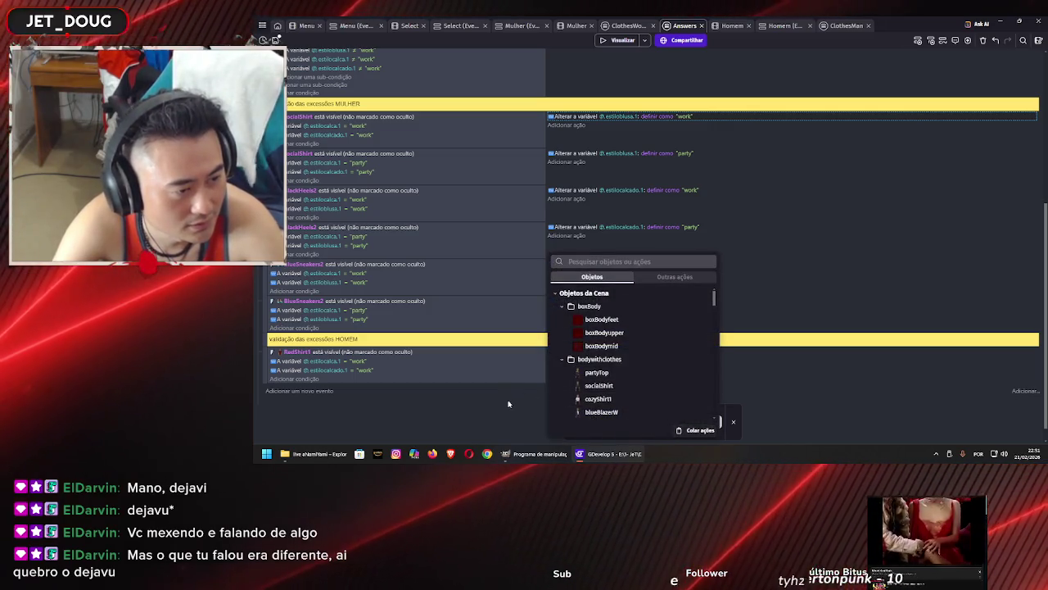
key("ctrl+v")
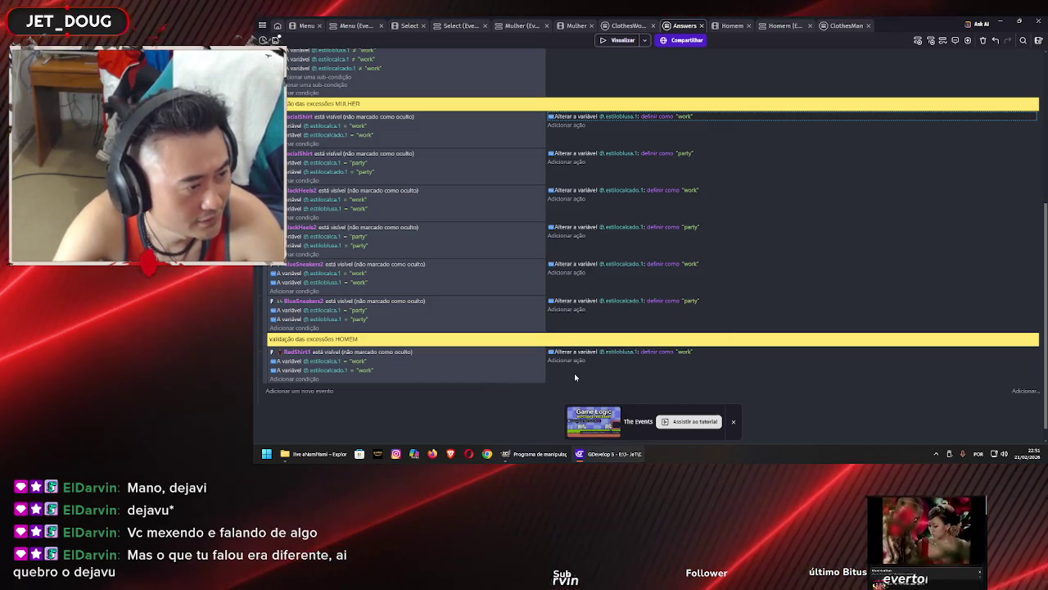
left_click(575, 377)
key("ctrl+c")
key("ctrl+v")
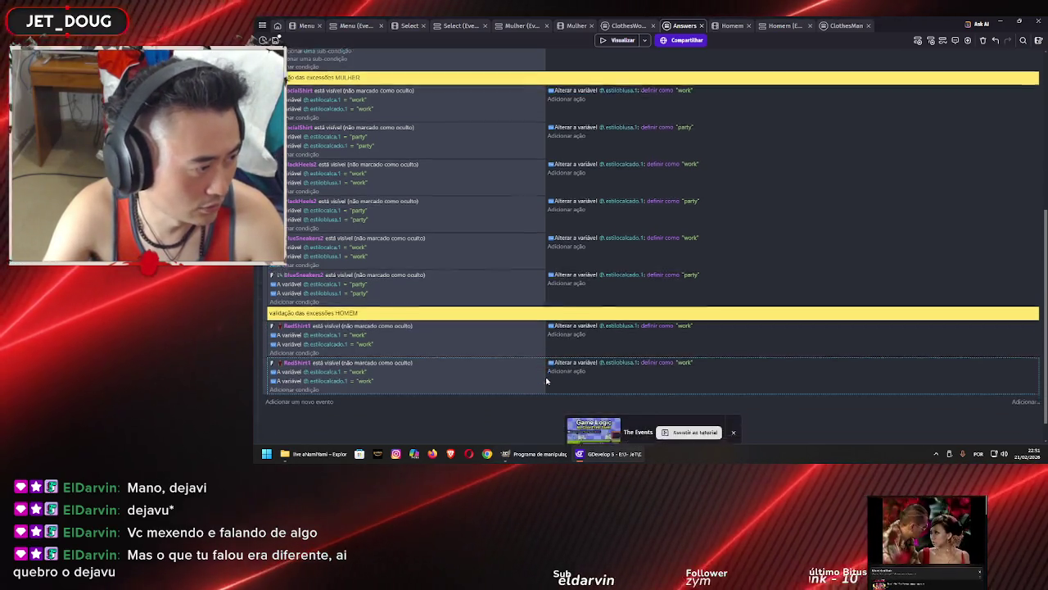
Set the duplicate's trousers, shoe and shirt style values to "party"
scroll(426, 360, "down", 1)
left_click(360, 342)
type("\"party\"")
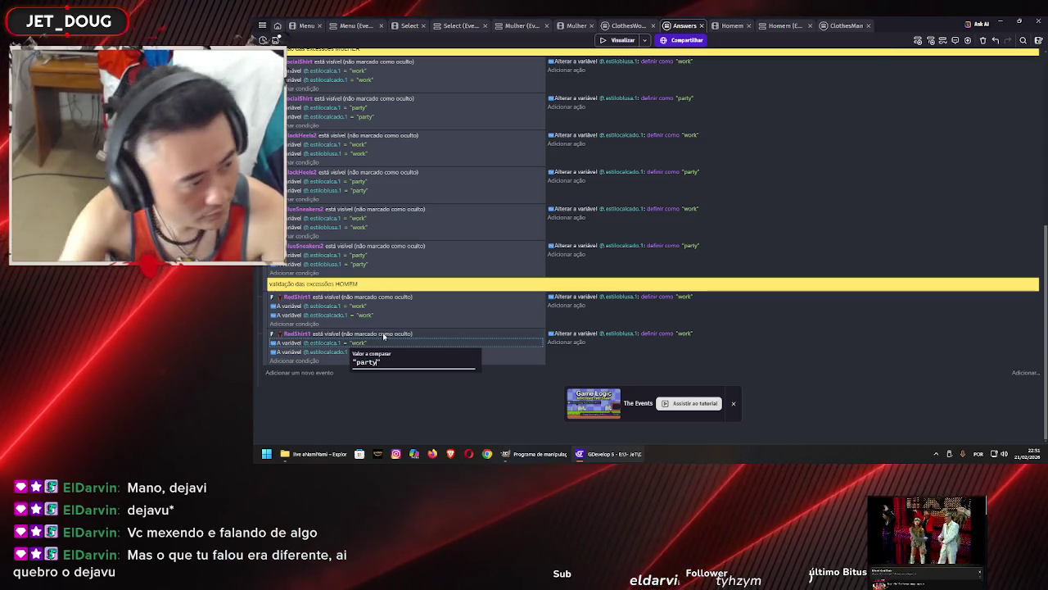
left_click(367, 383)
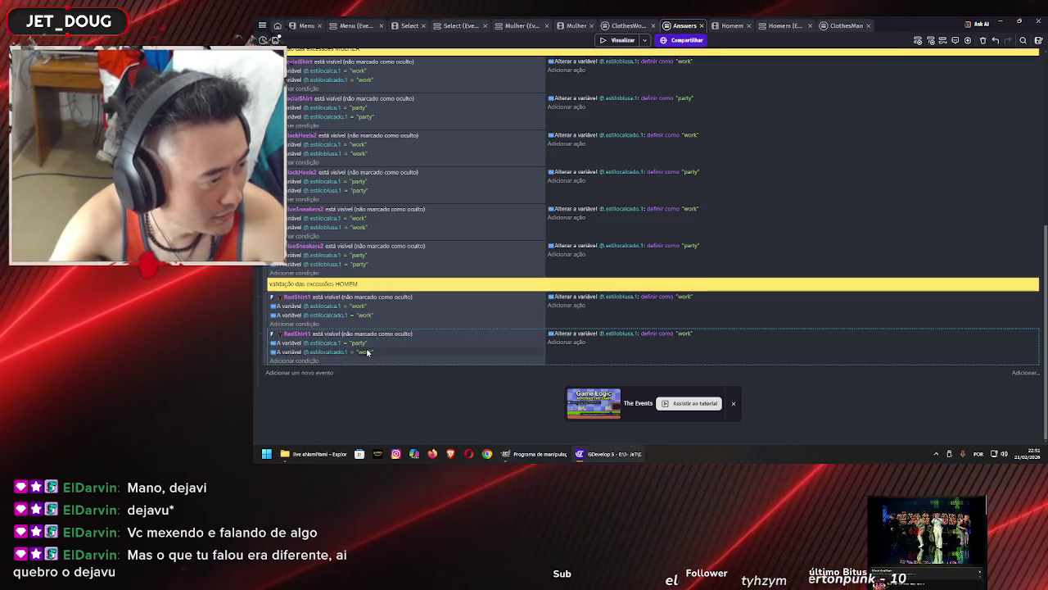
left_click(368, 351)
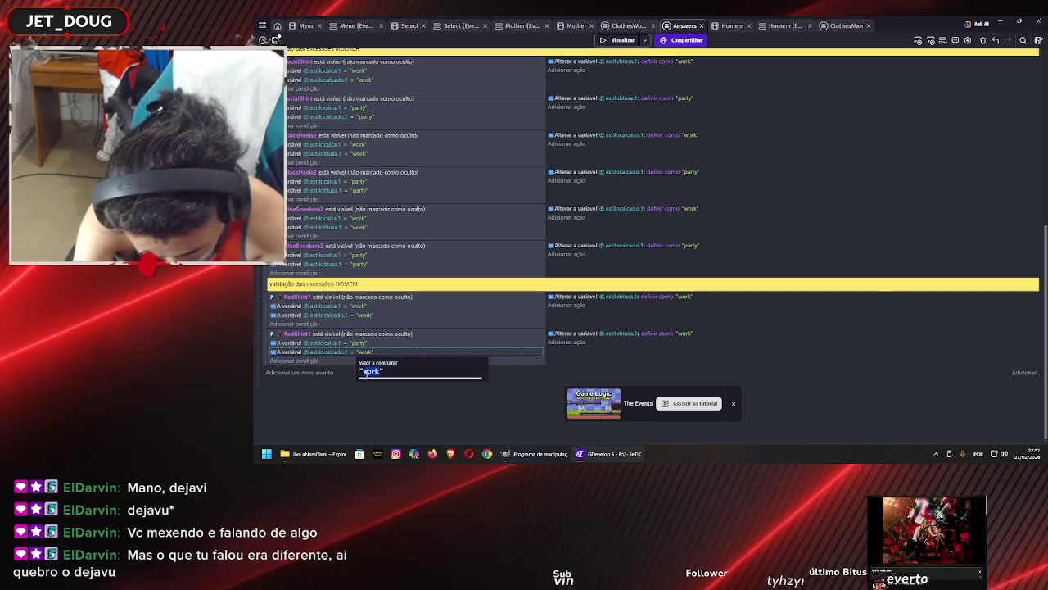
type("y")
key("Return")
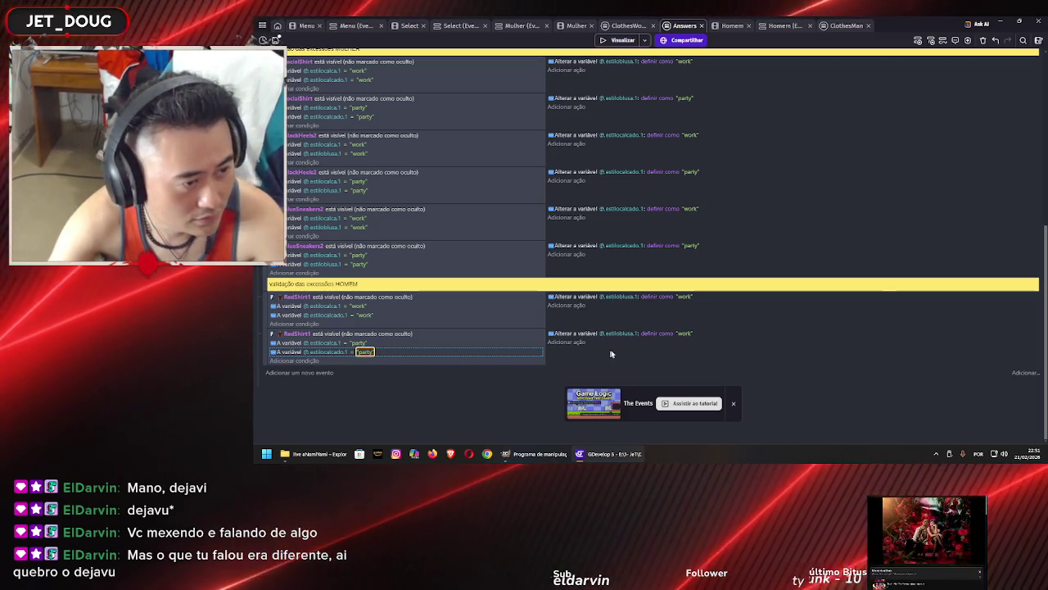
left_click(683, 334)
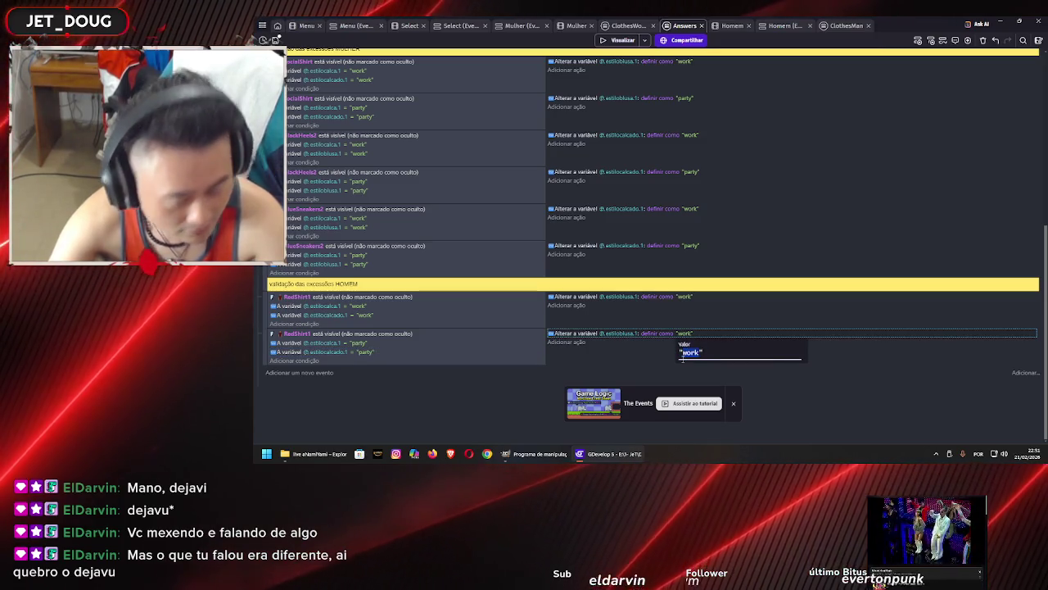
type("party")
key("Return")
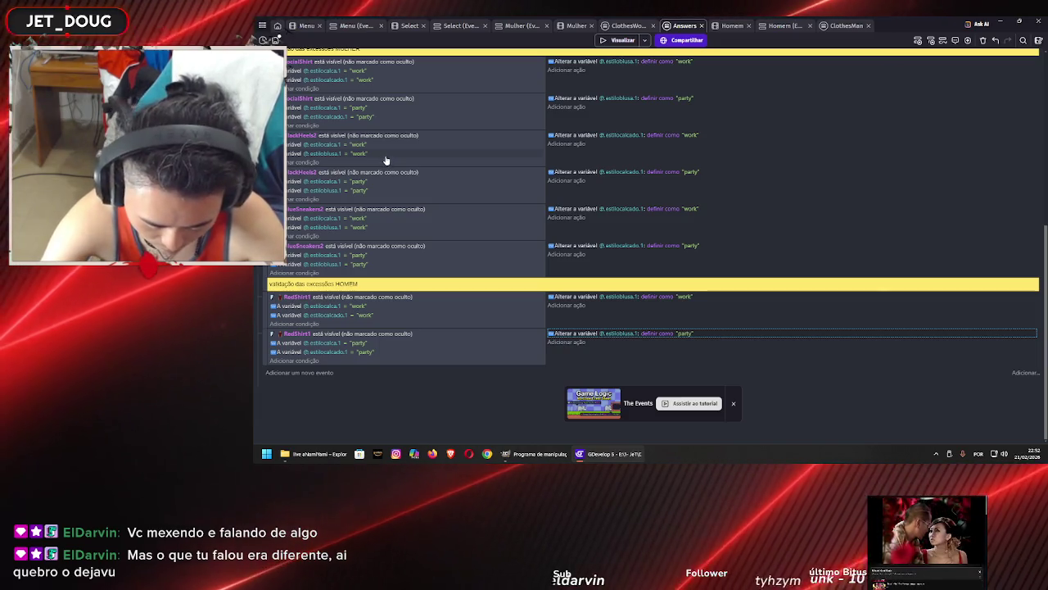
left_click(616, 40)
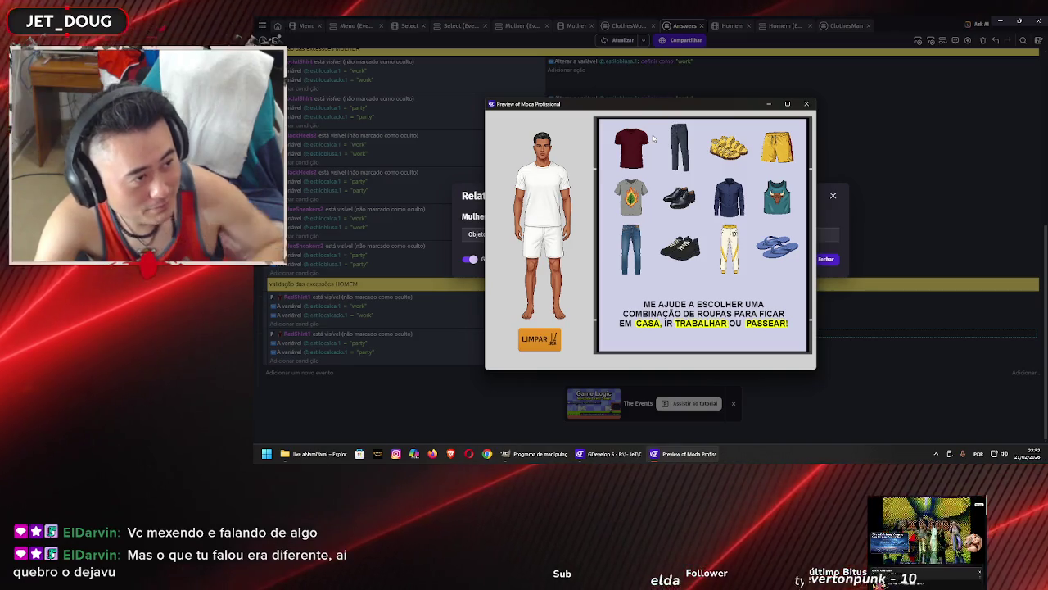
left_click(807, 104)
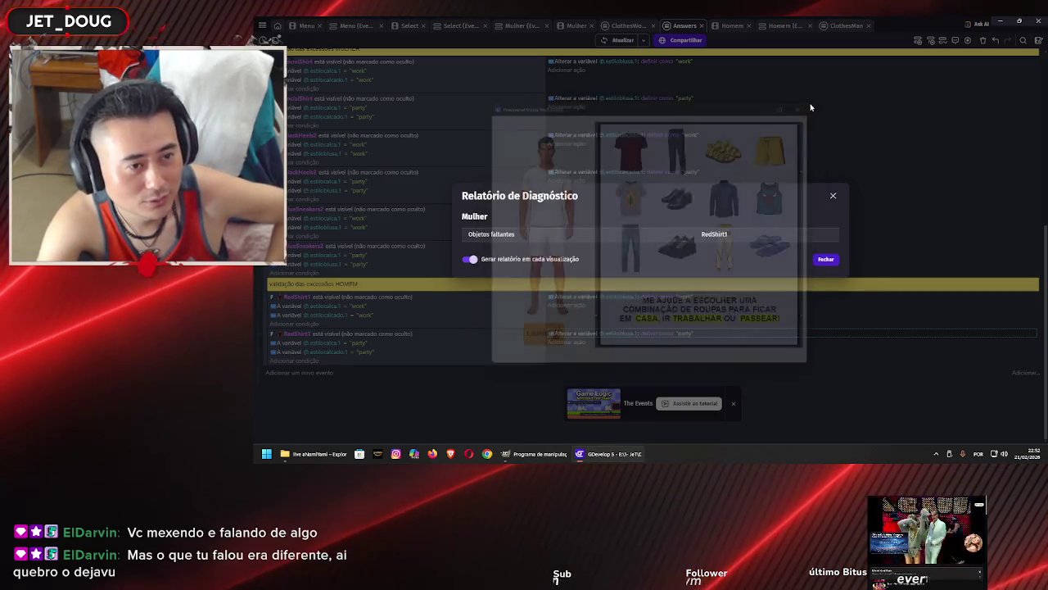
left_click(825, 259)
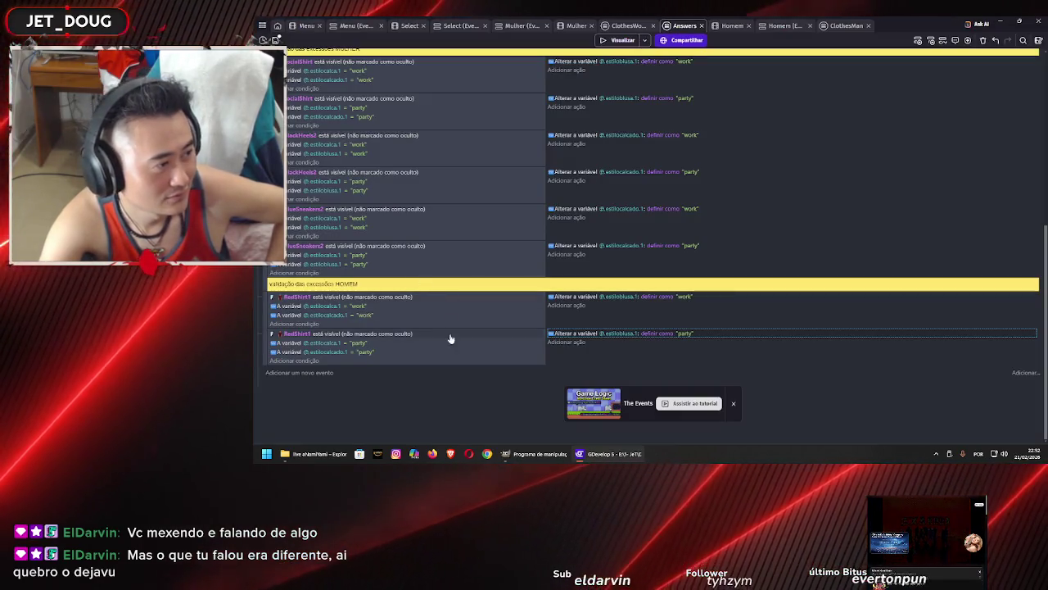
left_click(521, 26)
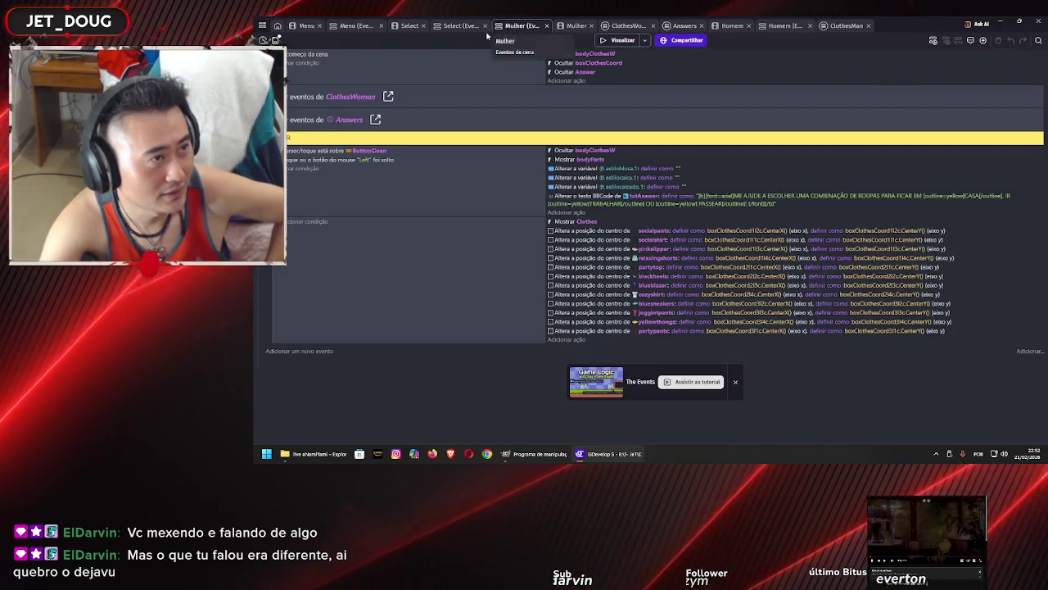
left_click(575, 26)
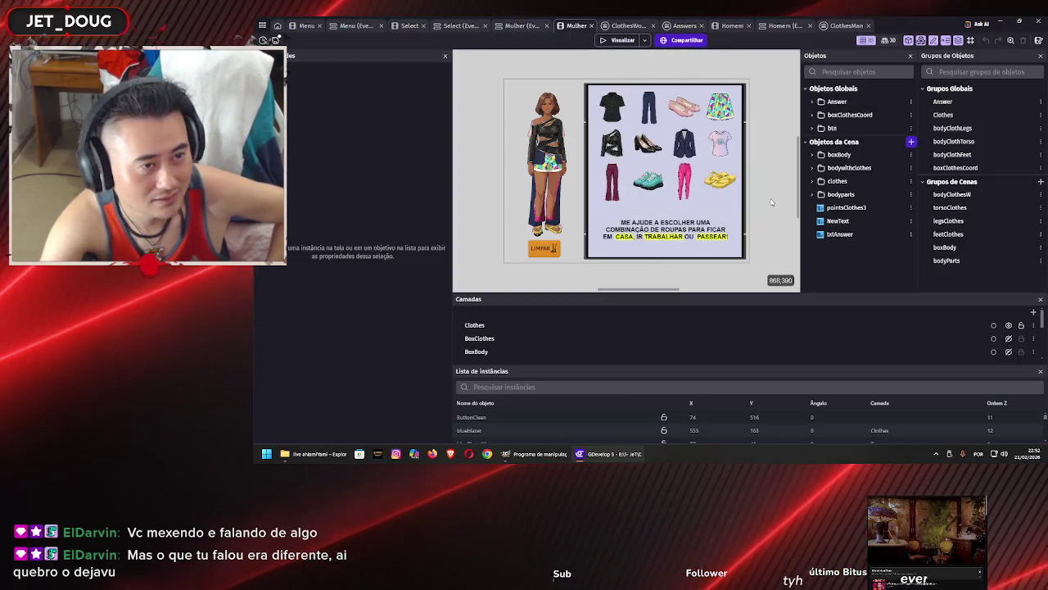
left_click(911, 142)
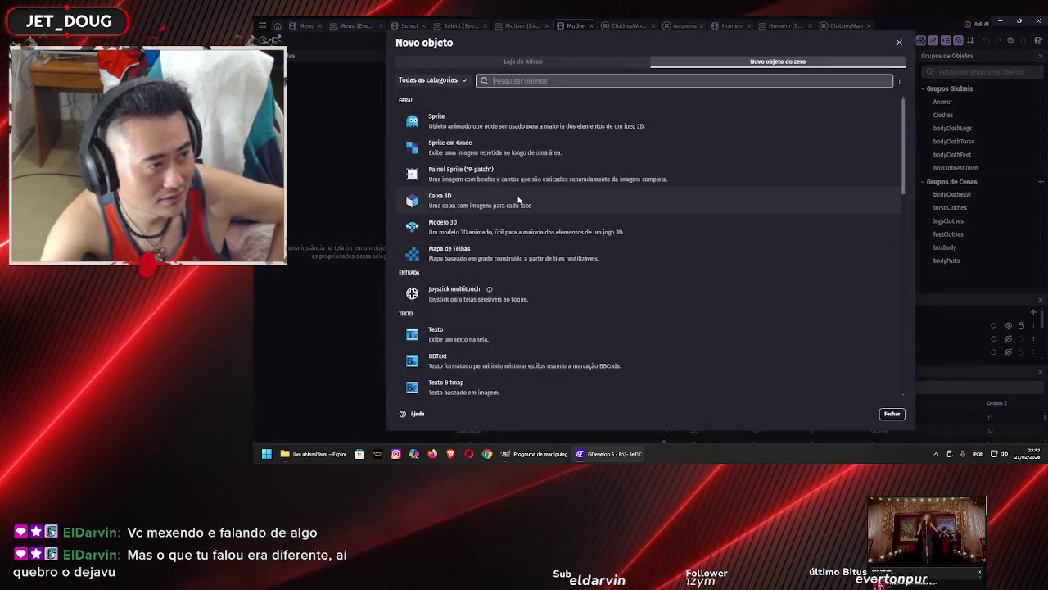
left_click(533, 120)
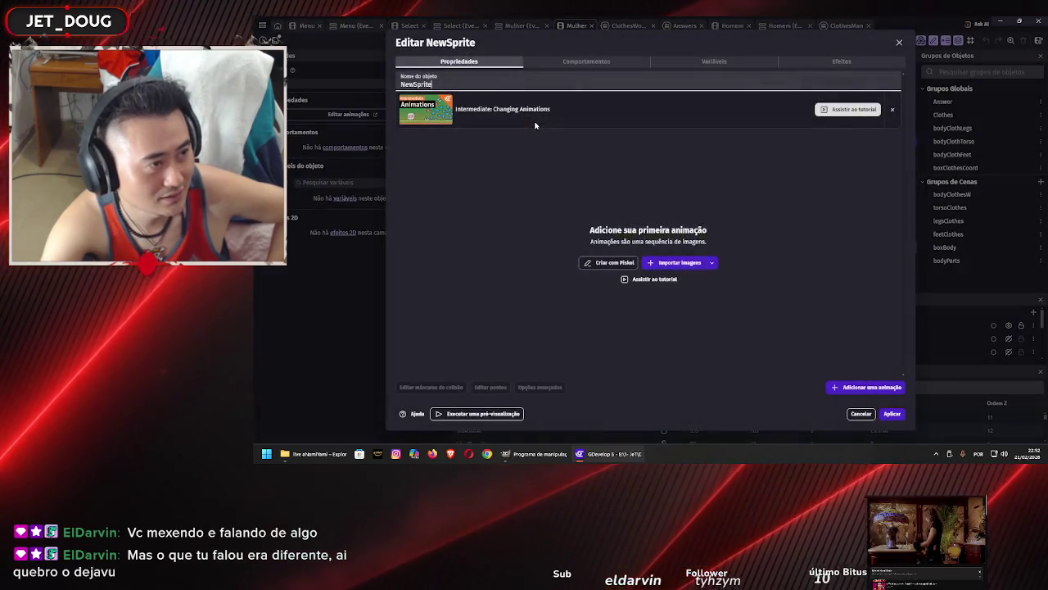
left_click(861, 413)
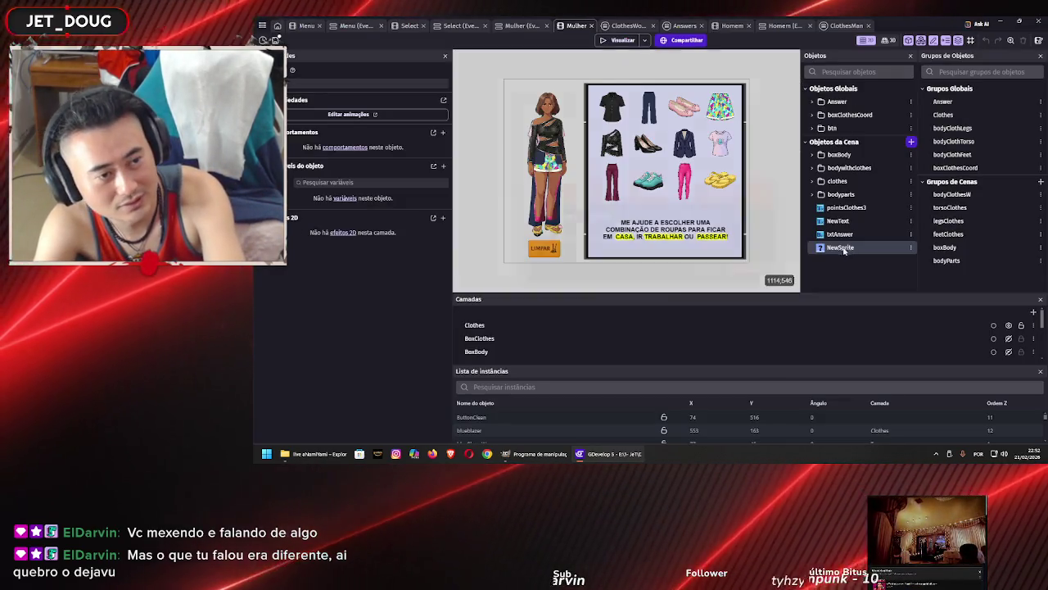
key("Delete")
left_click(746, 266)
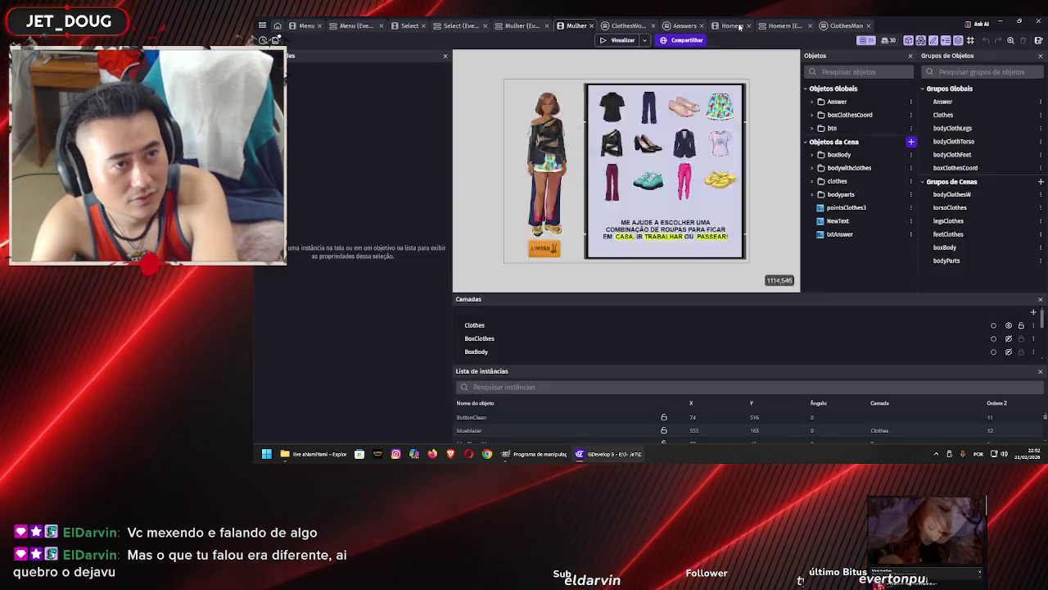
Show the Homem scene zoomed on the character and clothes board, then launch a preview
left_click(735, 26)
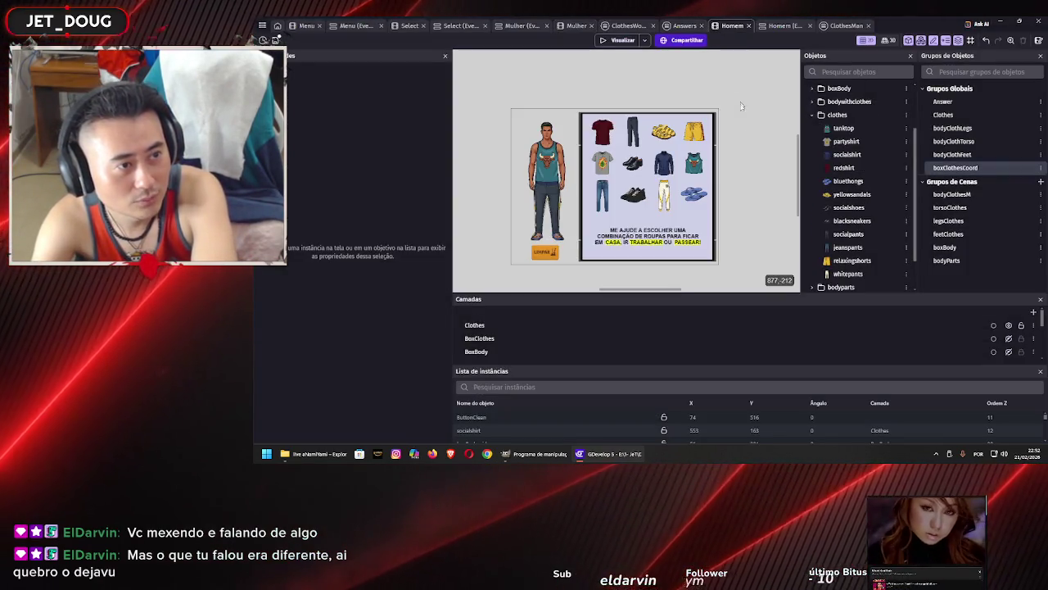
scroll(613, 196, "up", 4)
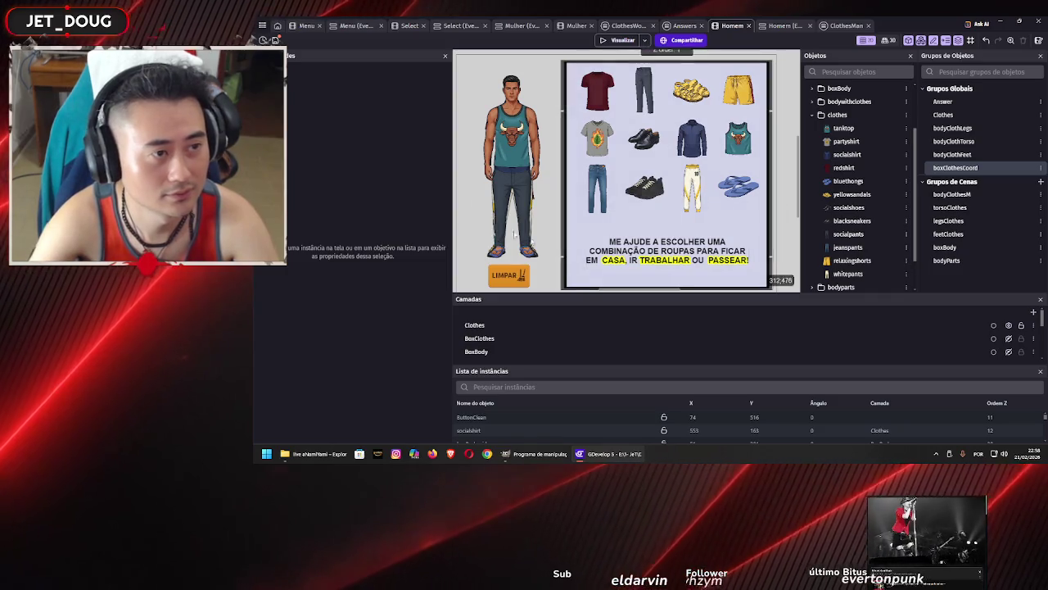
left_click(622, 39)
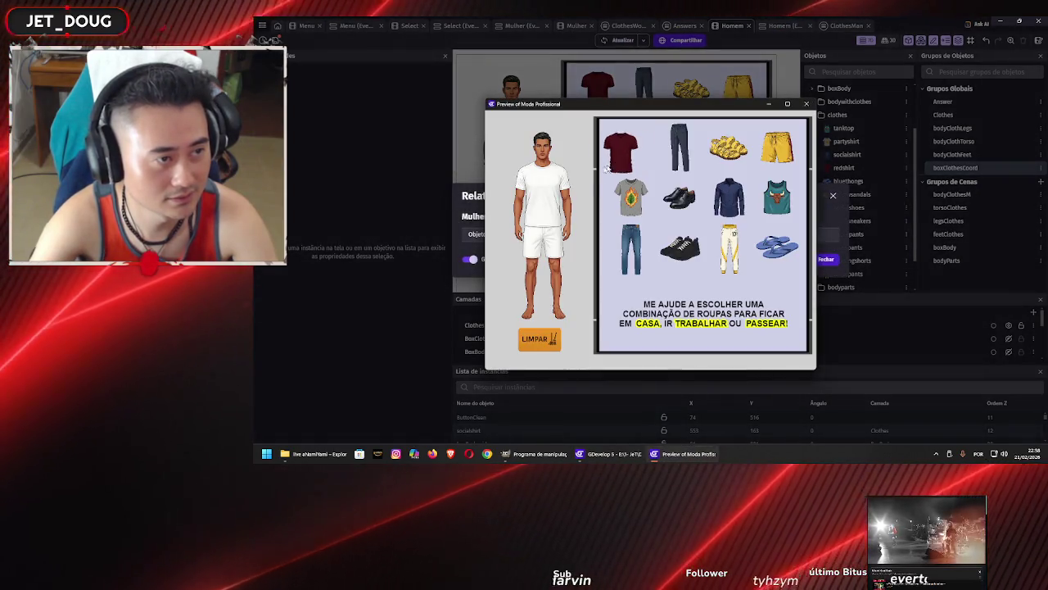
Dress the model in red shirt, dark pants and shoes, then swap to jeans and grey t-shirt
left_click(608, 163)
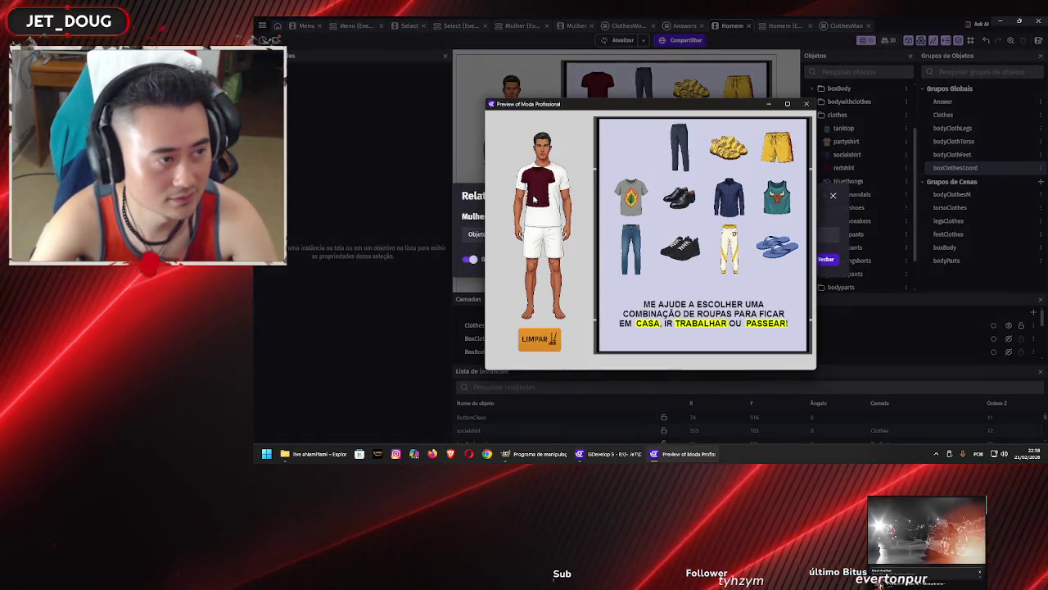
left_click(681, 149)
left_click_drag(682, 205, 540, 309)
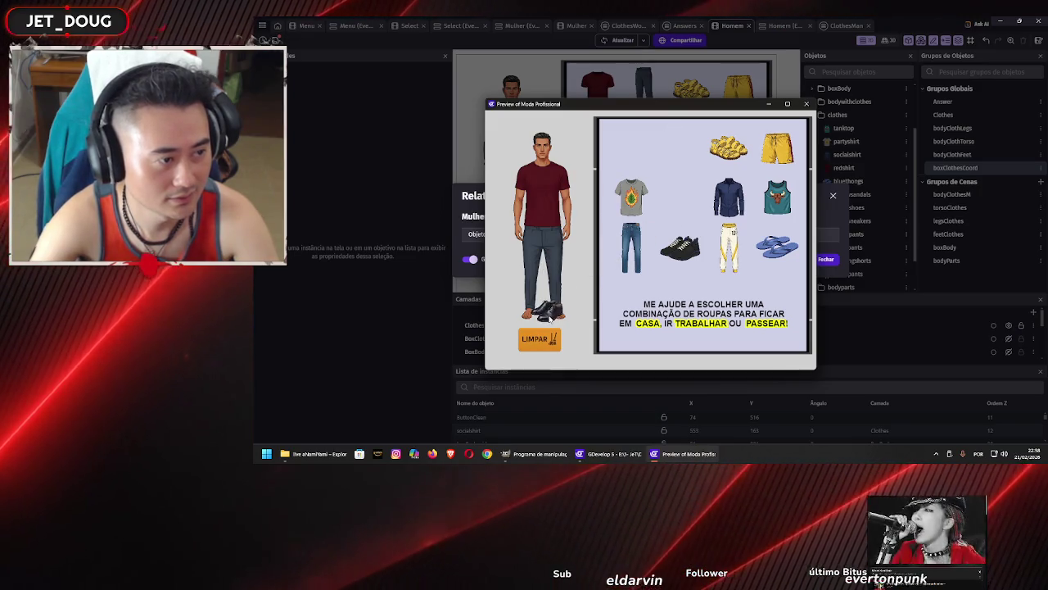
left_click_drag(681, 248, 542, 318)
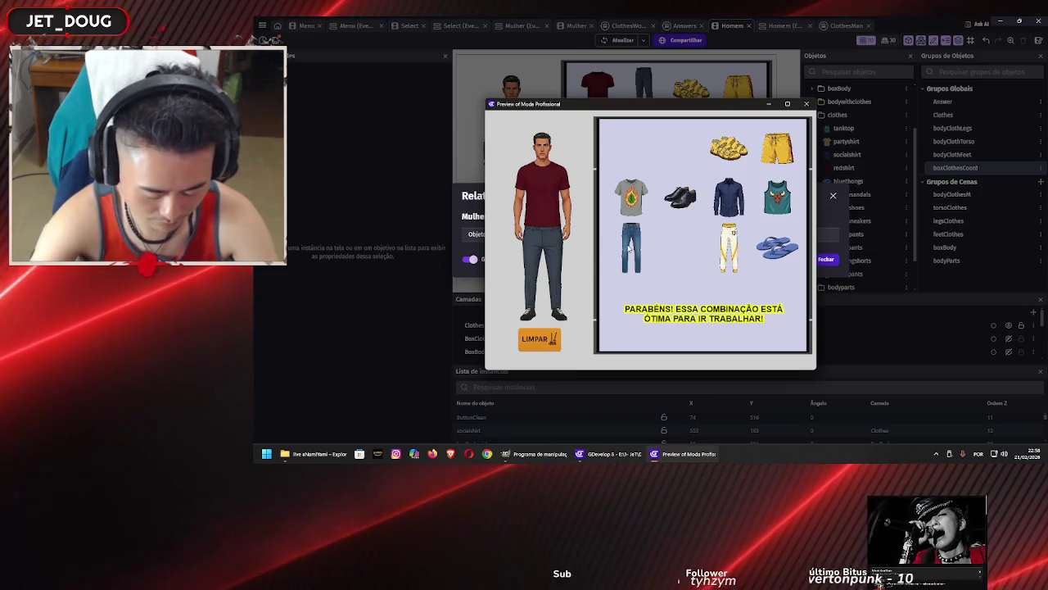
left_click_drag(629, 248, 548, 256)
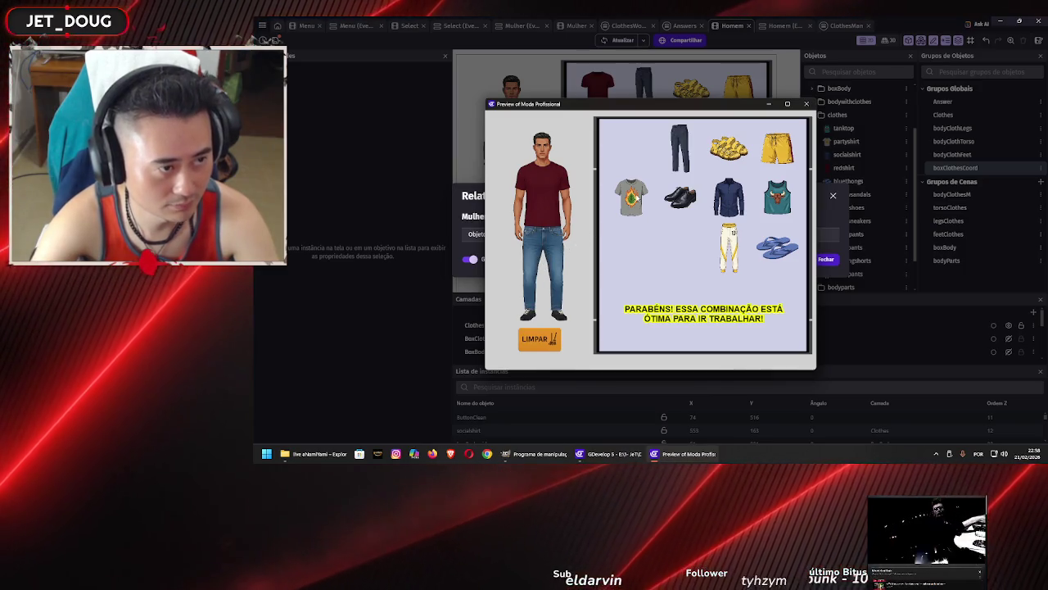
left_click_drag(633, 198, 551, 204)
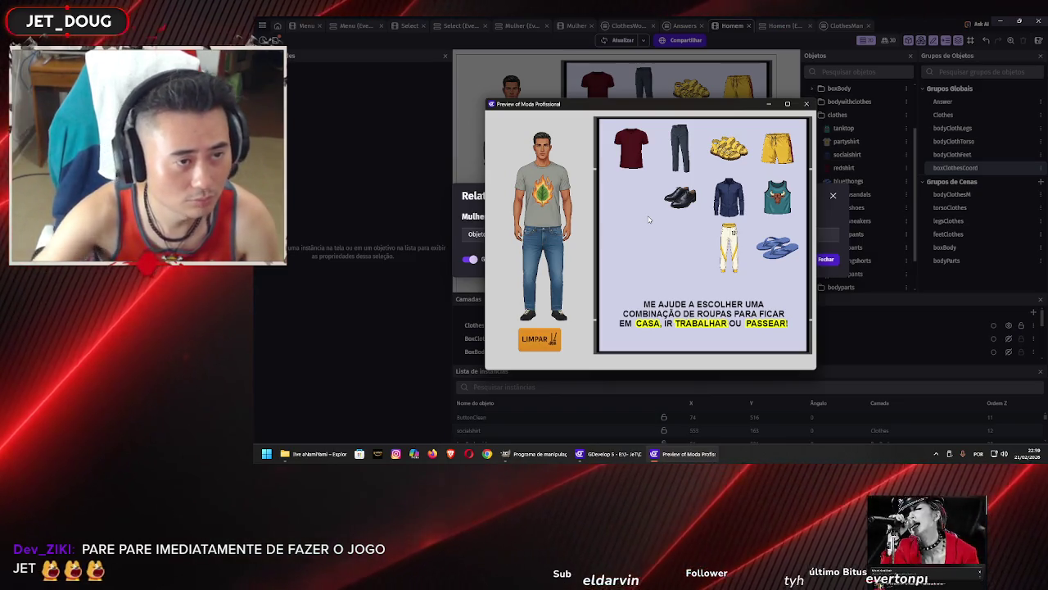
Swap in the red shirt, add black dress shoes and replace the jeans with white-and-yellow pants
left_click_drag(636, 187, 677, 165)
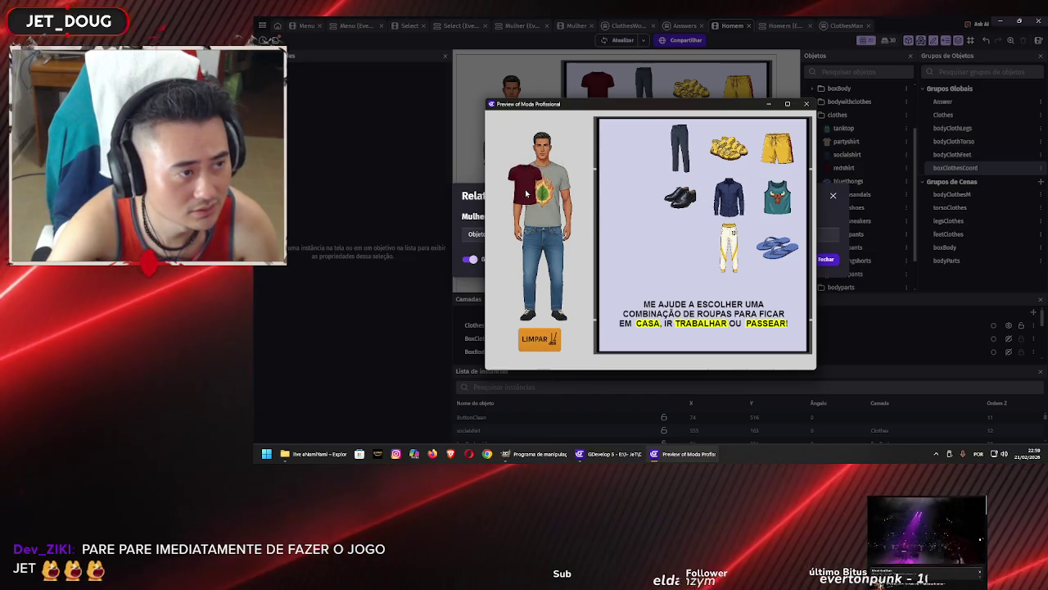
left_click_drag(526, 194, 531, 194)
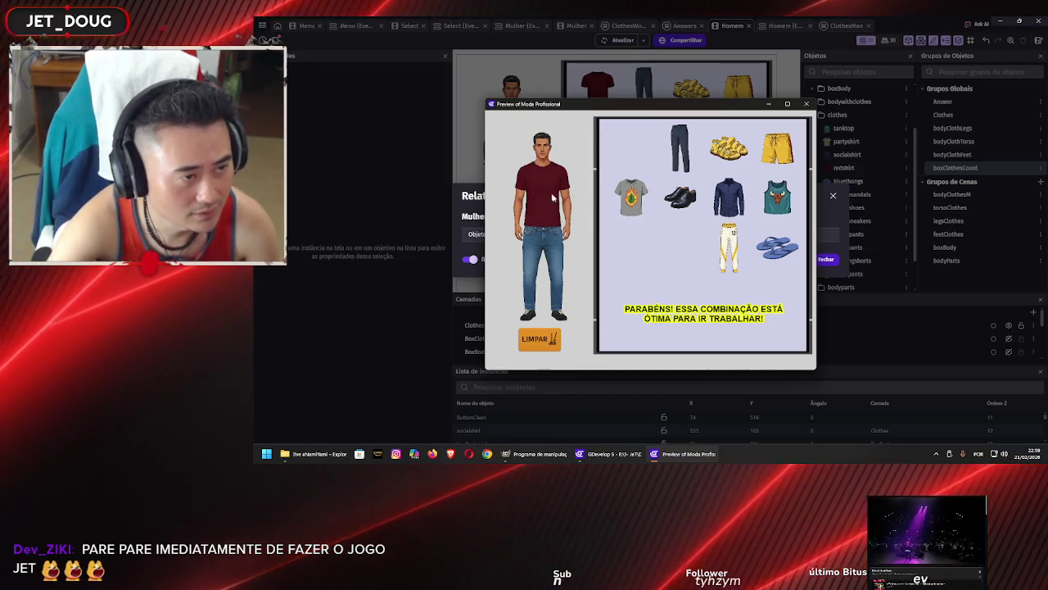
mouse_move(680, 197)
left_mouse_down()
mouse_move(589, 262)
mouse_move(541, 318)
left_mouse_up()
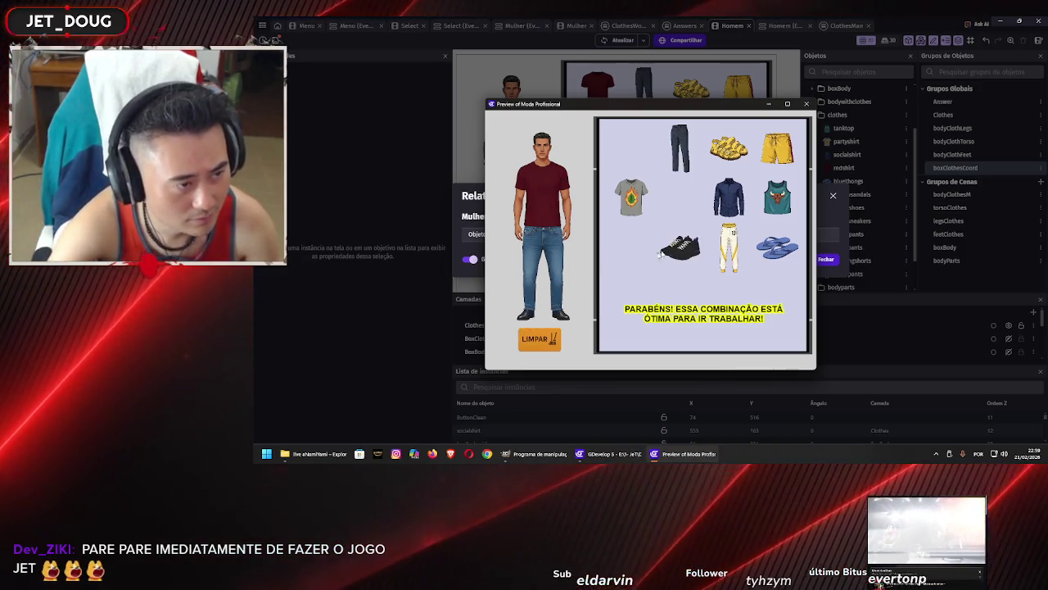
left_click_drag(729, 245, 545, 258)
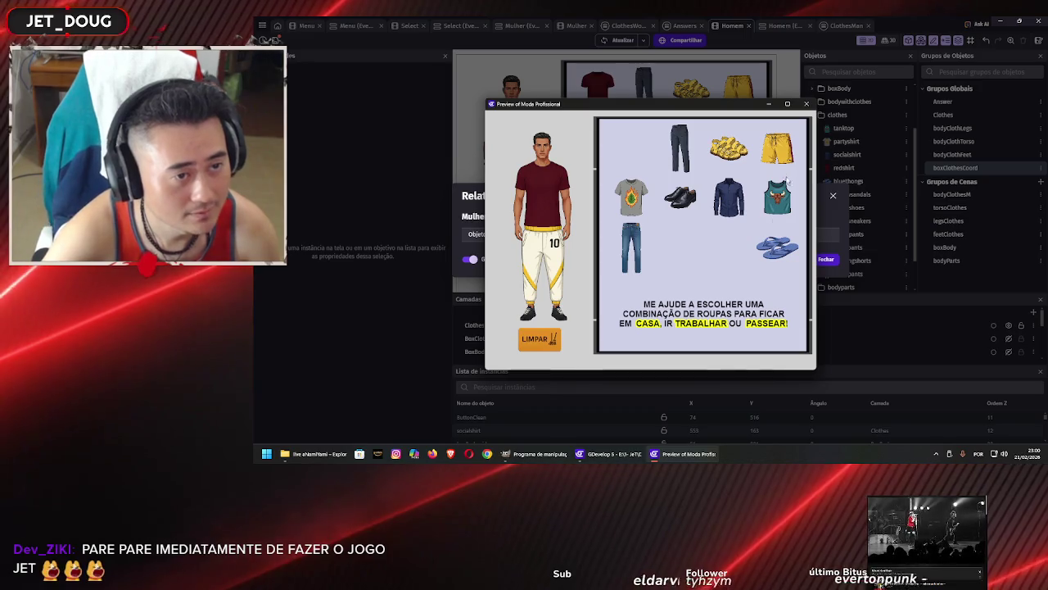
Dress the figure in yellow shorts, blue flip-flops and a teal tank top, then yellow sandals
mouse_move(776, 147)
left_mouse_down()
mouse_move(458, 261)
mouse_move(553, 237)
mouse_move(540, 240)
left_mouse_up()
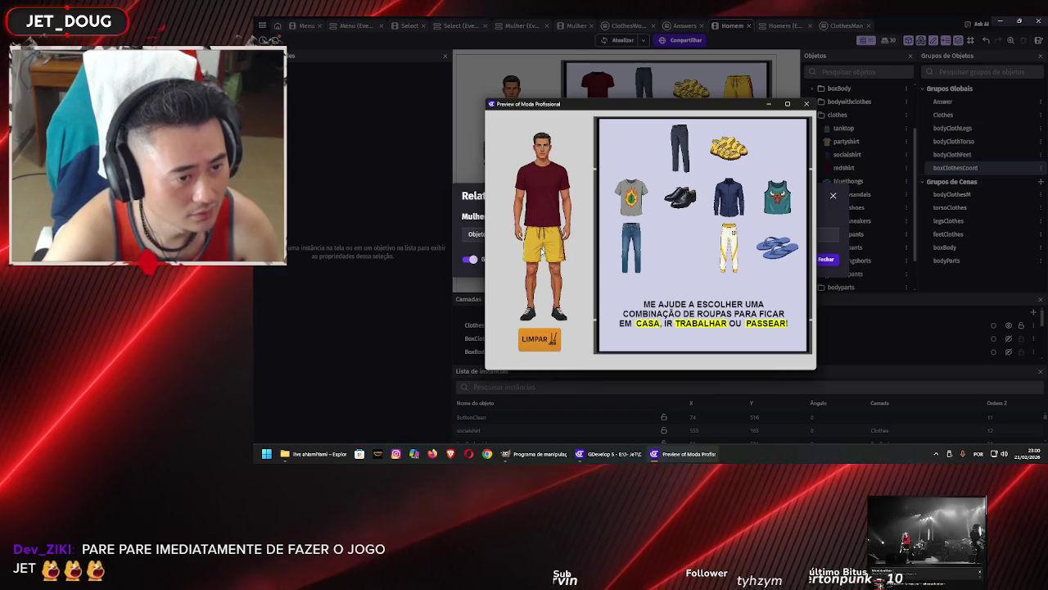
left_click_drag(770, 252, 543, 321)
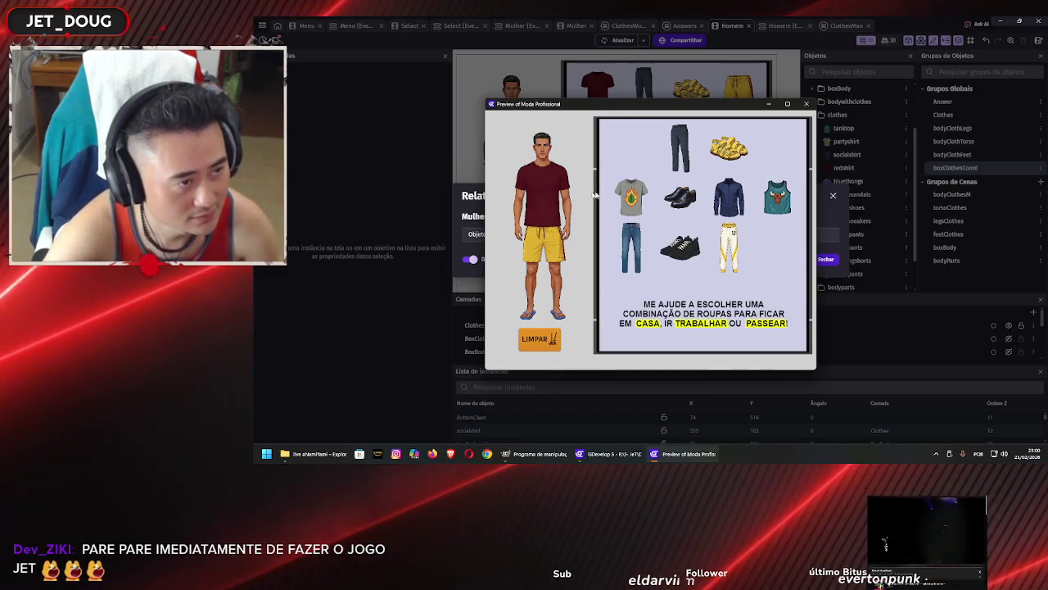
left_click_drag(586, 209, 543, 201)
left_click_drag(776, 197, 545, 211)
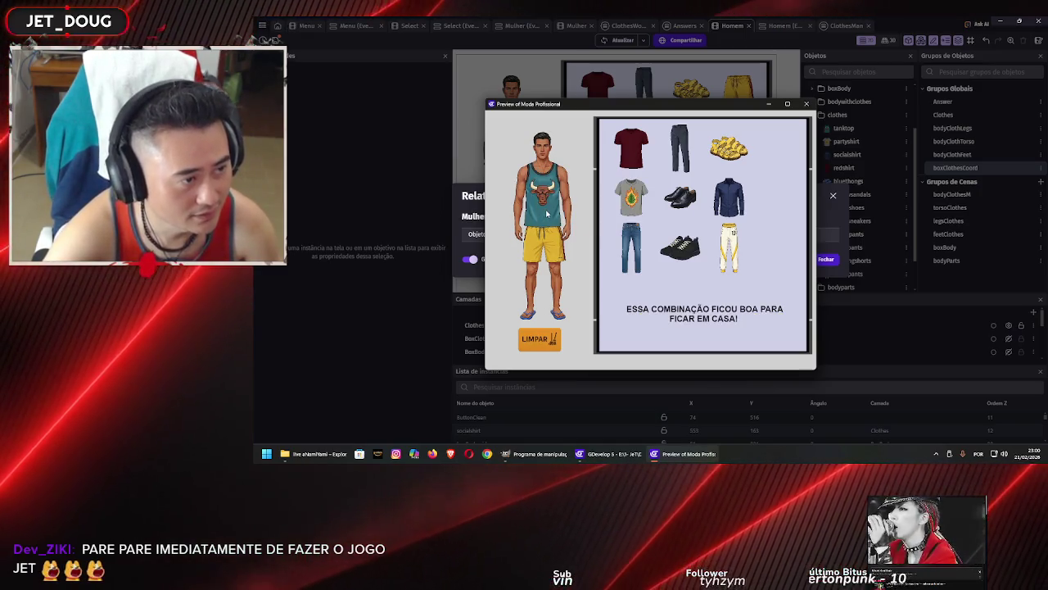
left_click_drag(711, 161, 540, 309)
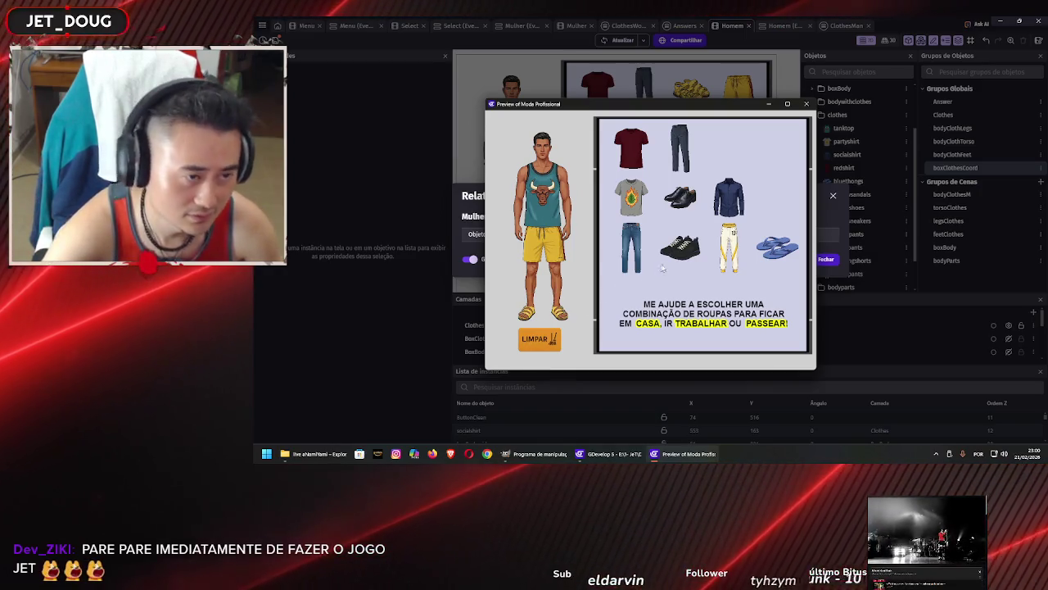
Try the grey t-shirt, jeans, white-and-yellow pants and red shirt, ending with grey t-shirt and jeans
left_click_drag(630, 197, 547, 203)
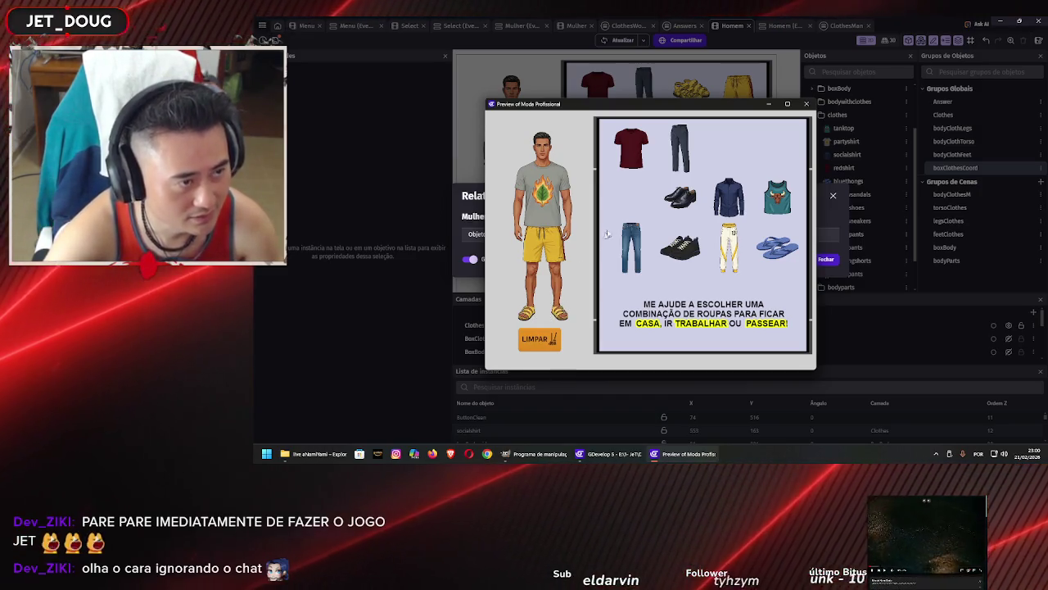
left_click_drag(553, 254, 554, 254)
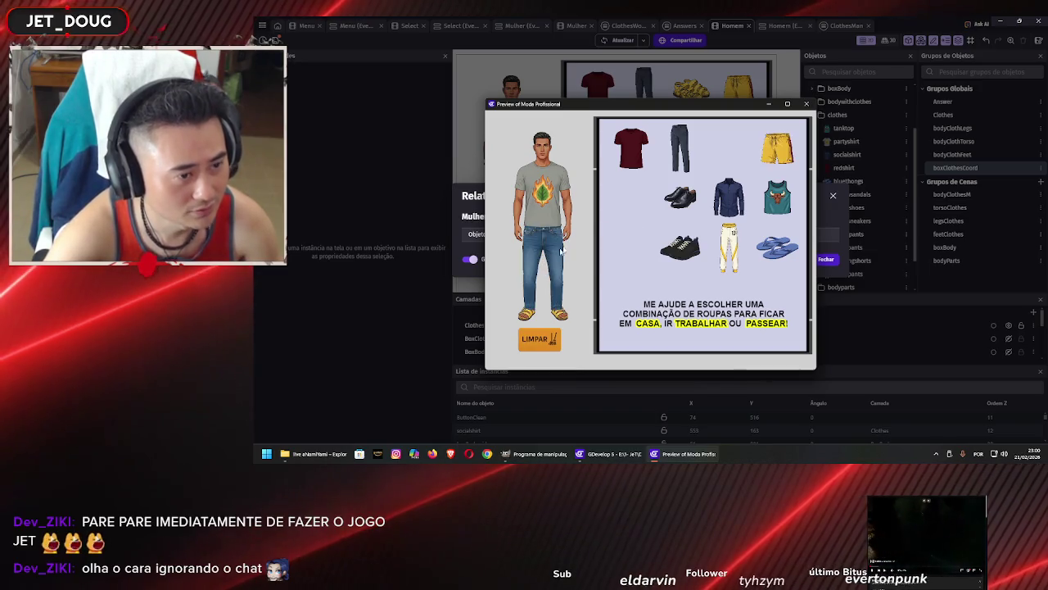
left_click_drag(631, 246, 542, 254)
mouse_move(729, 246)
left_mouse_down()
mouse_move(547, 275)
mouse_move(547, 264)
left_mouse_up()
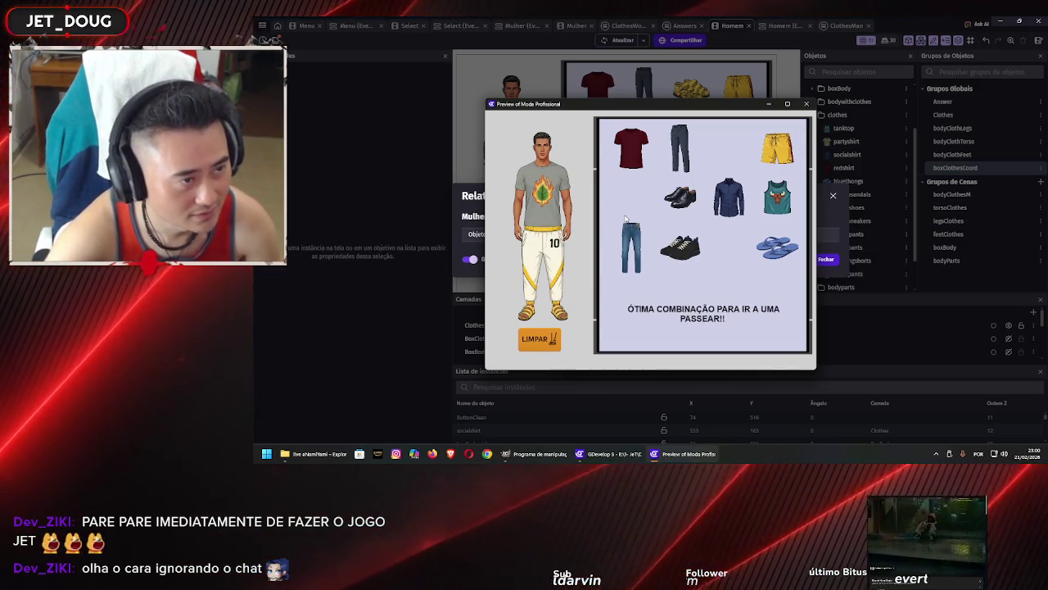
left_click_drag(631, 147, 557, 192)
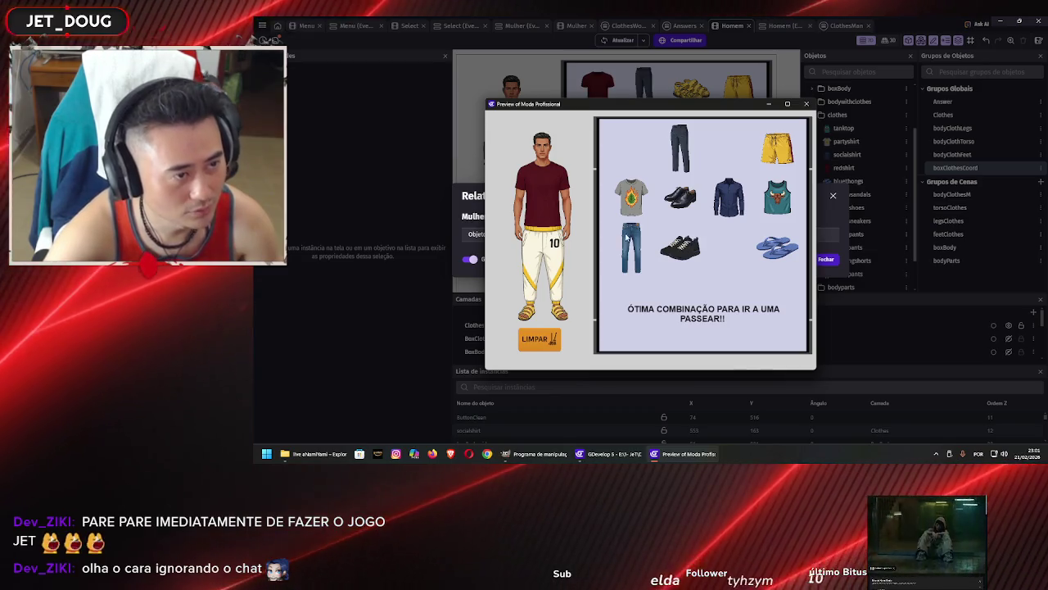
left_click_drag(630, 197, 543, 193)
left_click_drag(634, 253, 551, 258)
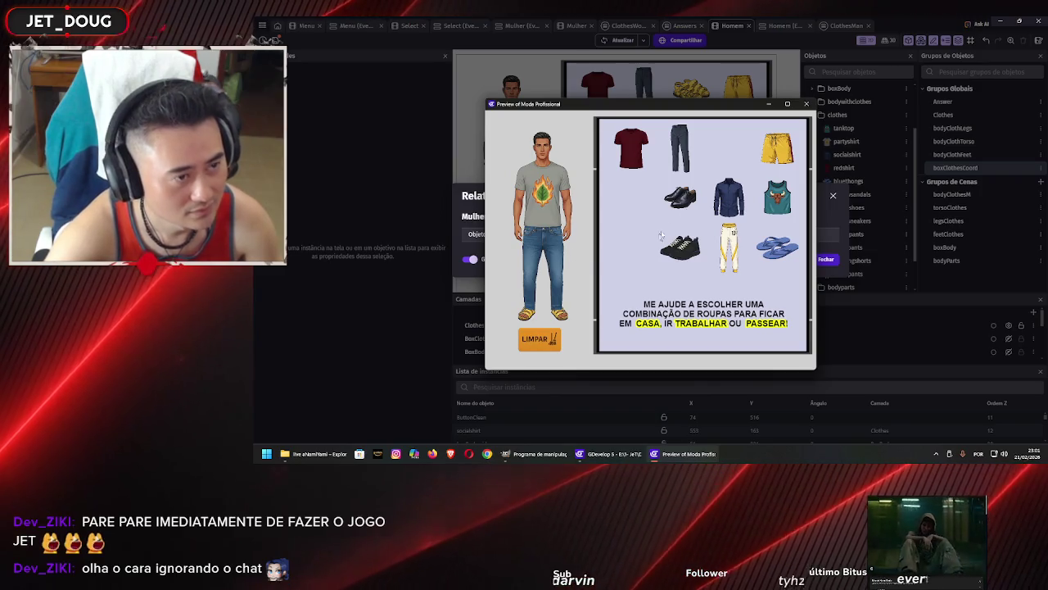
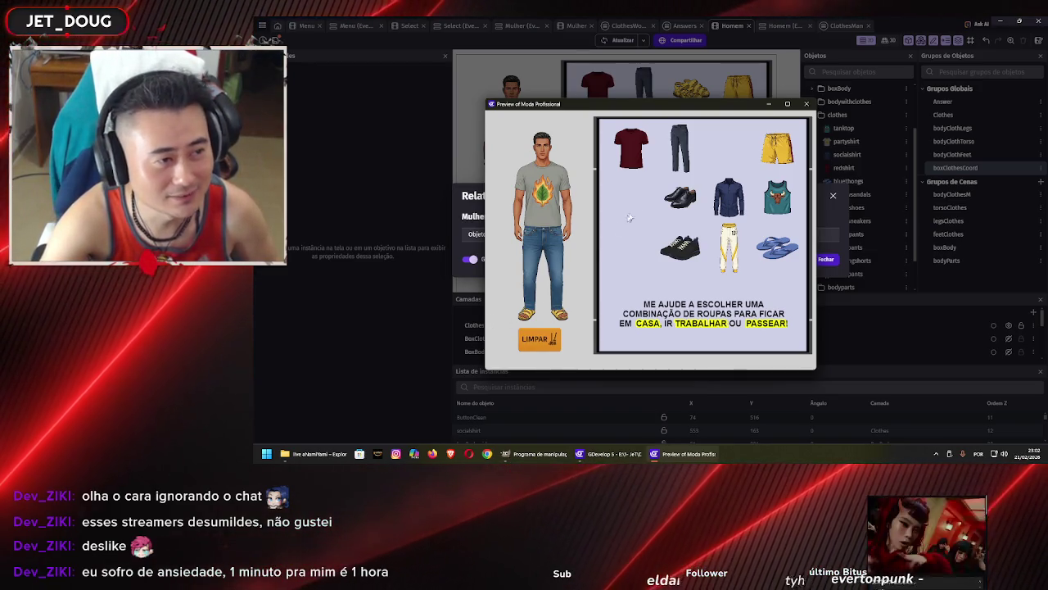
Try outfits on the man: dress shoes, maroon shirt, dark pants, blue jeans, sneakers, then yellow sandals
left_click_drag(678, 198, 548, 321)
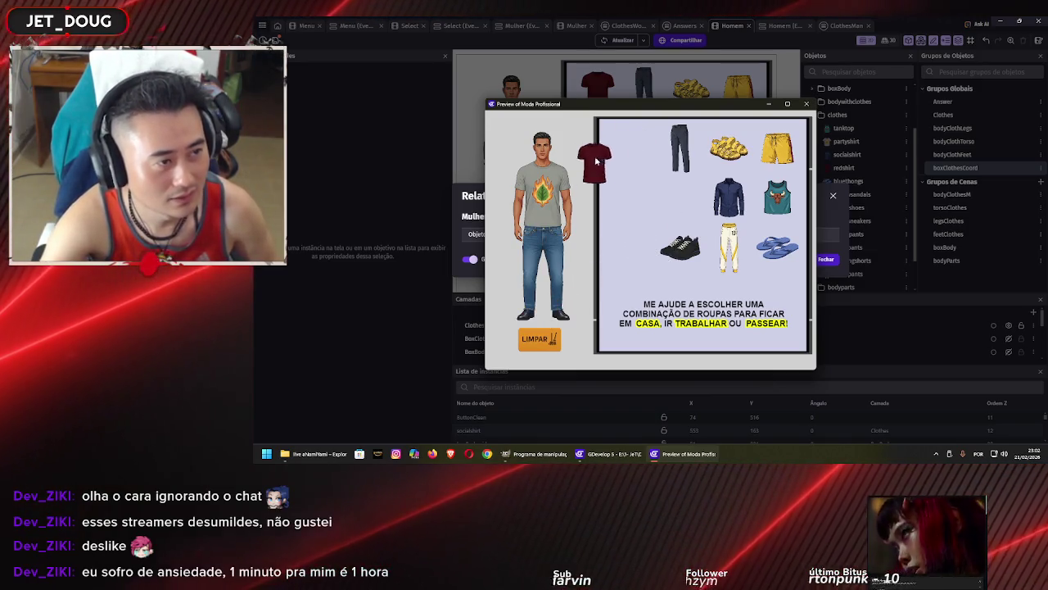
left_click_drag(563, 175, 563, 179)
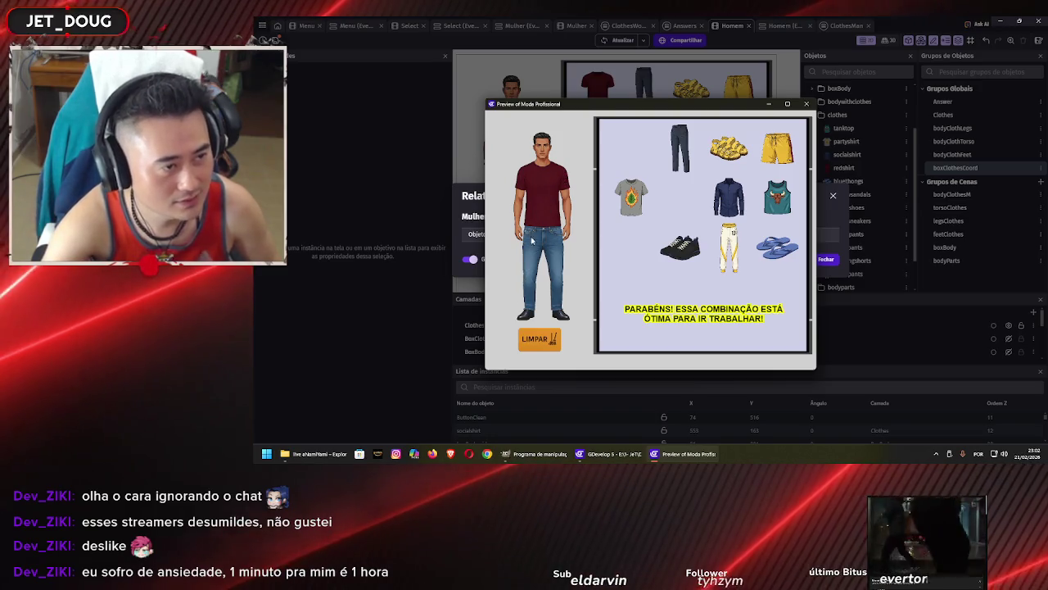
left_click_drag(679, 147, 561, 258)
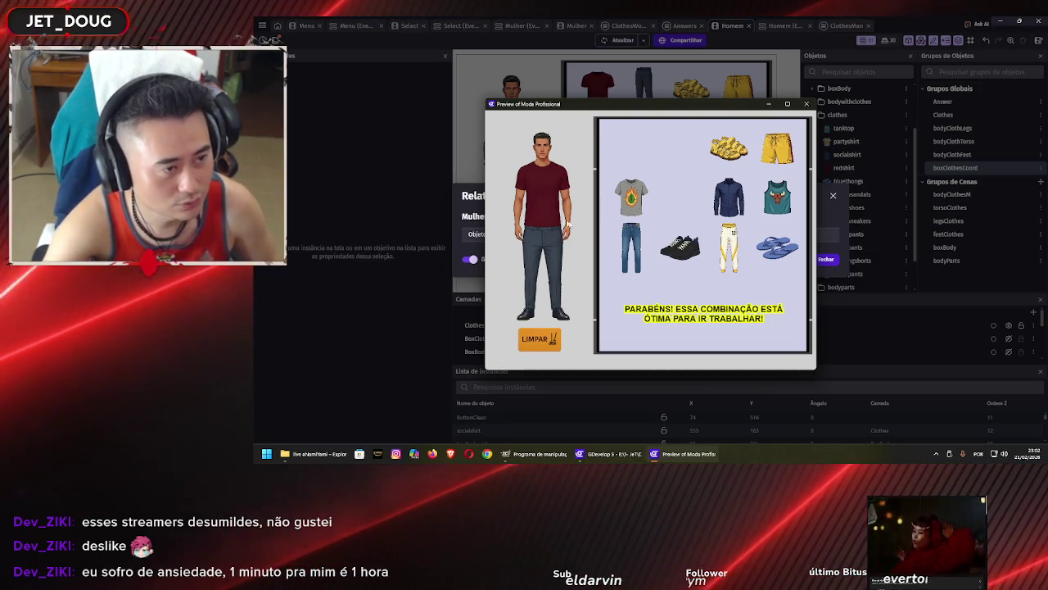
left_click(631, 245)
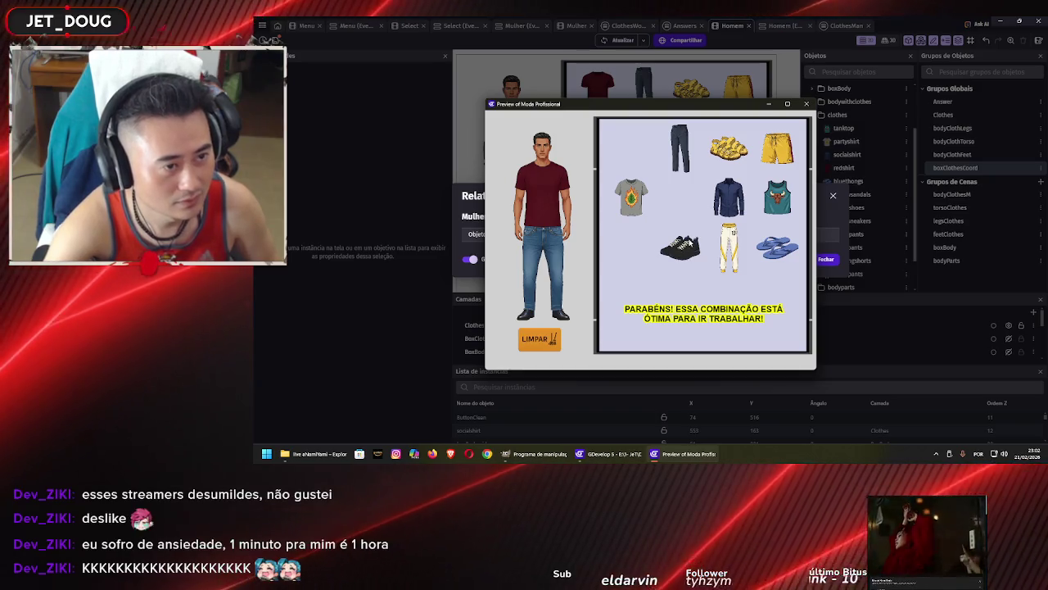
mouse_move(679, 252)
left_mouse_down()
mouse_move(545, 310)
mouse_move(548, 320)
left_mouse_up()
left_click_drag(729, 148, 543, 317)
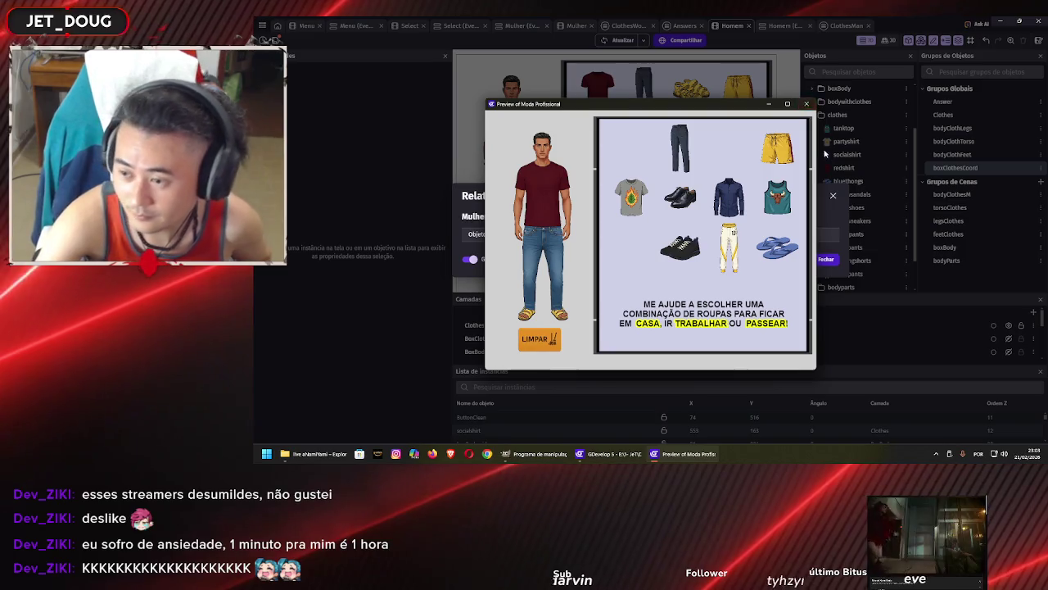
Dress the model in grey t-shirt, dark trousers, navy shirt, dress shoes, jeans and maroon t-shirt combinations
left_click_drag(632, 206, 545, 193)
left_click_drag(683, 156, 542, 254)
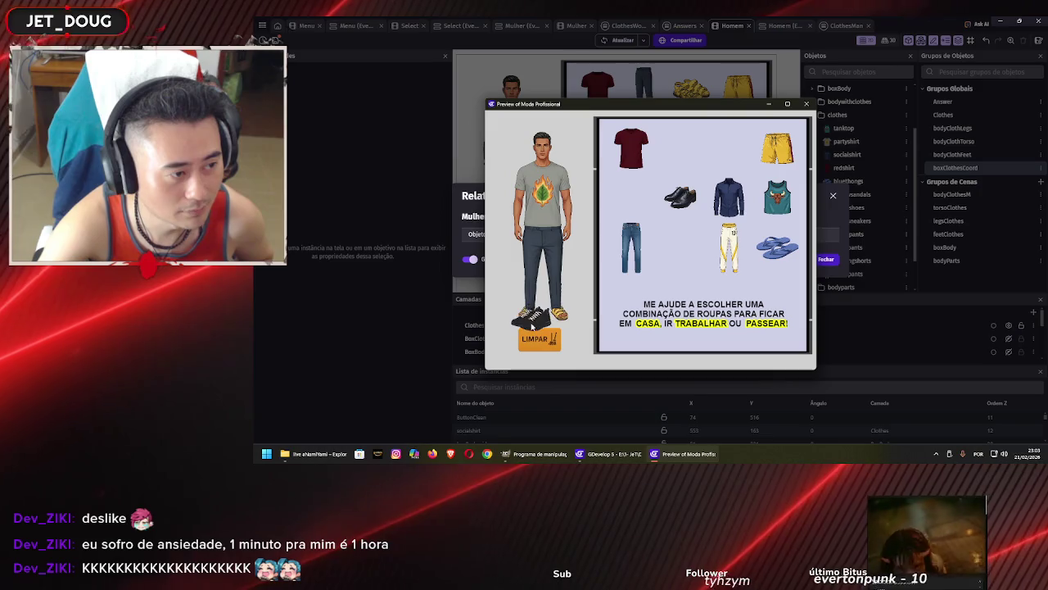
left_click_drag(723, 203, 558, 196)
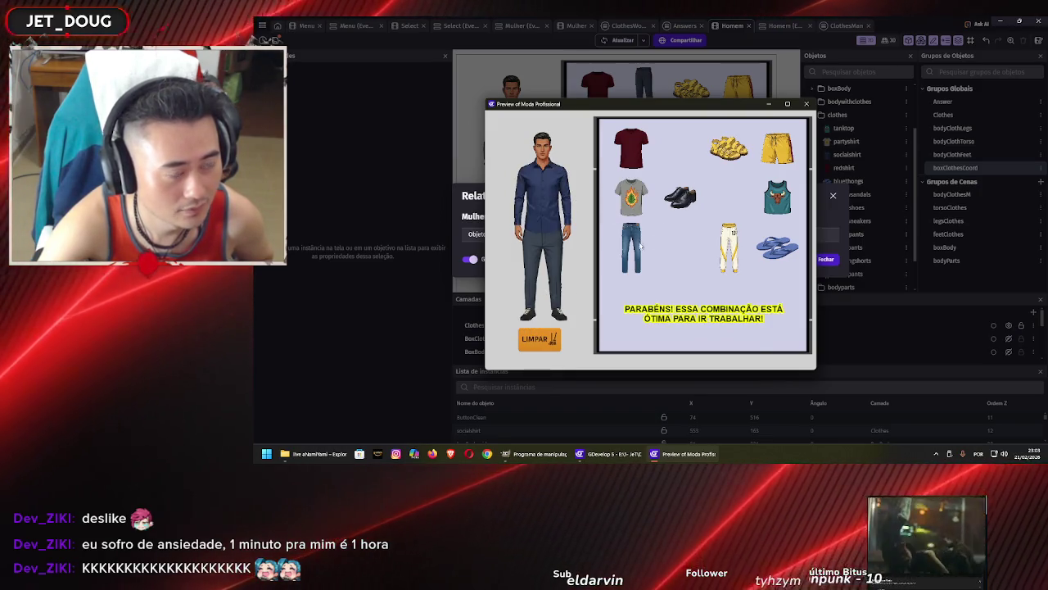
left_click_drag(680, 197, 547, 312)
left_click_drag(629, 258, 548, 261)
left_click_drag(630, 148, 545, 201)
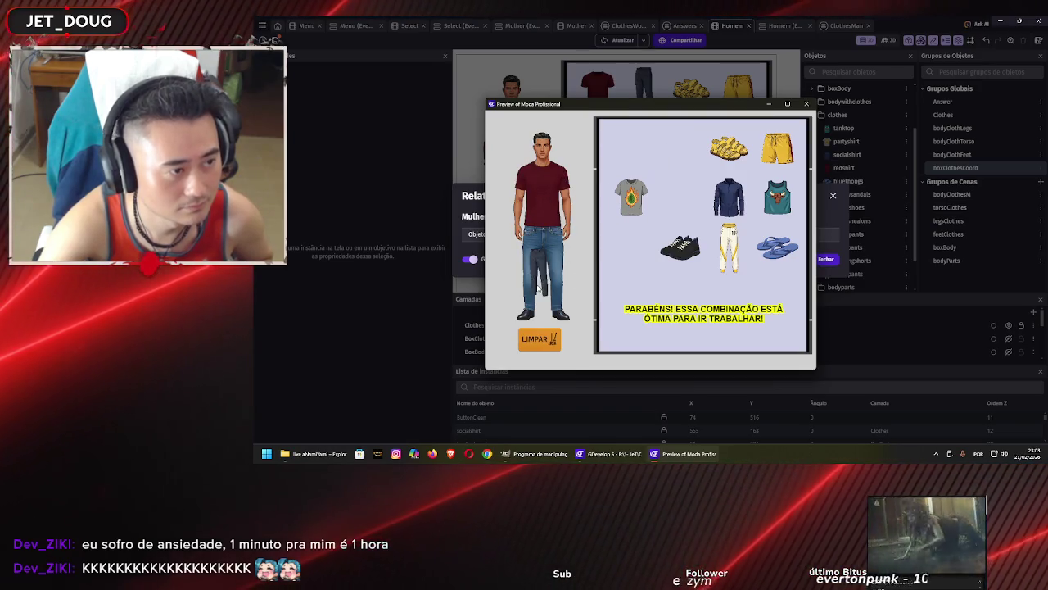
left_click_drag(538, 286, 543, 282)
mouse_move(726, 197)
left_mouse_down()
mouse_move(563, 181)
mouse_move(547, 192)
left_mouse_up()
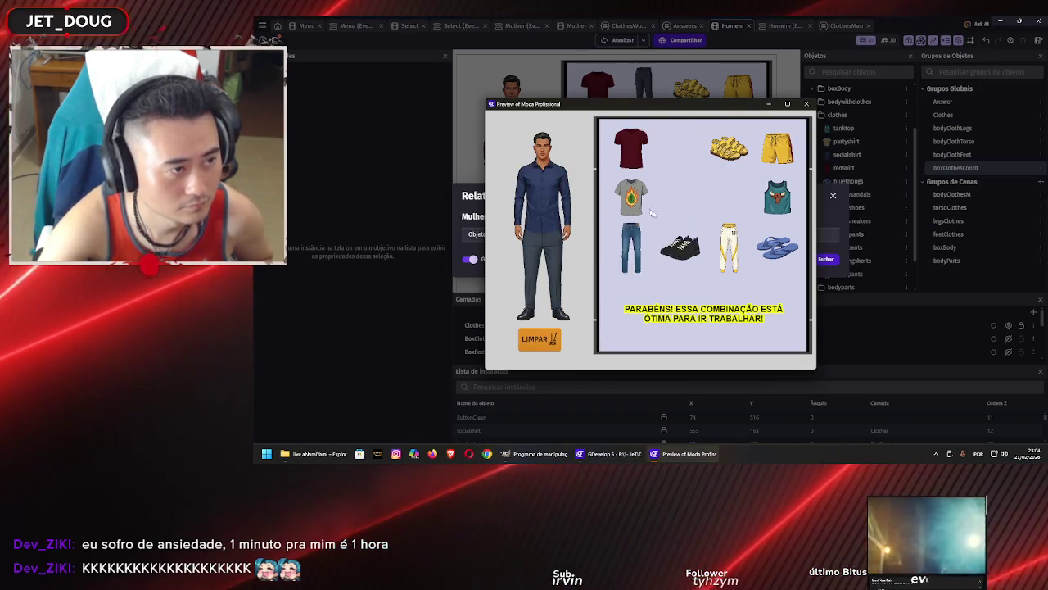
Clear the model with LIMPAR, put on the black sneakers, and close the preview
left_click(554, 332)
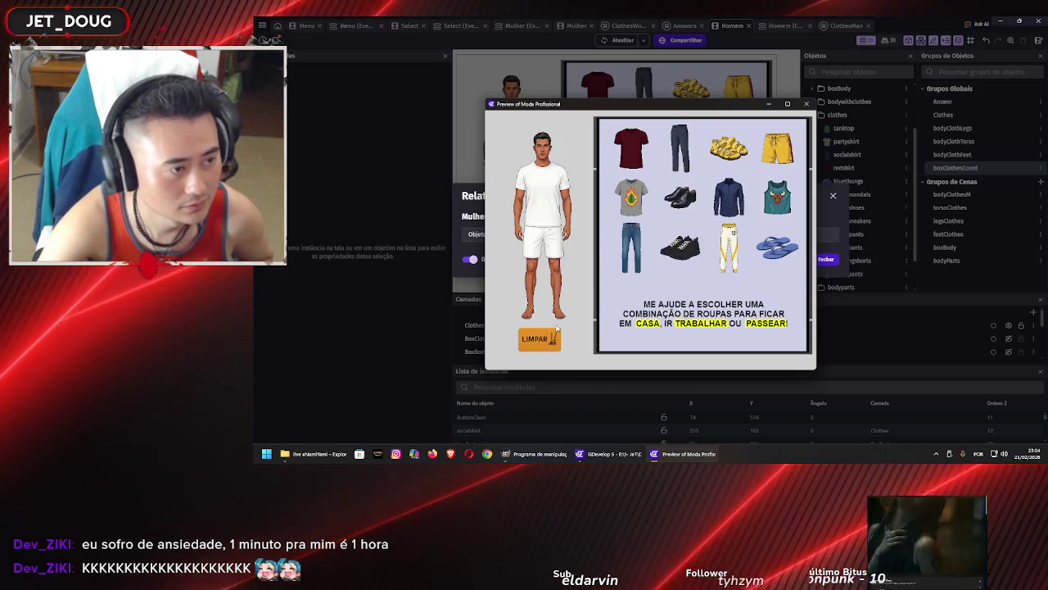
mouse_move(691, 249)
left_mouse_down()
mouse_move(528, 339)
mouse_move(668, 264)
mouse_move(552, 340)
left_mouse_up()
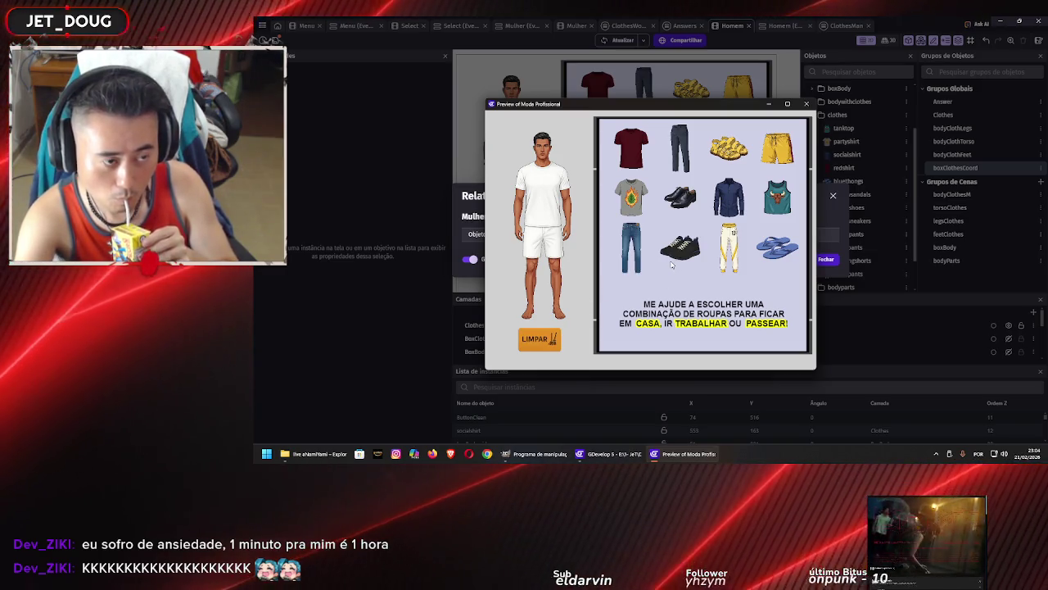
left_click_drag(671, 262, 546, 344)
left_click_drag(672, 252, 547, 311)
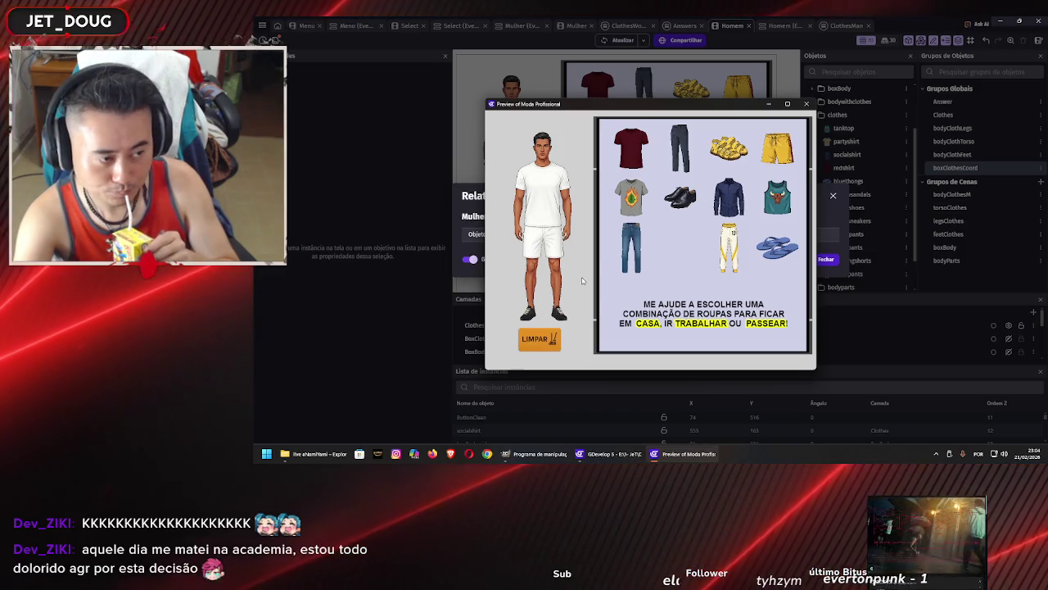
left_click(807, 104)
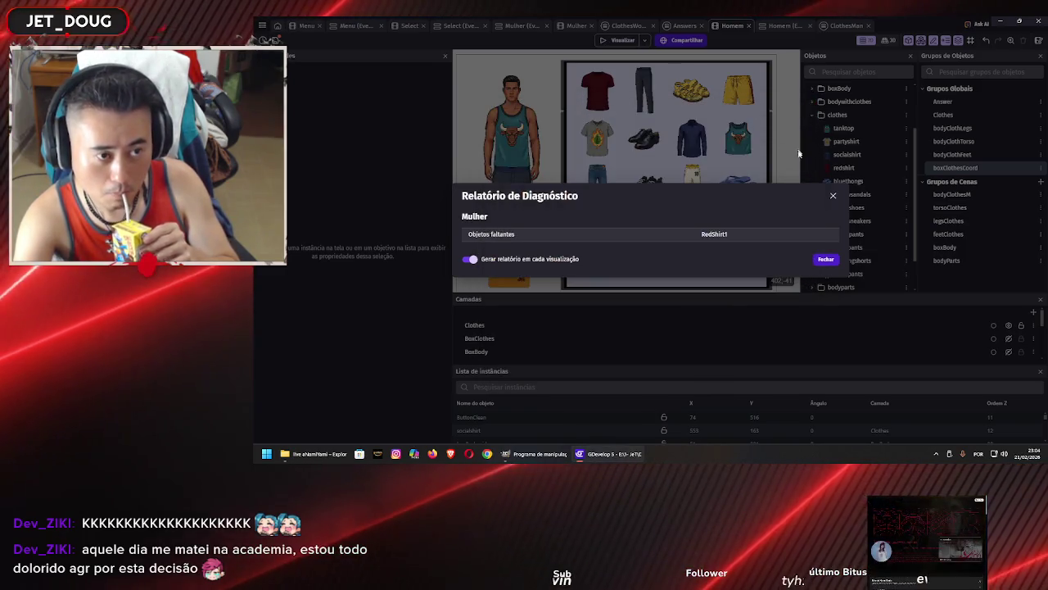
Dismiss the diagnostic report and shrink the Homem scene's LIMPAR button
left_click(827, 259)
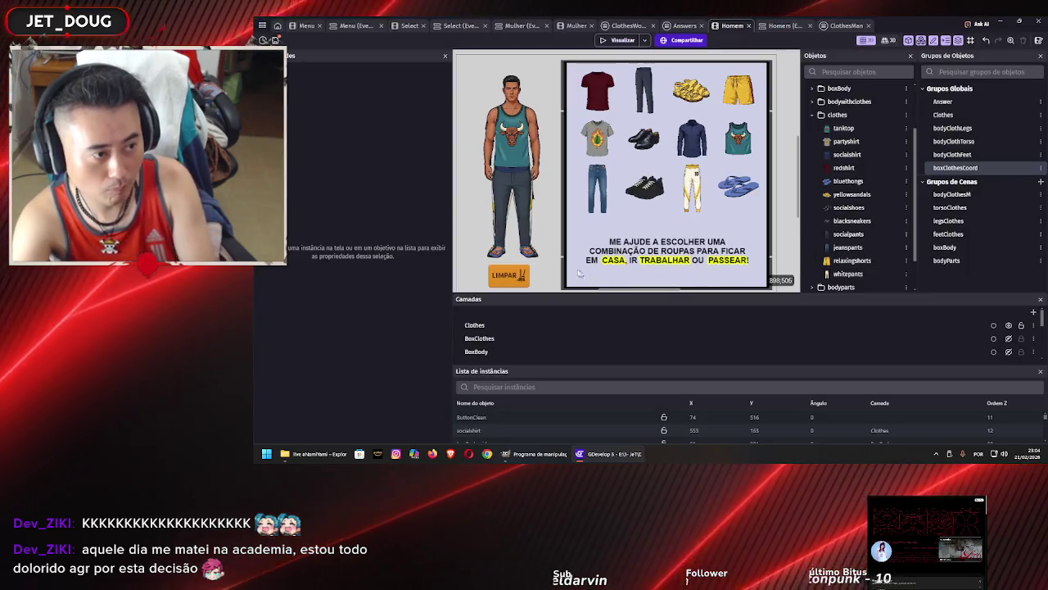
left_click(509, 275)
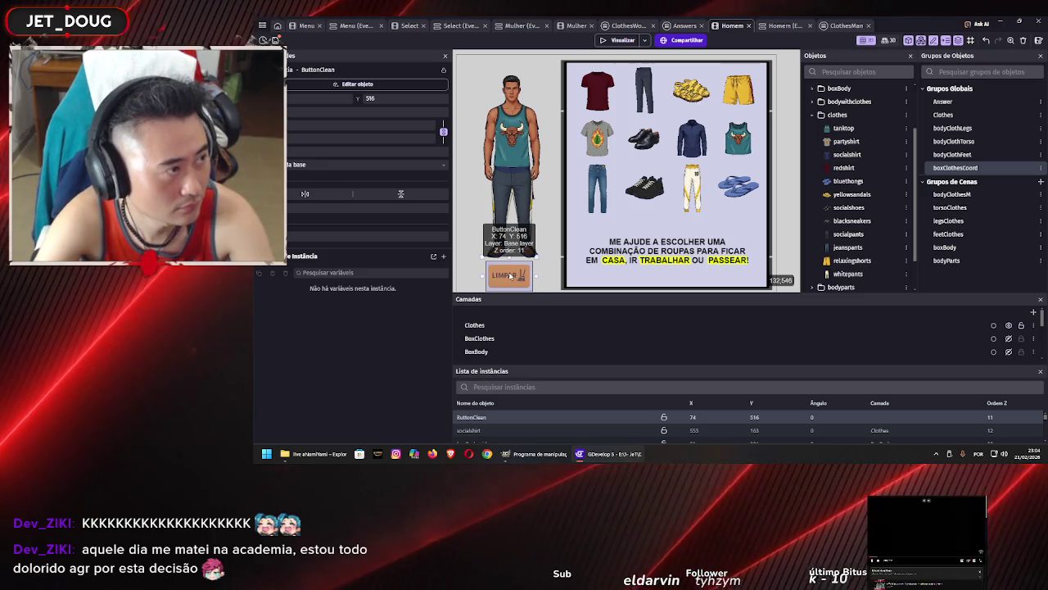
scroll(573, 225, "down", 3)
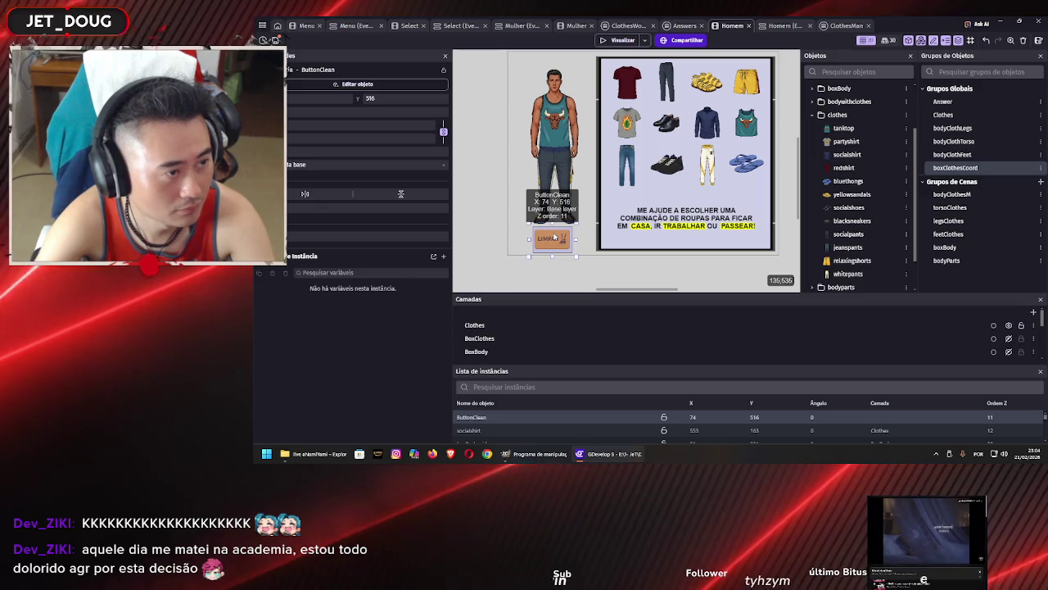
scroll(554, 236, "up", 3)
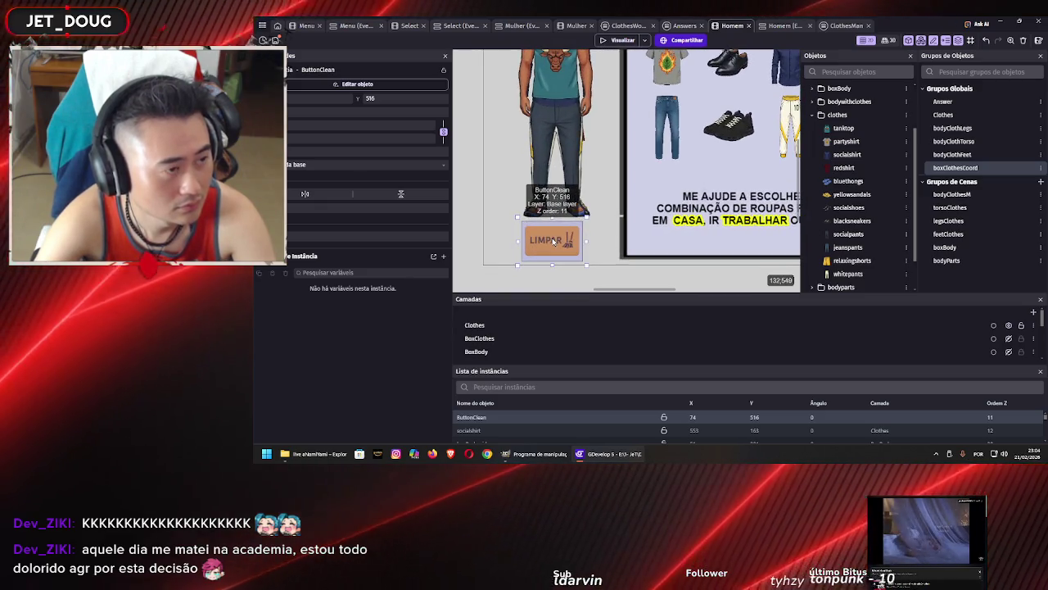
mouse_move(585, 218)
left_mouse_down()
mouse_move(533, 243)
mouse_move(599, 249)
left_mouse_up()
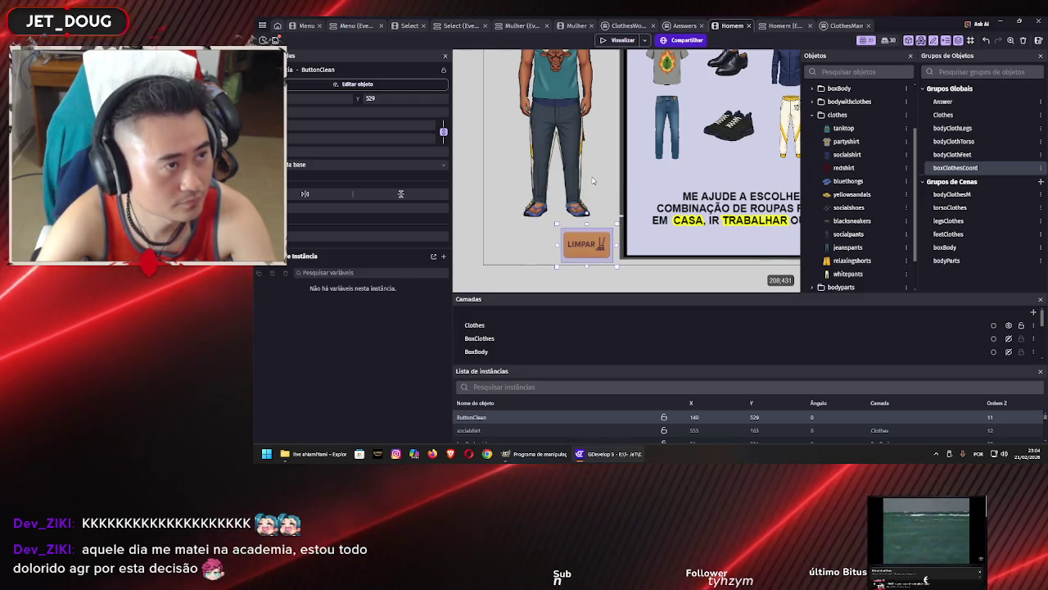
Move the Mulher scene's LIMPAR button right to X 155, Y 531, then switch to the browser
left_click(577, 25)
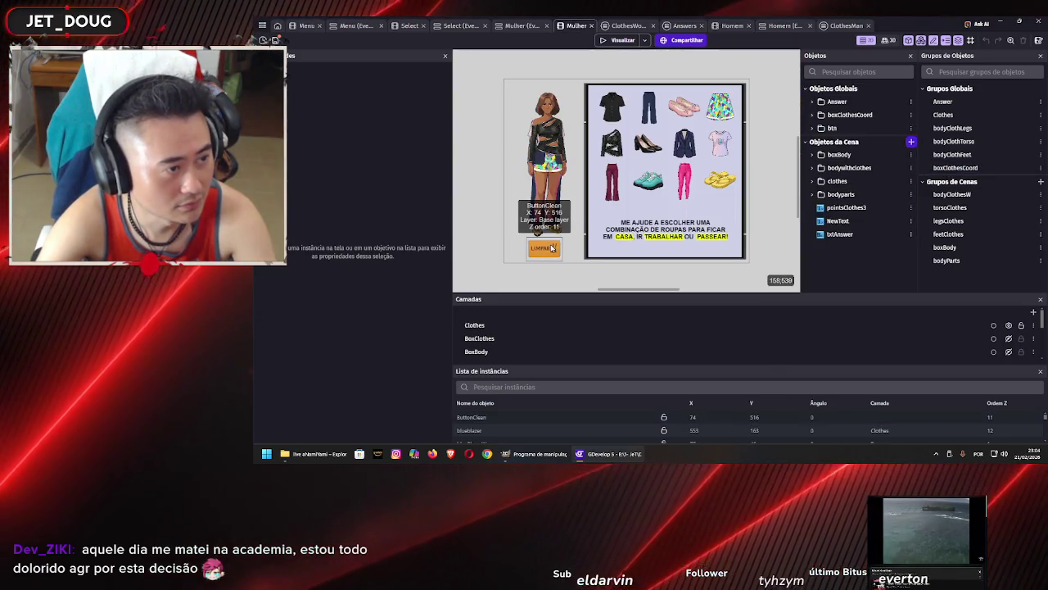
left_click(552, 248)
scroll(550, 250, "up", 5)
left_click_drag(551, 250, 590, 251)
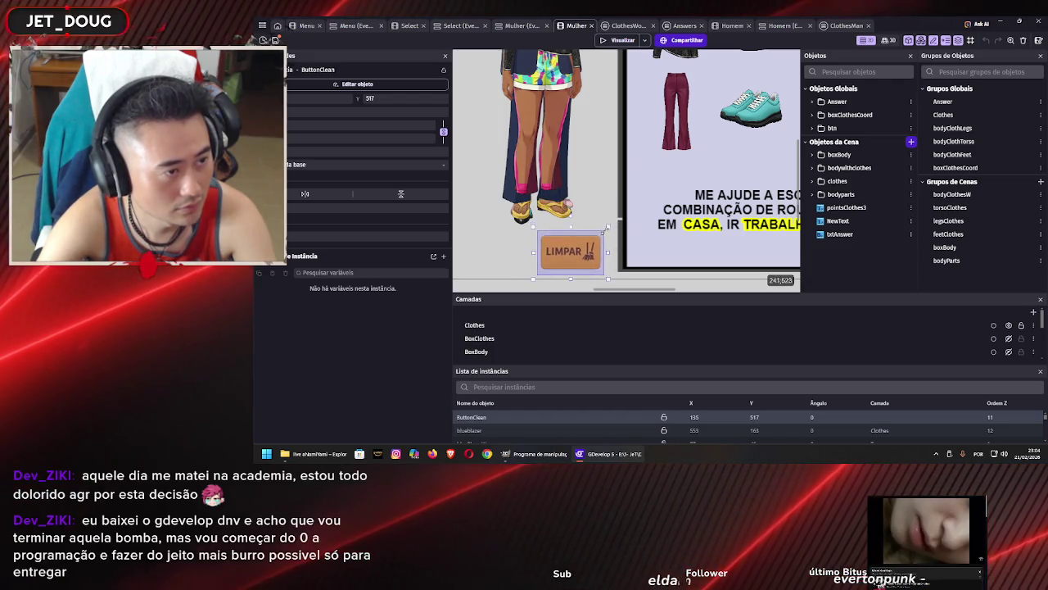
left_click_drag(574, 254, 584, 255)
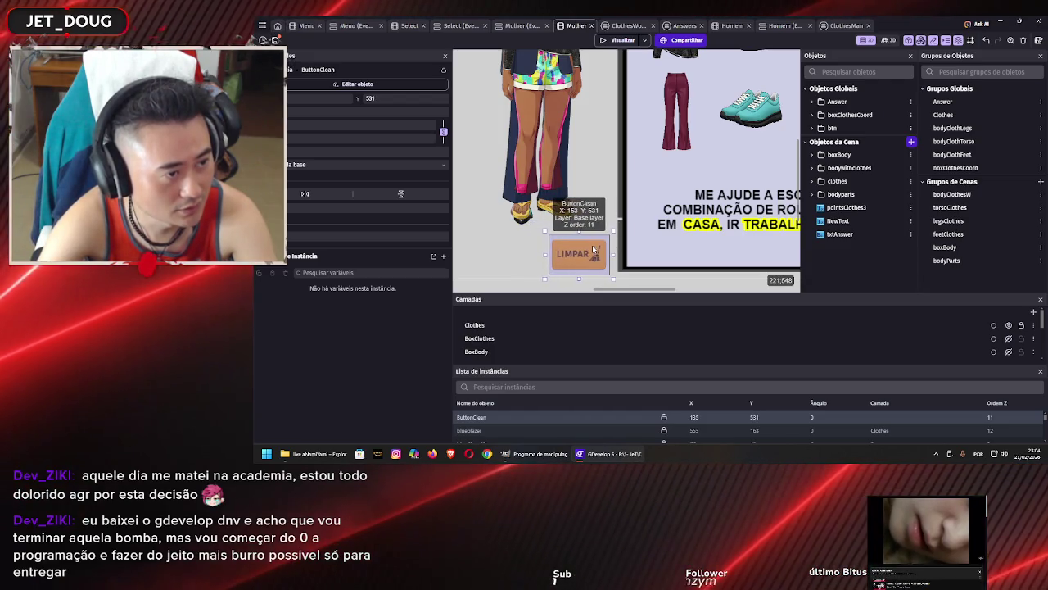
left_click(523, 248)
scroll(524, 247, "down", 4)
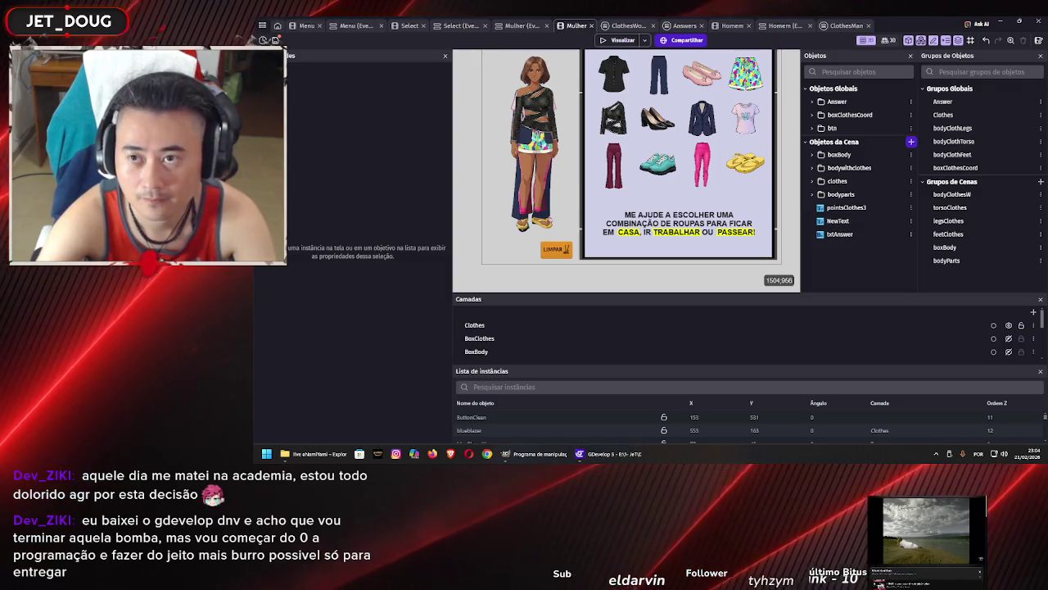
key("alt+Tab")
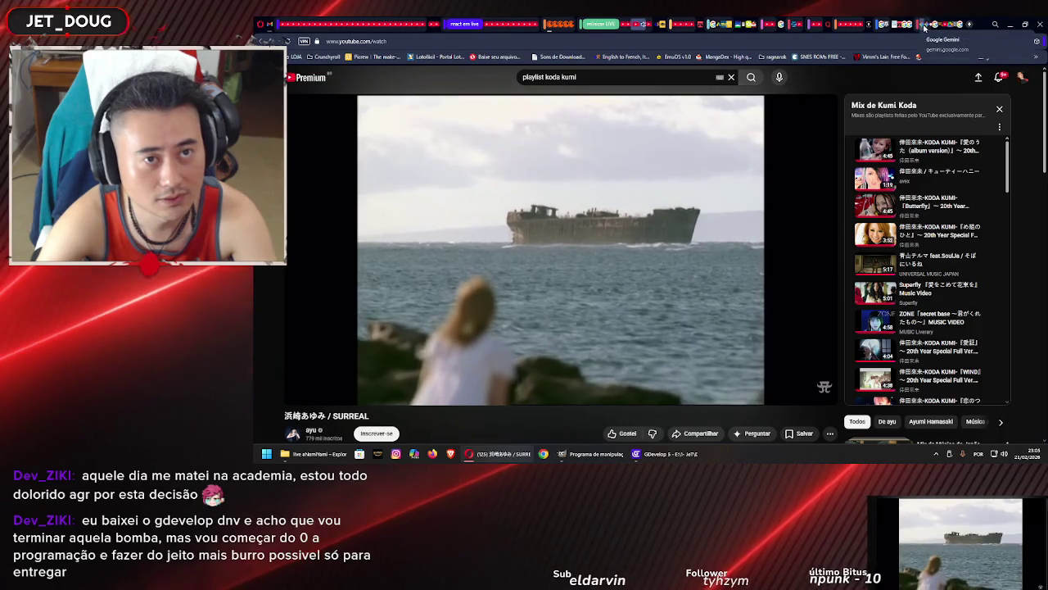
Start a new Gemini chat and open a new File Explorer window beside it
left_click(925, 25)
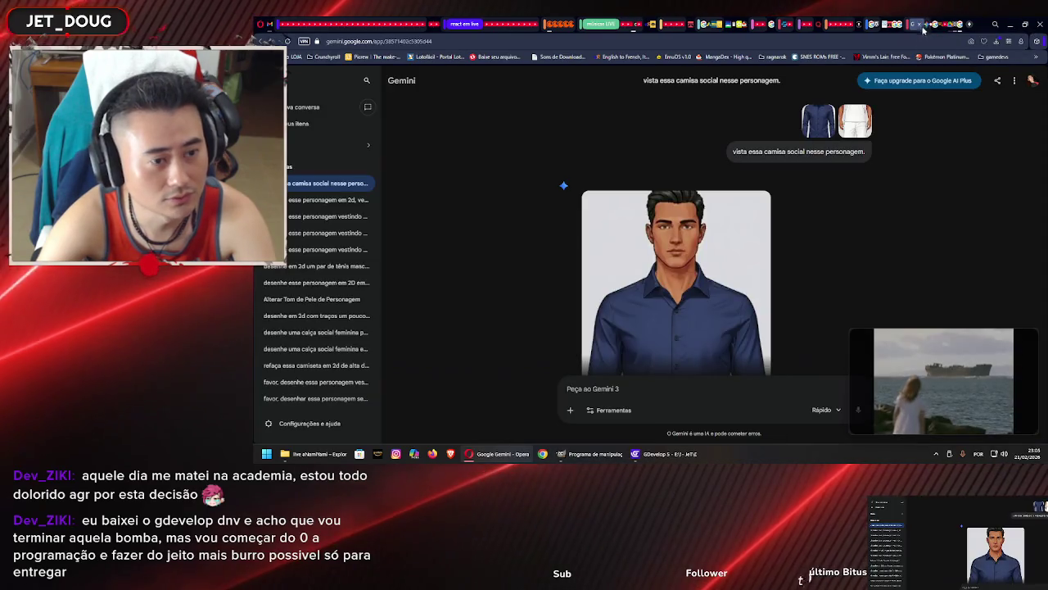
left_click(303, 106)
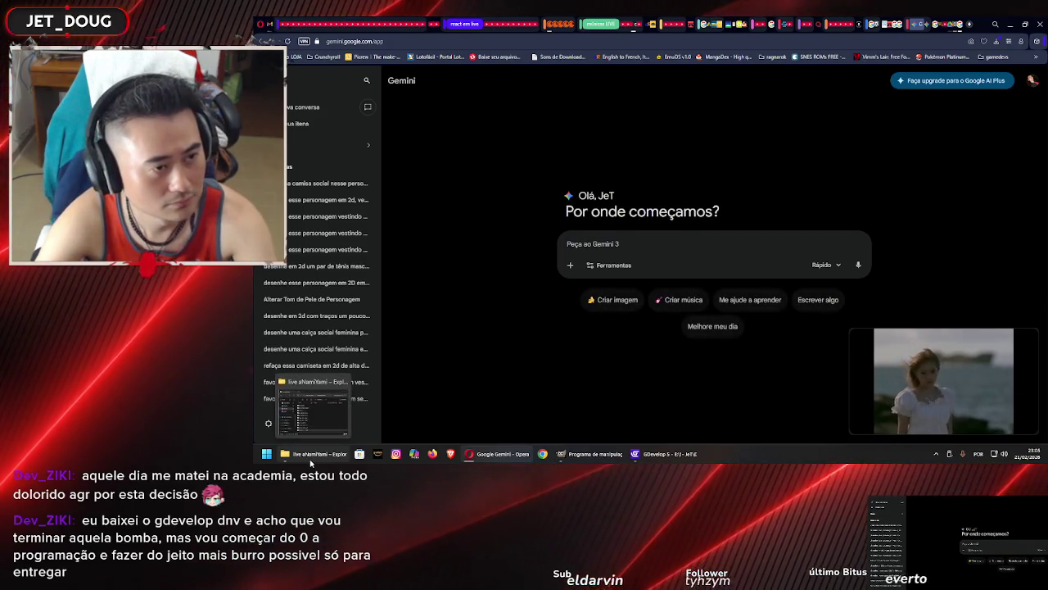
middle_click(311, 460)
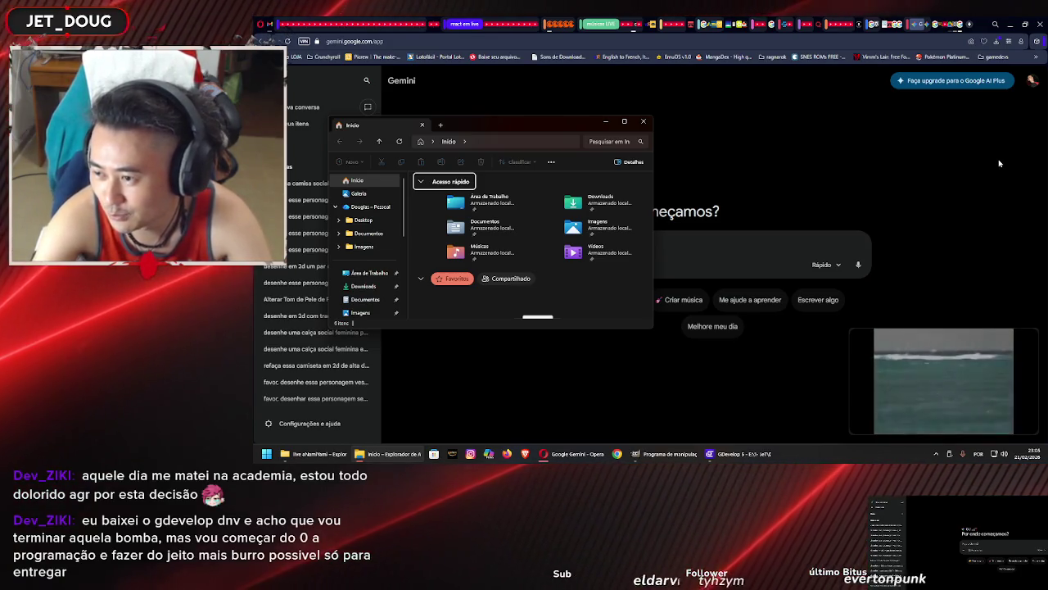
left_click_drag(549, 125, 594, 119)
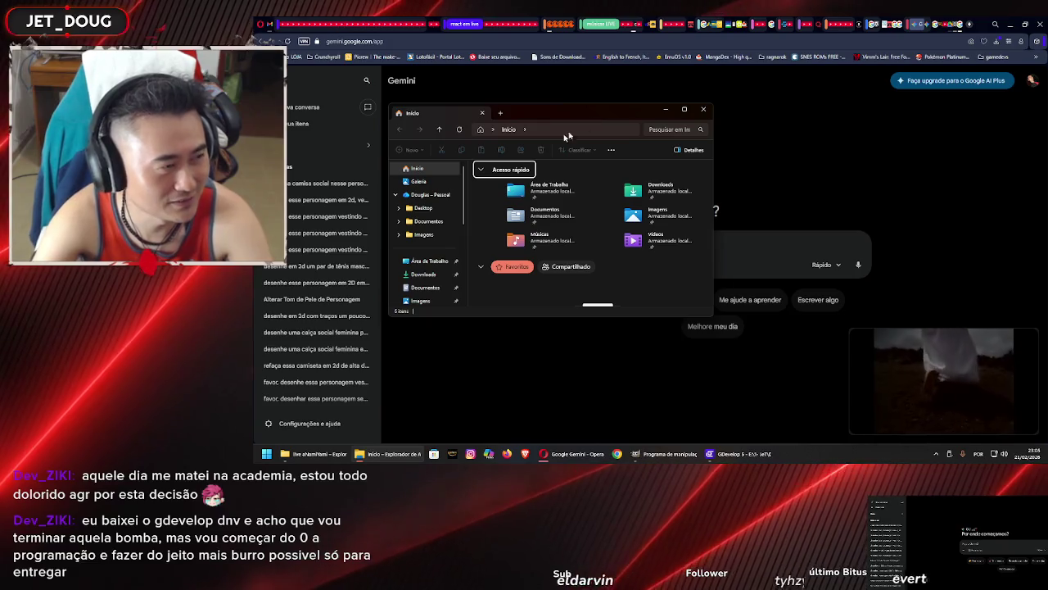
Browse Documentos > GDevelop projects > UC2 > projeto microgame > PET Trampolim - Modo Profissional > Assets > misc
scroll(457, 242, "down", 2)
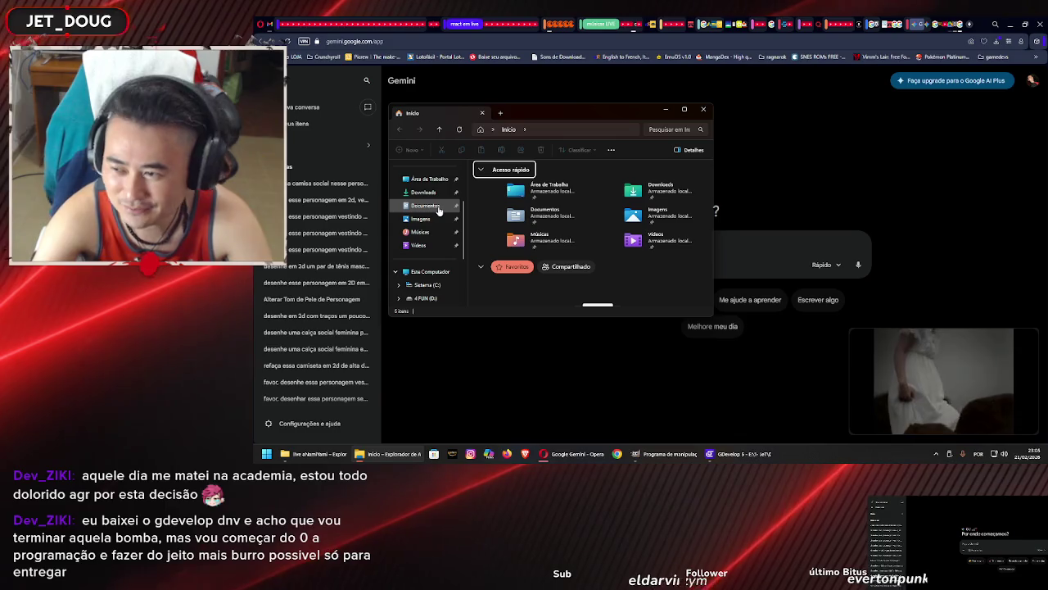
left_click(439, 210)
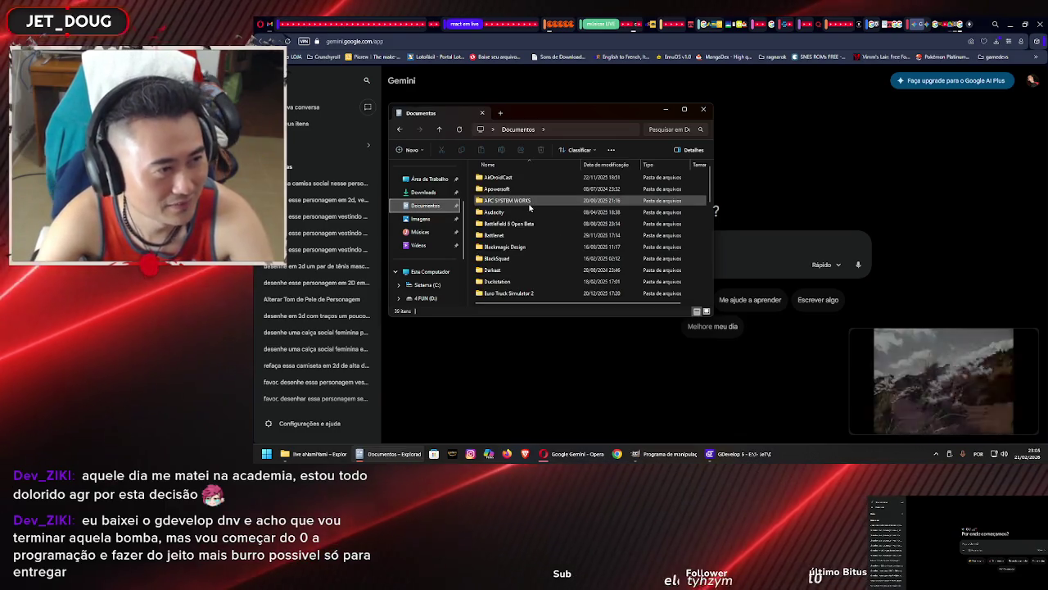
scroll(528, 206, "down", 2)
double_click(524, 235)
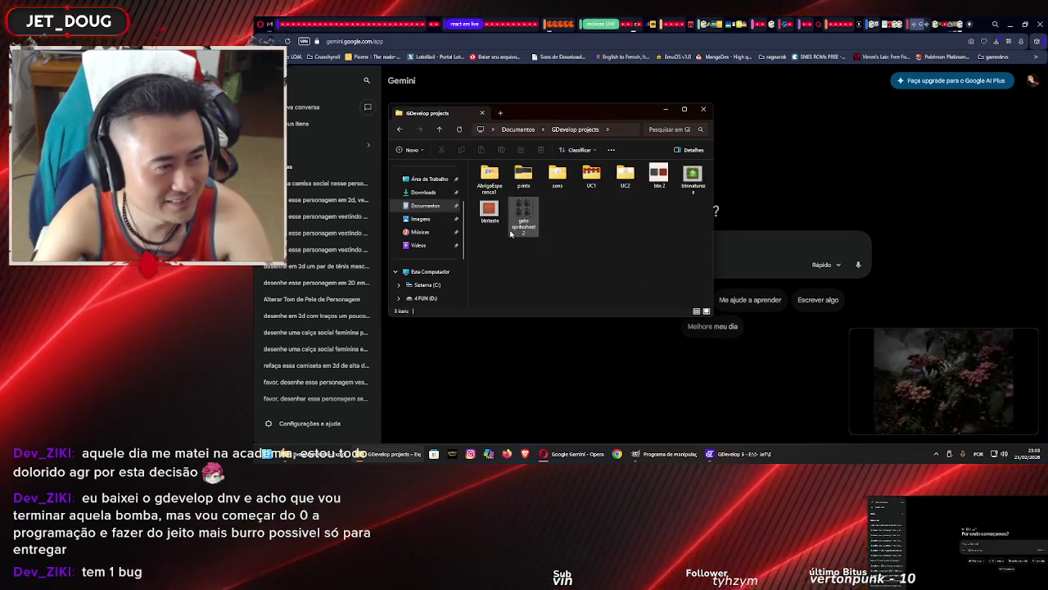
double_click(628, 172)
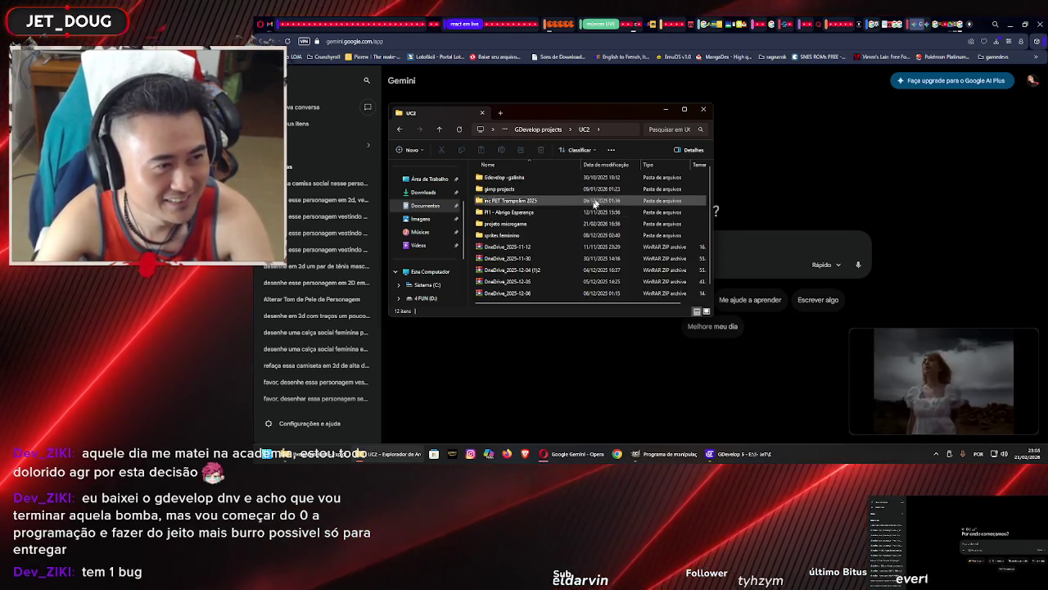
double_click(529, 223)
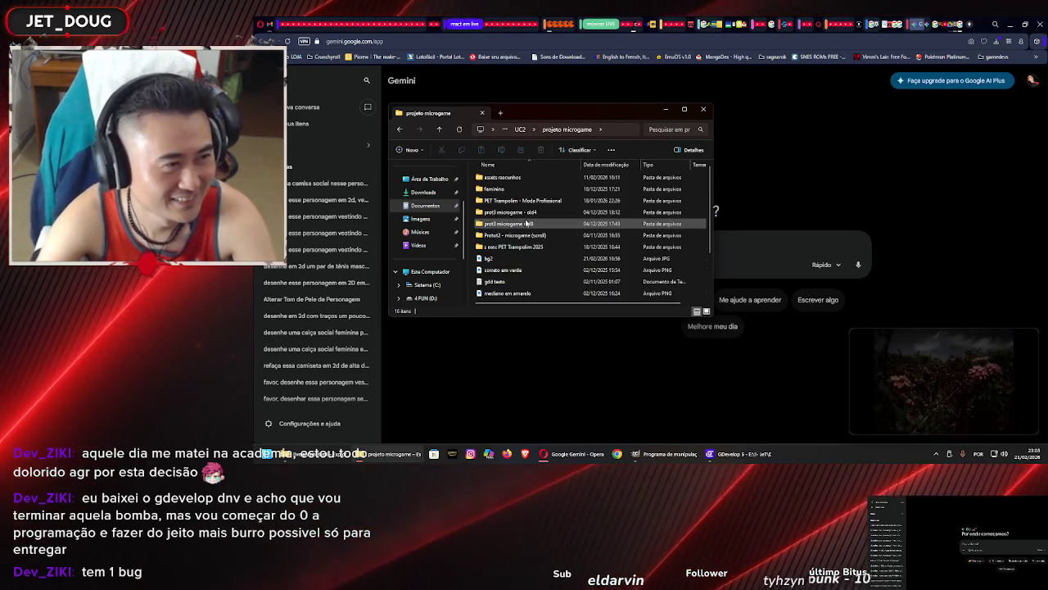
double_click(528, 199)
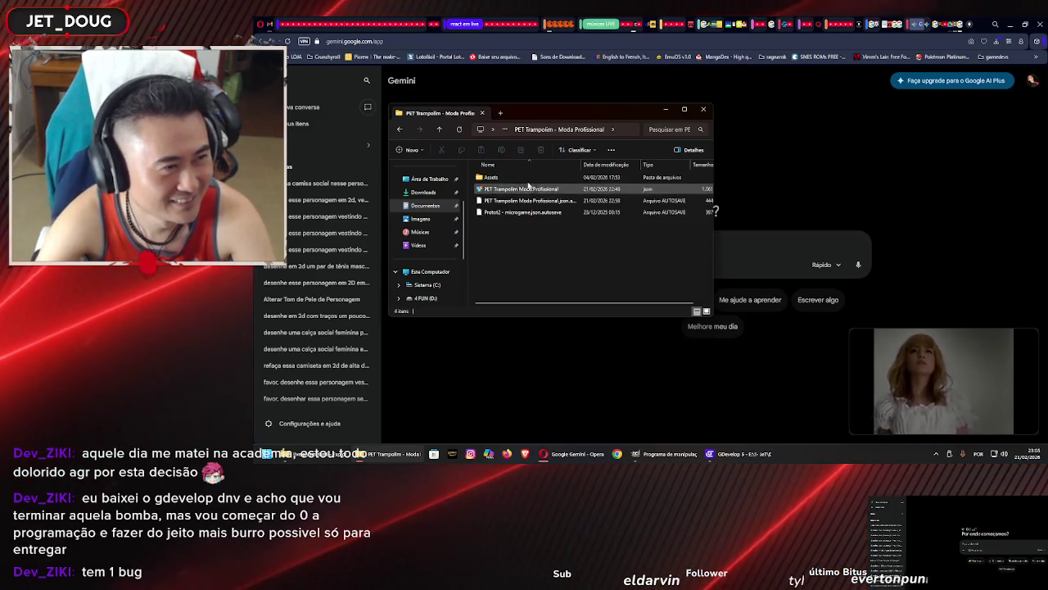
double_click(524, 177)
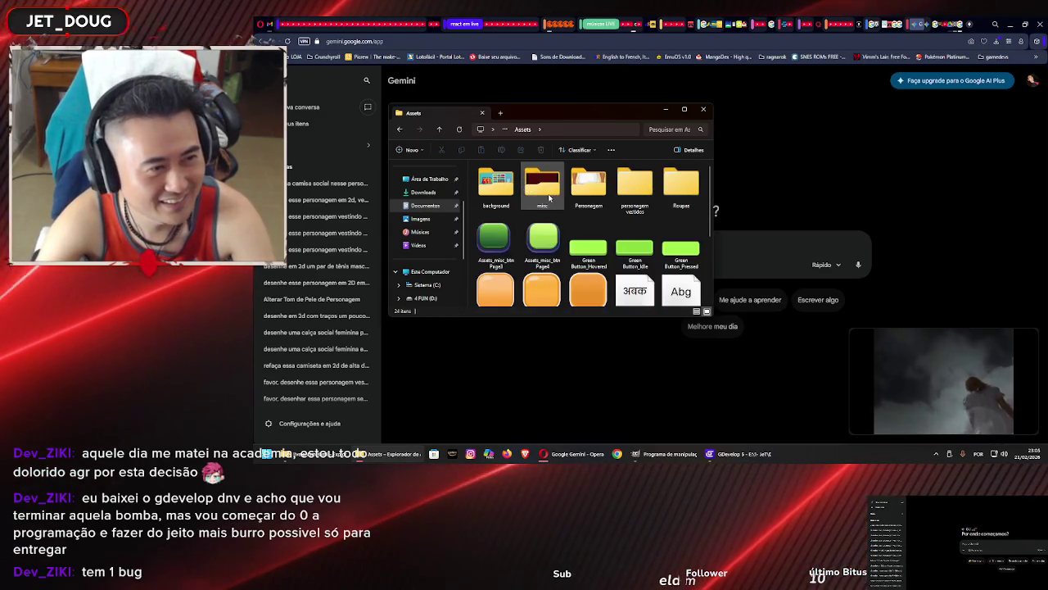
double_click(543, 186)
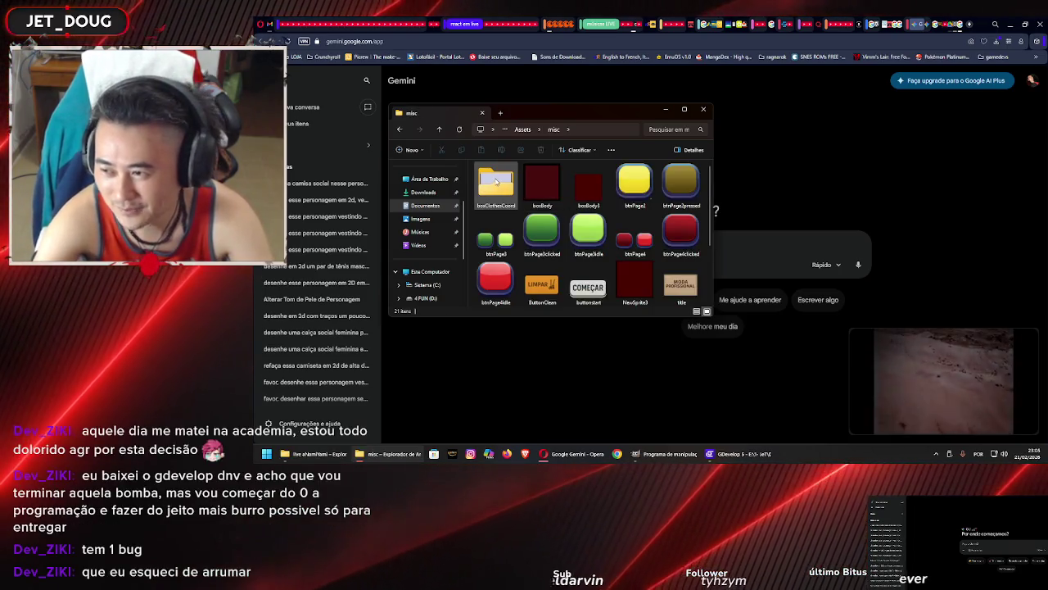
Attach the ButtonClean image to the Gemini prompt
scroll(631, 193, "down", 1)
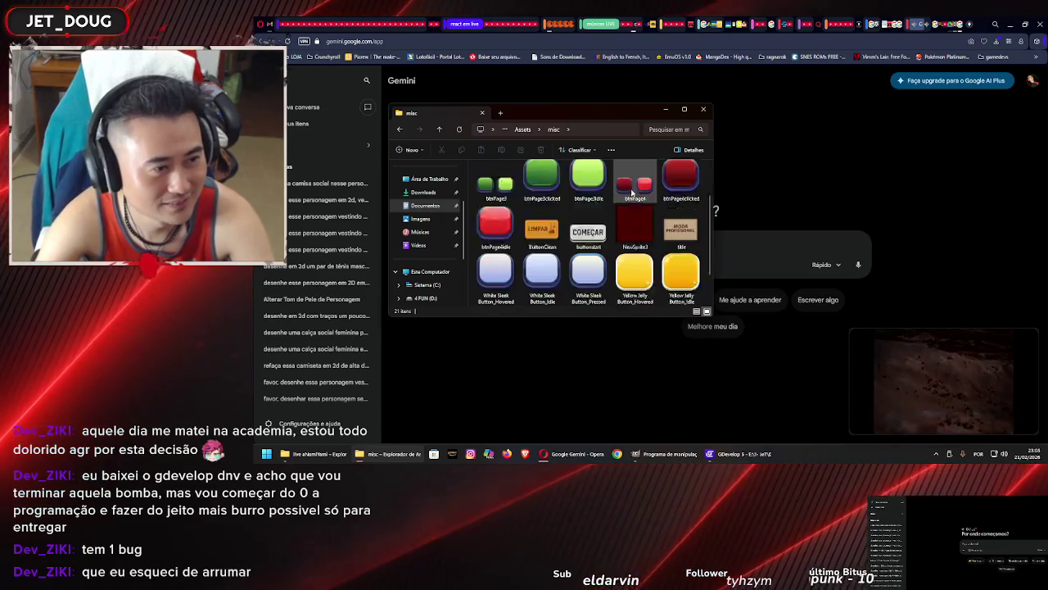
scroll(632, 192, "down", 1)
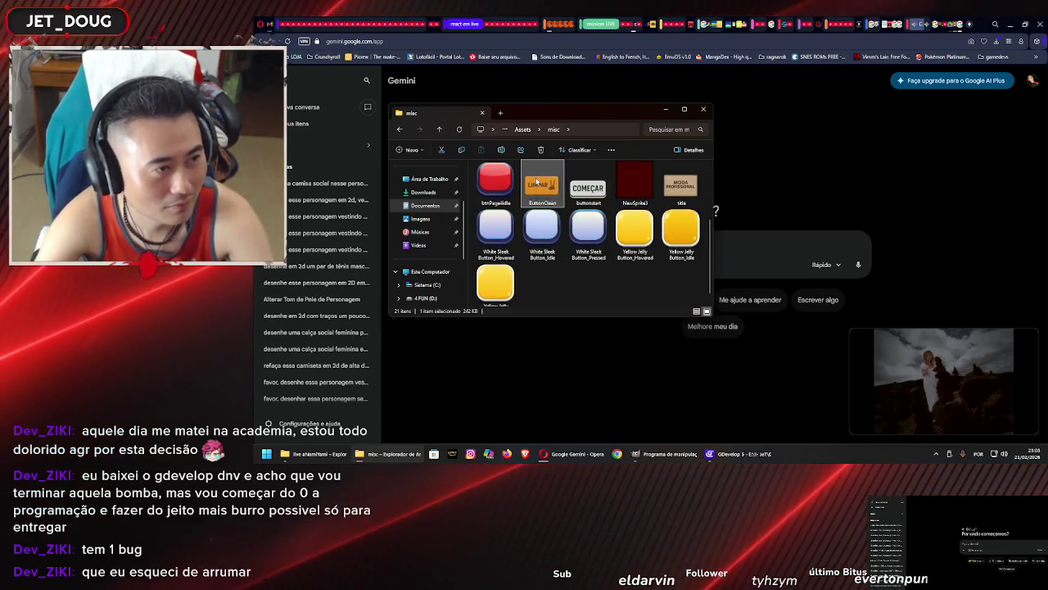
mouse_move(537, 182)
left_mouse_down()
mouse_move(741, 238)
mouse_move(760, 264)
mouse_move(737, 261)
left_mouse_up()
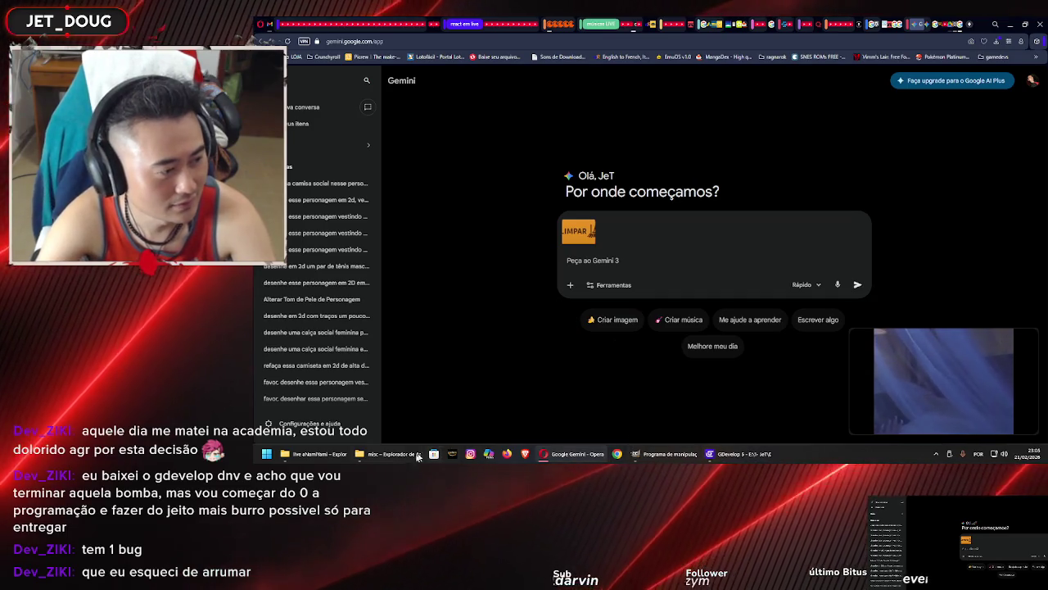
Attach the title image and ask Gemini for a 2D rectangular VOLTAR button with a small arrow
left_click(416, 456)
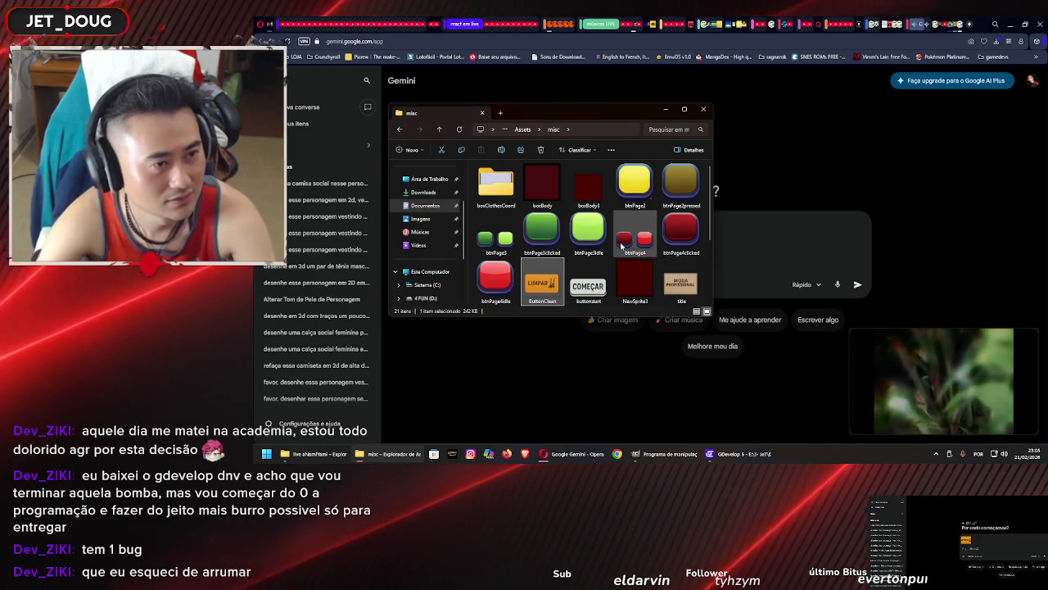
scroll(622, 246, "down", 2)
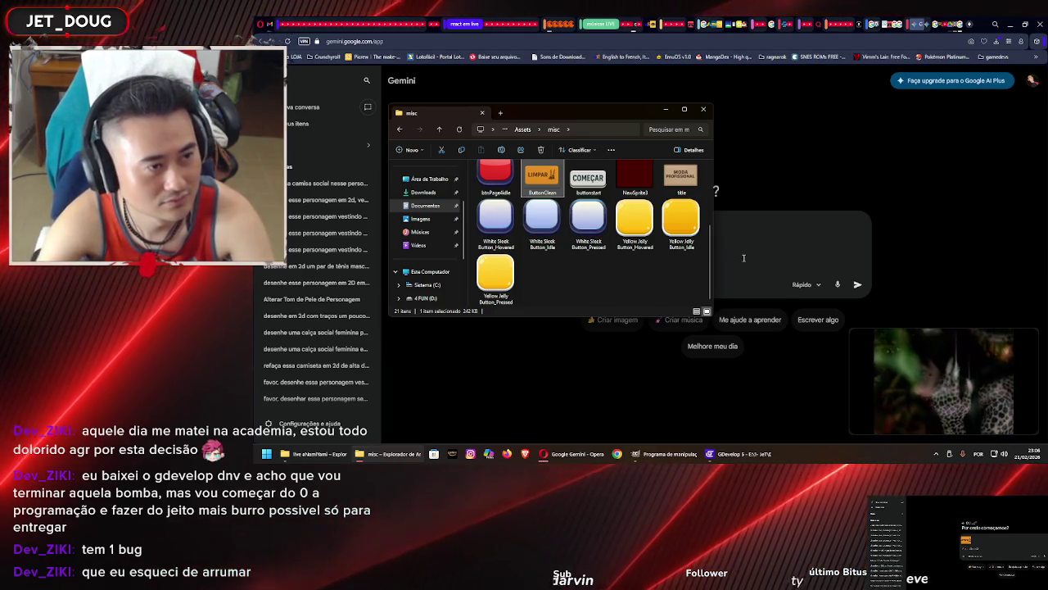
mouse_move(693, 183)
left_mouse_down()
mouse_move(748, 211)
mouse_move(762, 246)
left_mouse_up()
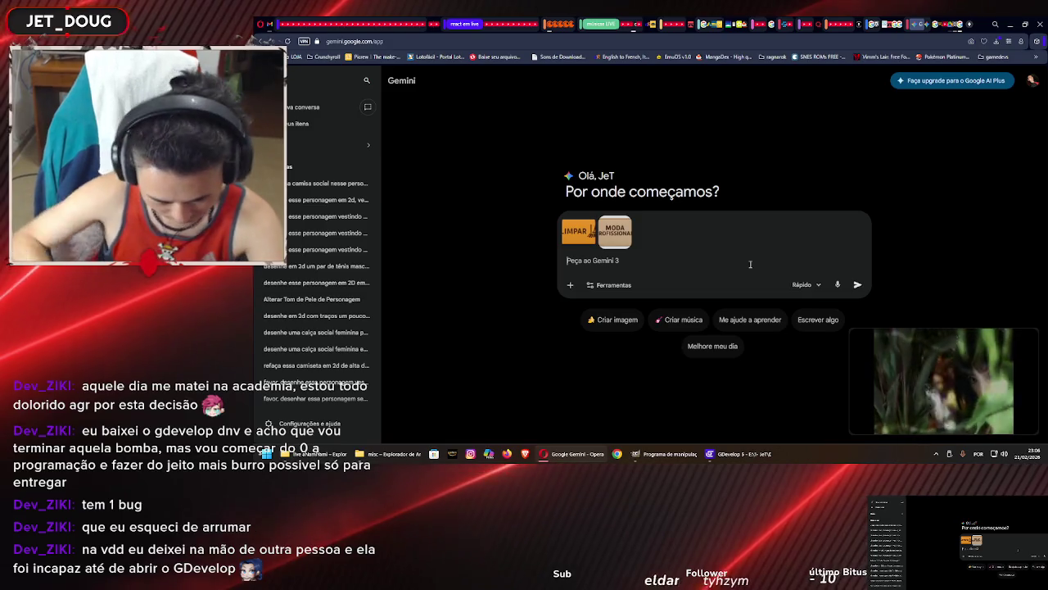
type("de")
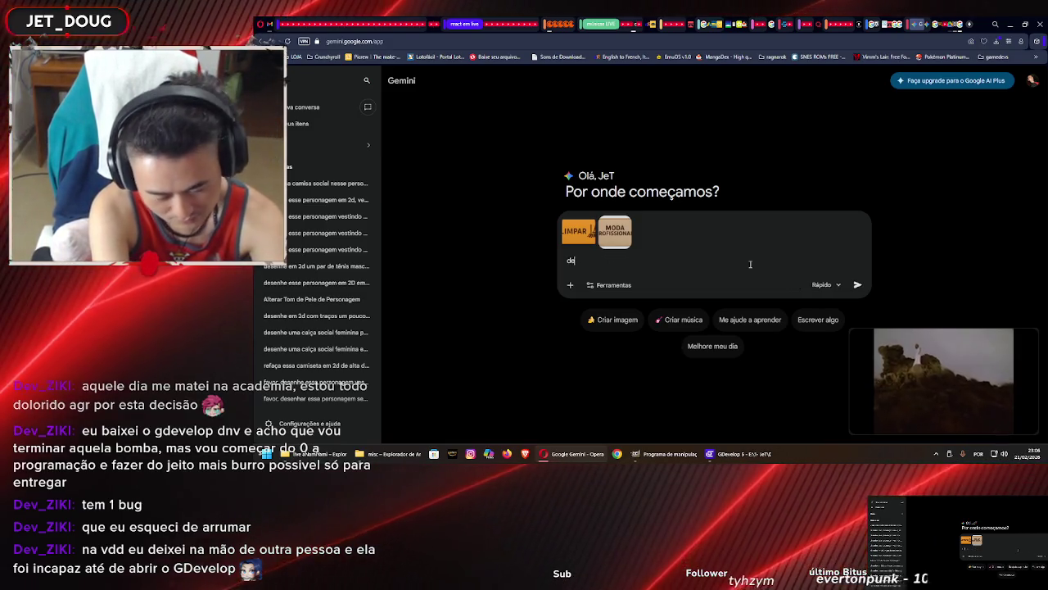
type("senhe em 2d")
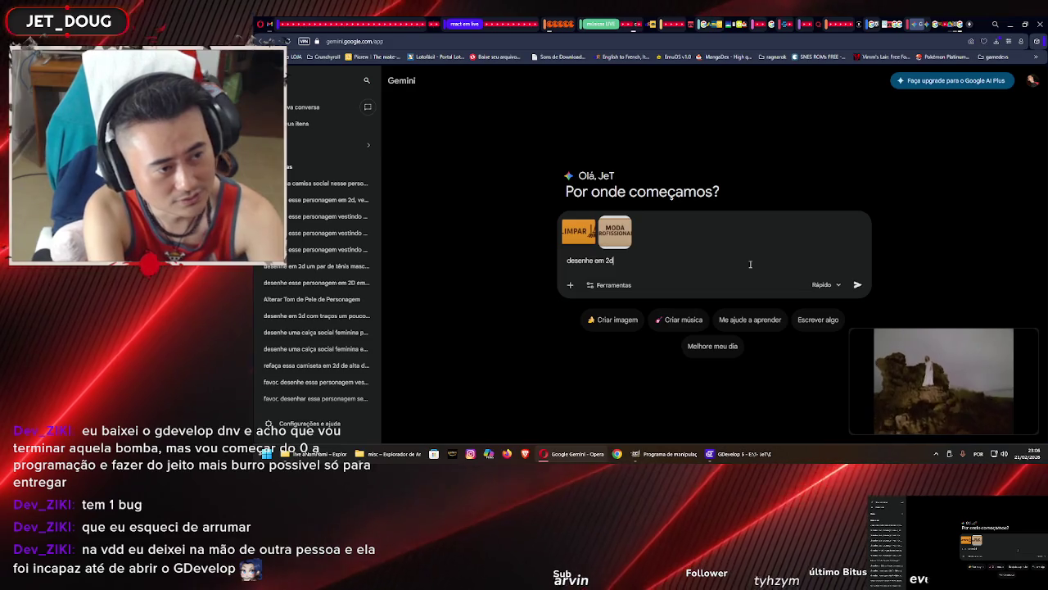
type(" em boa qualidade de defin")
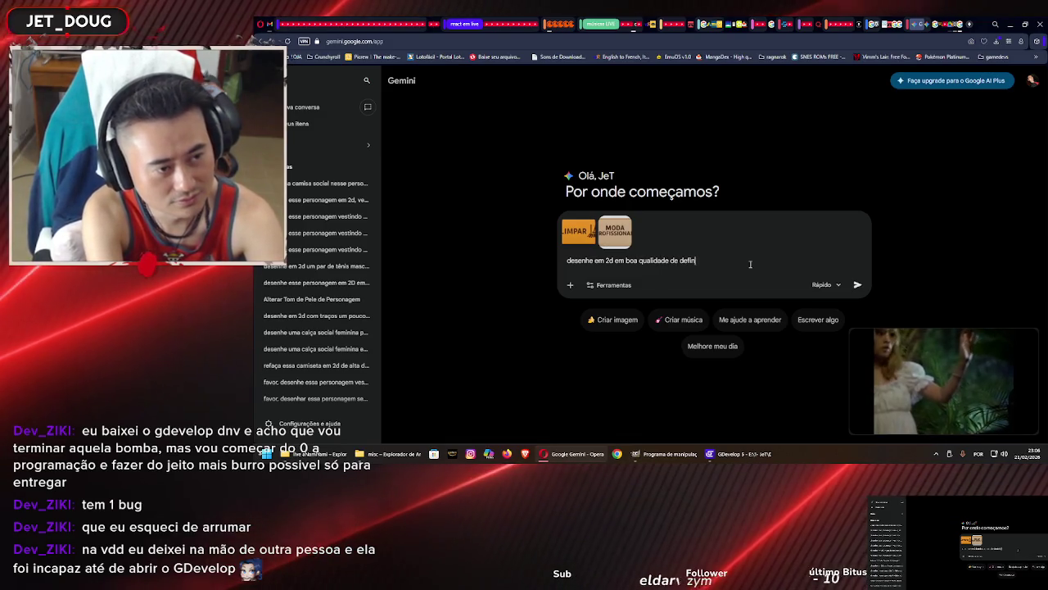
type("ição, um bot")
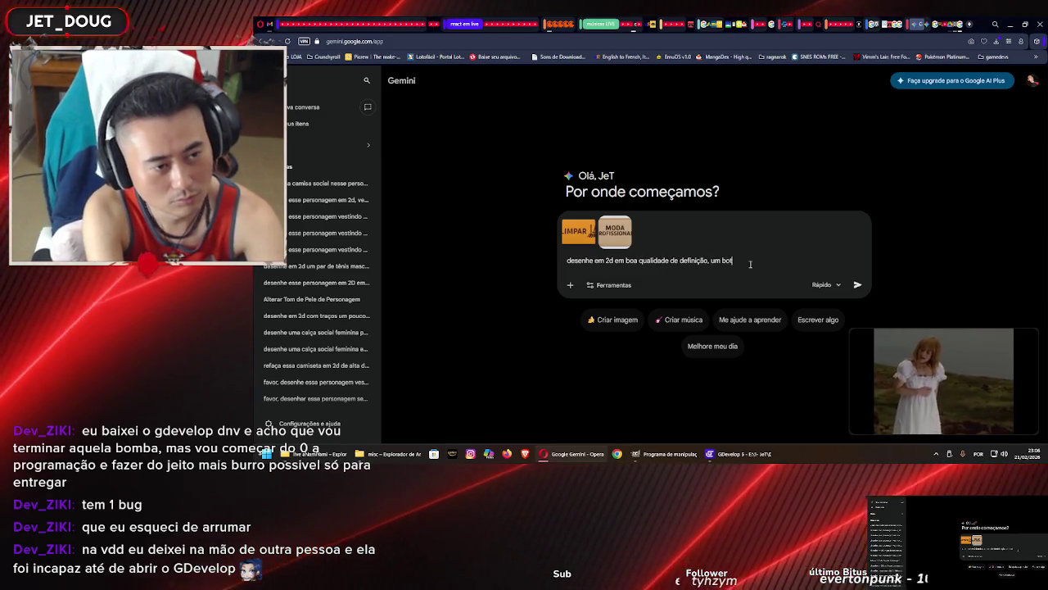
type("ão reta")
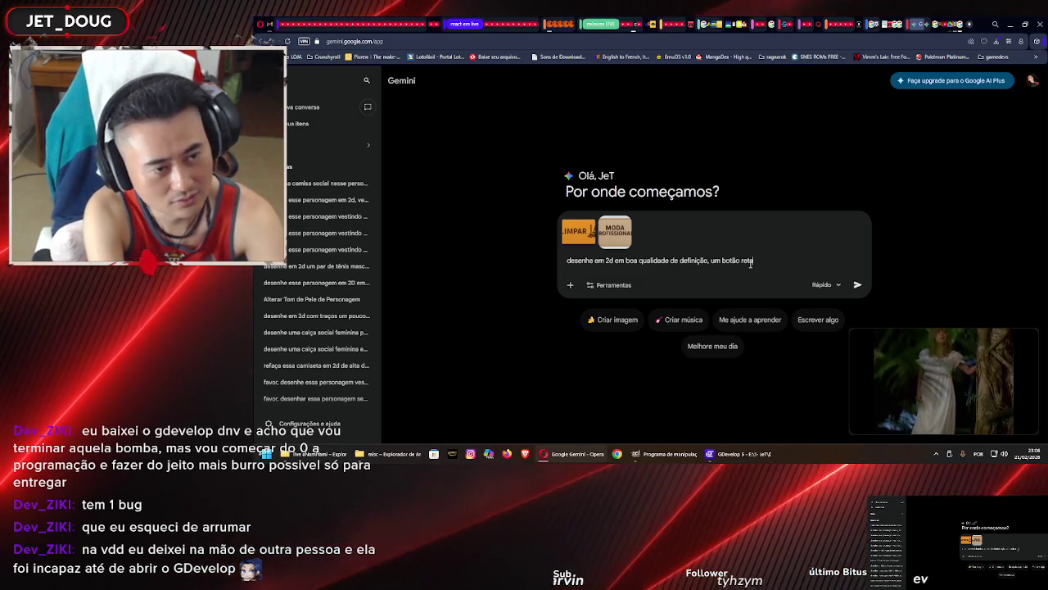
type("ngular escrito VOLTAR")
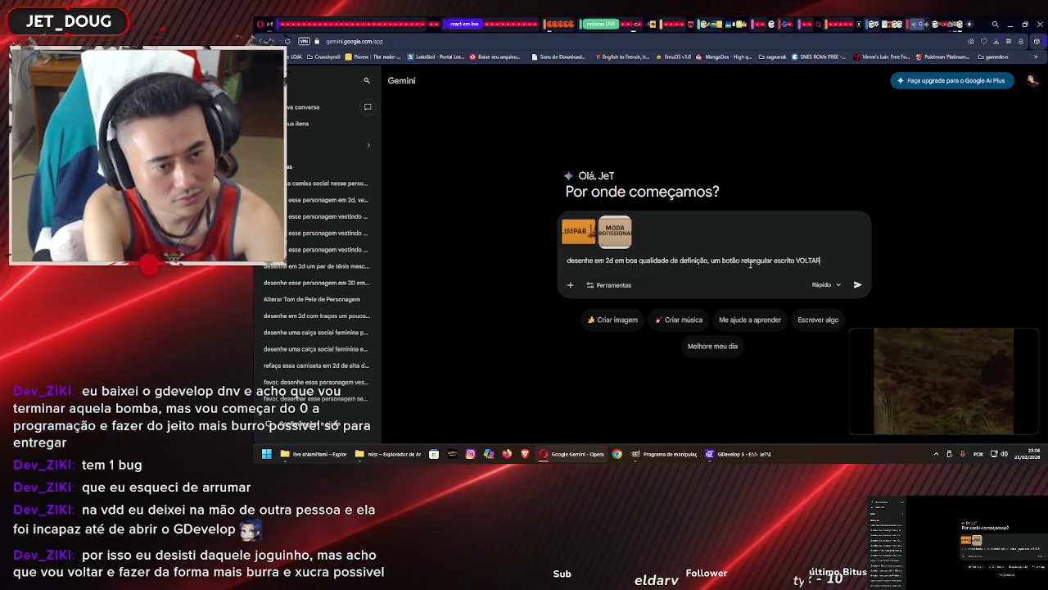
type(", com u")
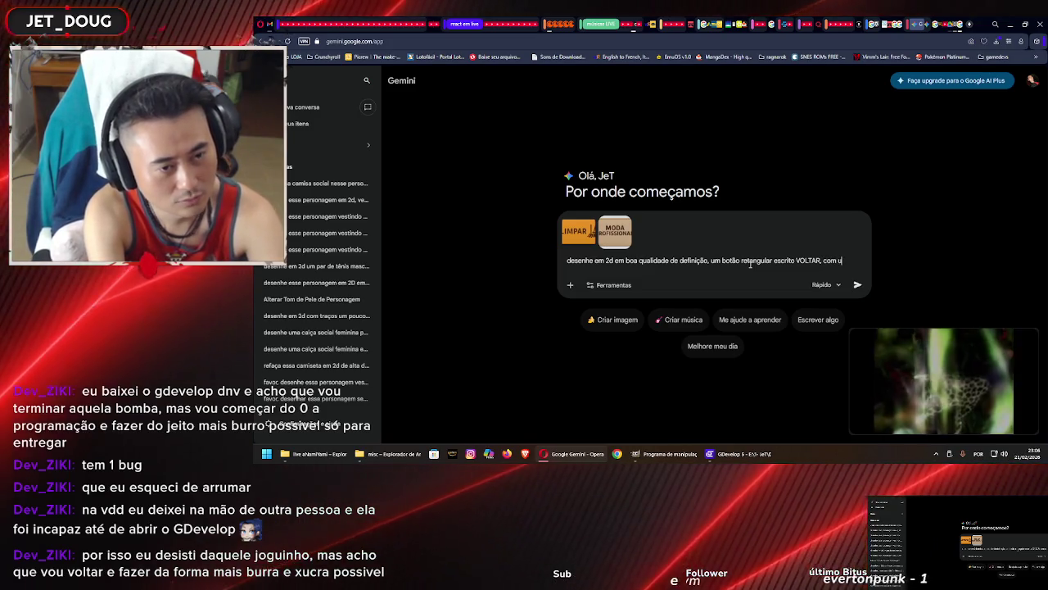
type("ma seta pequena")
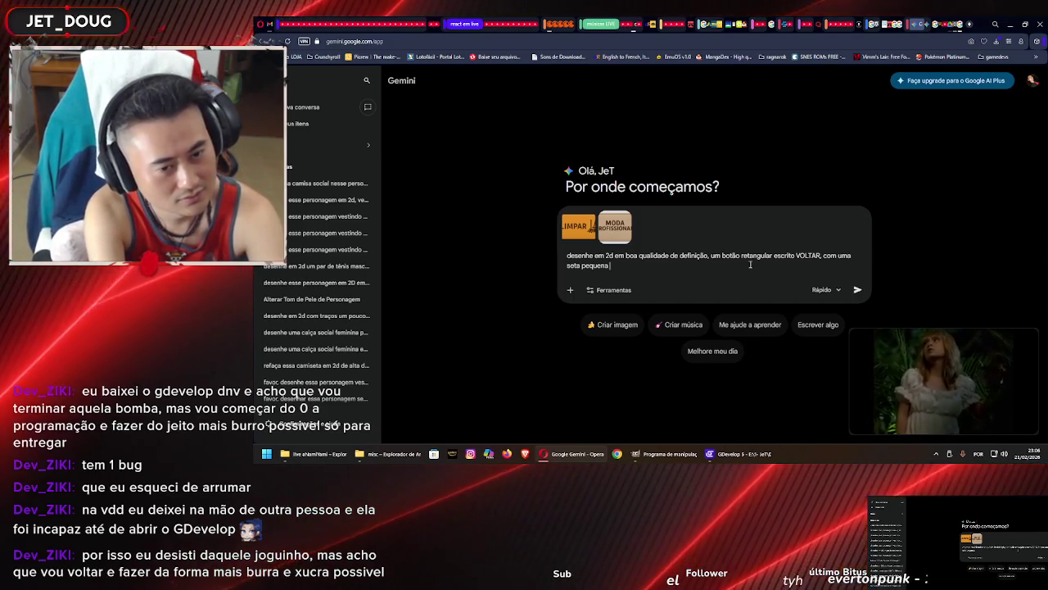
type("representando")
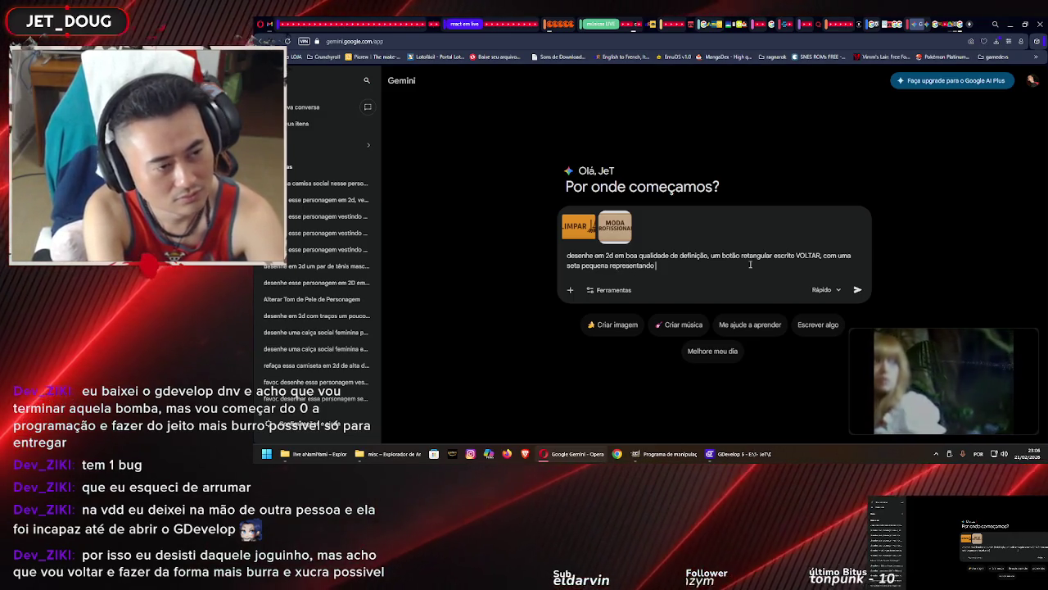
type("vo")
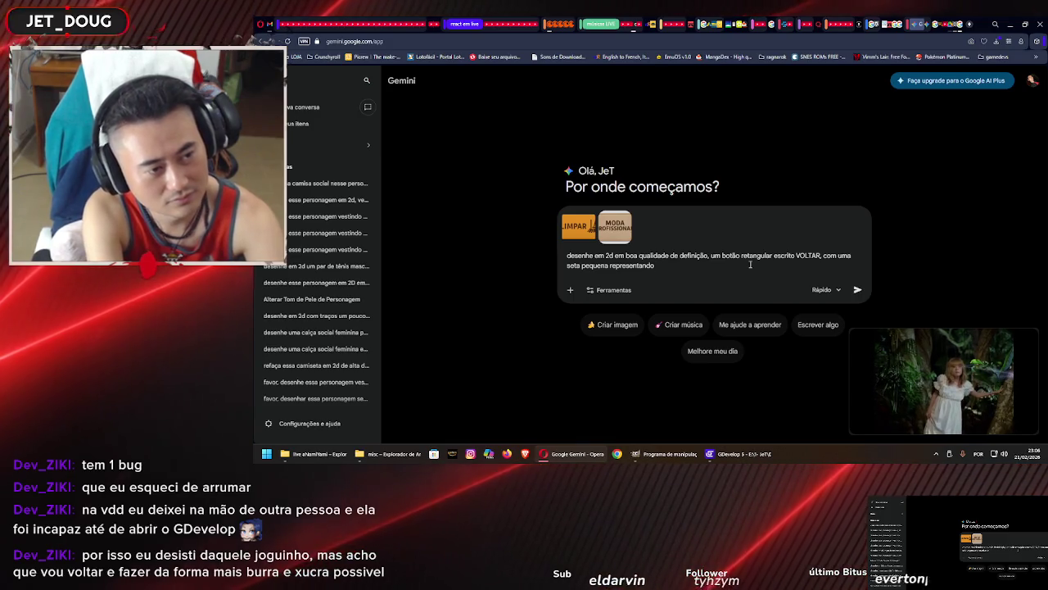
type("\"voltar")
key("Return")
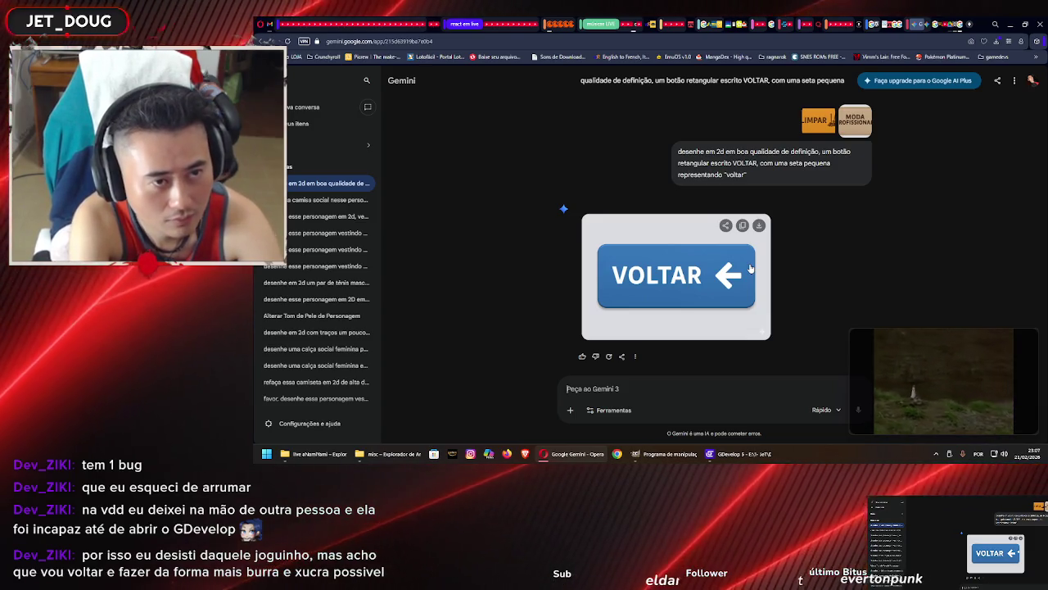
Ask Gemini to redo the VOLTAR button in a colour matching the other two buttons
type("refaça com u")
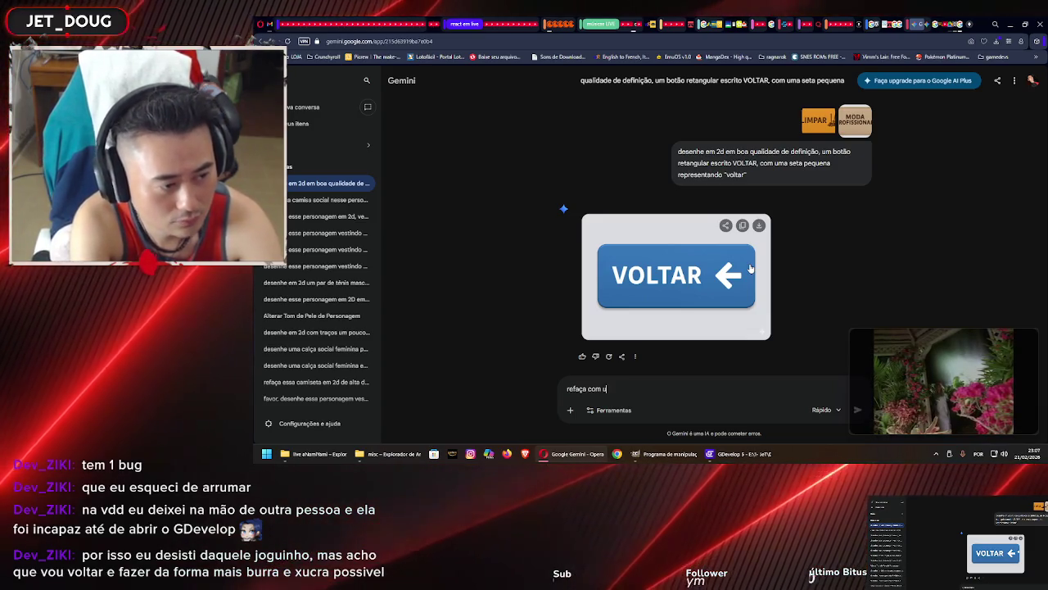
type("ma v")
type("parecida com os")
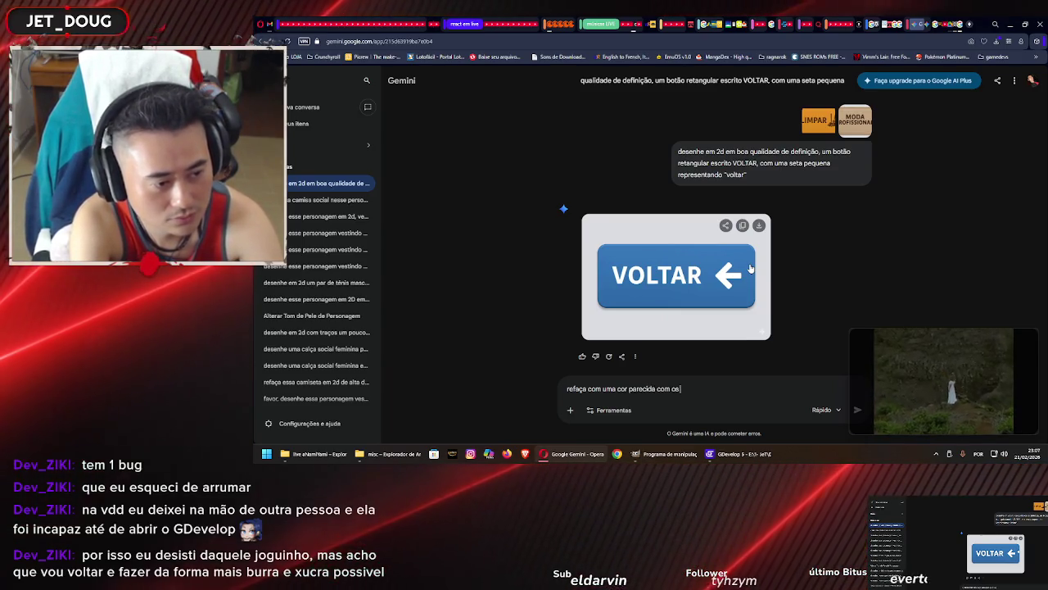
type(" outros 2 d")
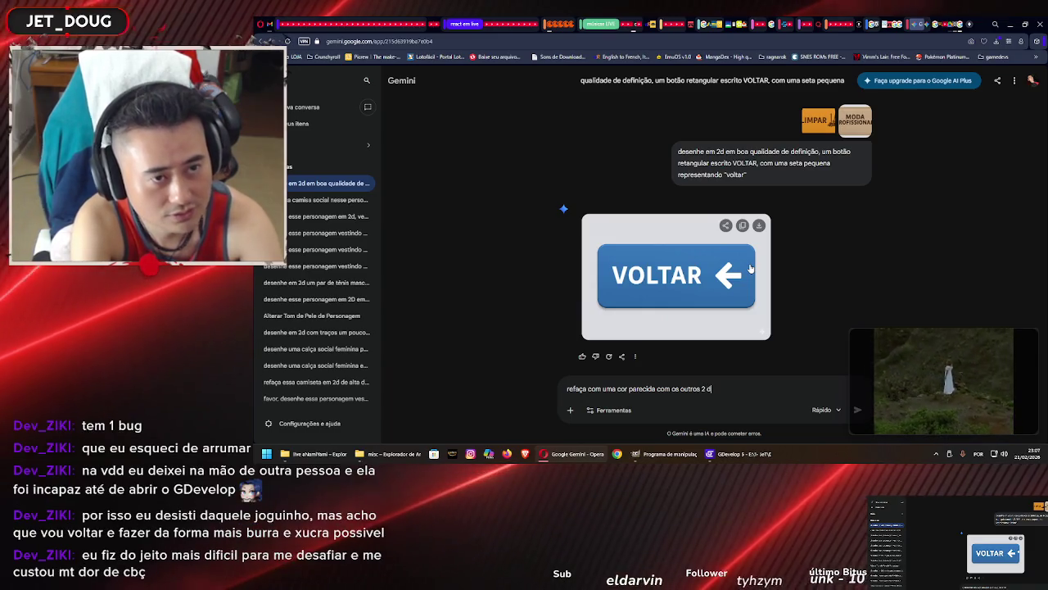
key("BackSpace")
type("botões")
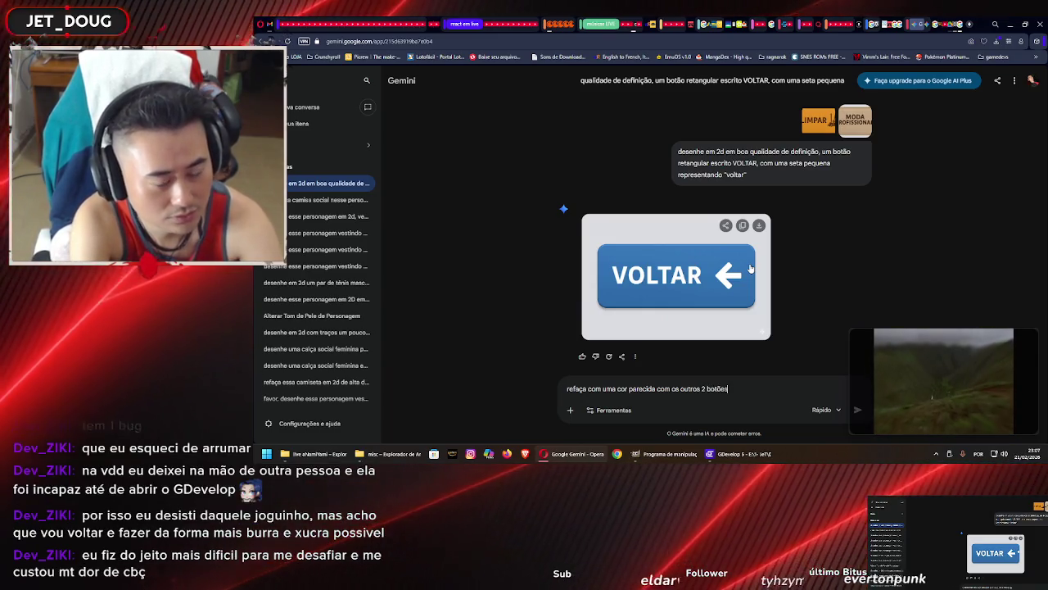
key("Return")
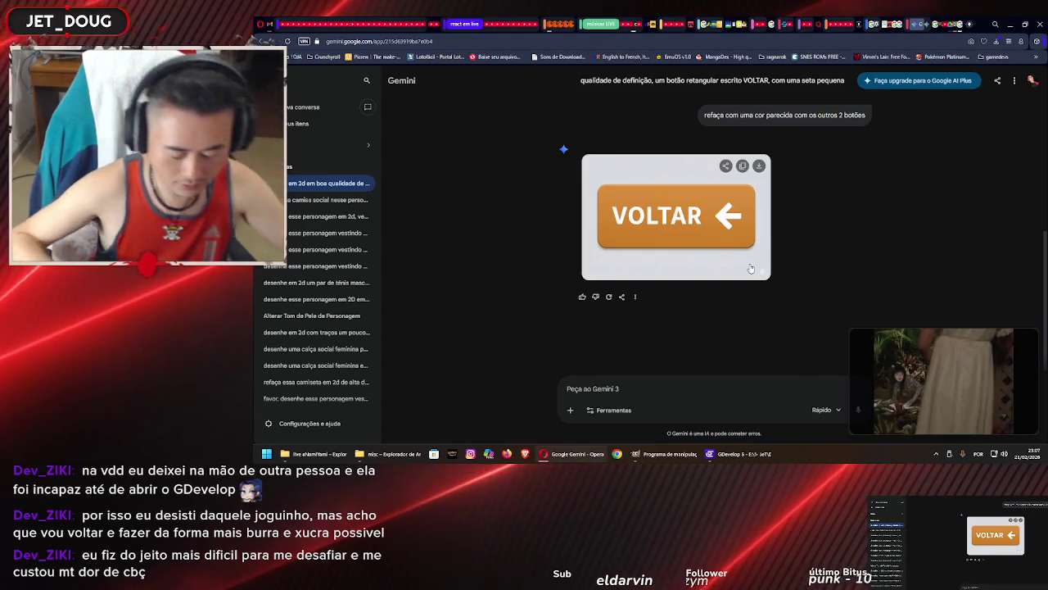
scroll(751, 265, "up", 6)
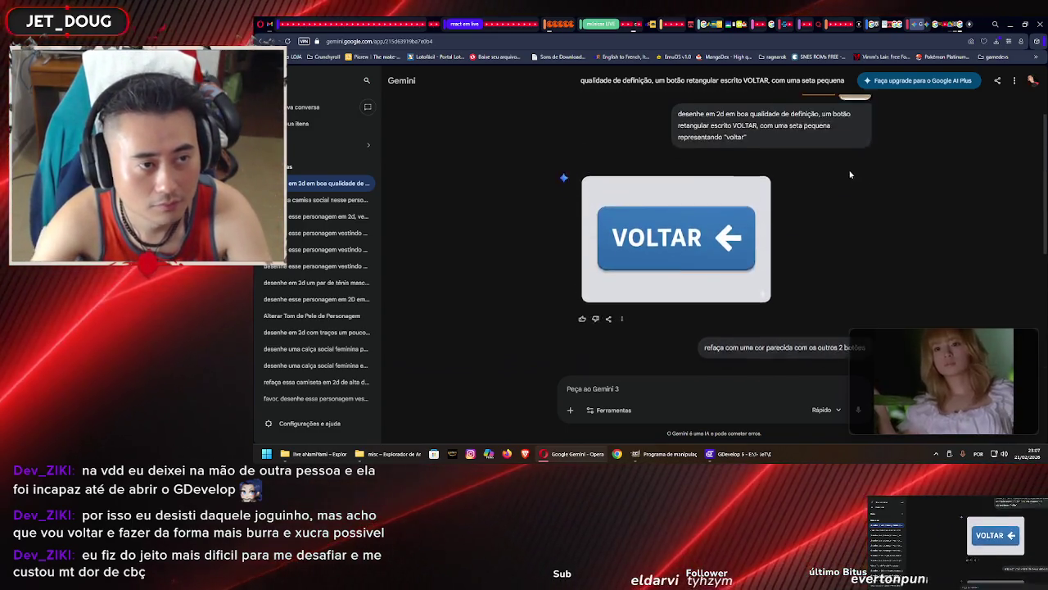
scroll(844, 180, "down", 4)
scroll(842, 178, "down", 2)
scroll(840, 178, "up", 4)
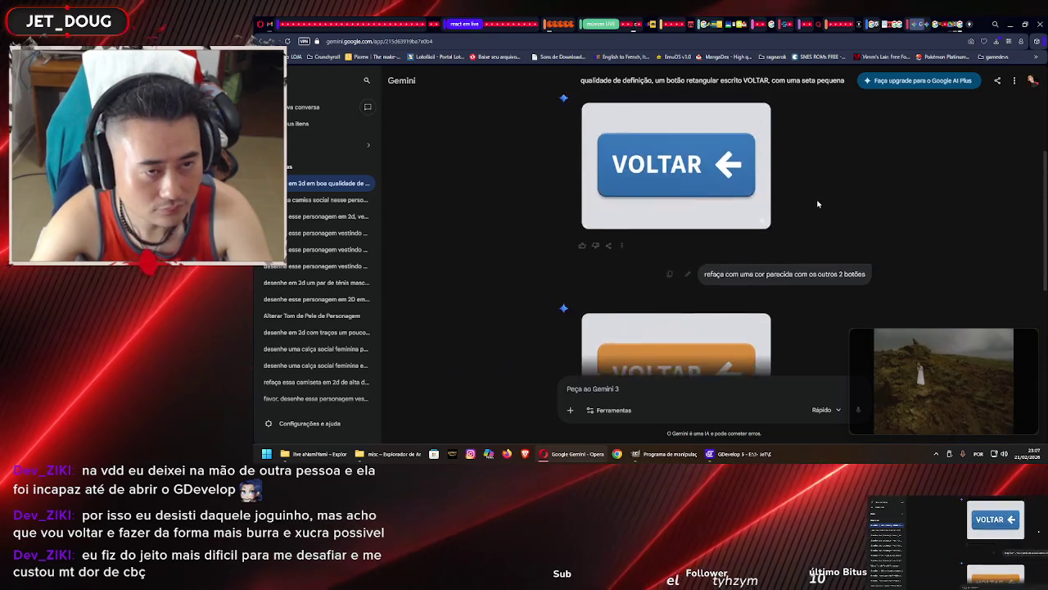
scroll(817, 204, "down", 4)
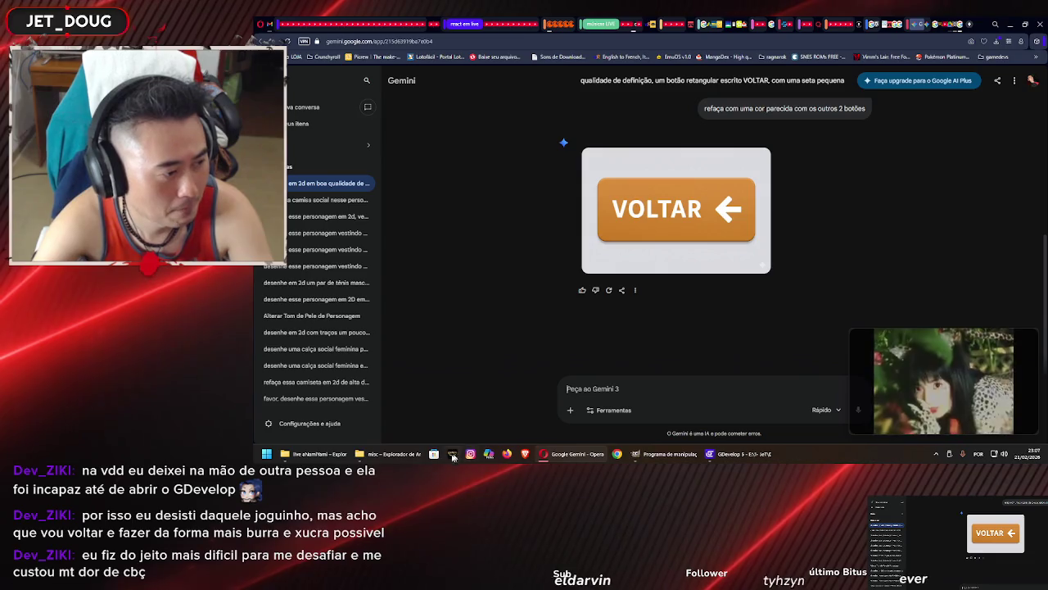
left_click(400, 457)
Attach ButtonClean.png and ask Gemini to base the VOLTAR button on that drawing
mouse_move(552, 180)
left_mouse_down()
mouse_move(676, 276)
mouse_move(639, 385)
left_mouse_up()
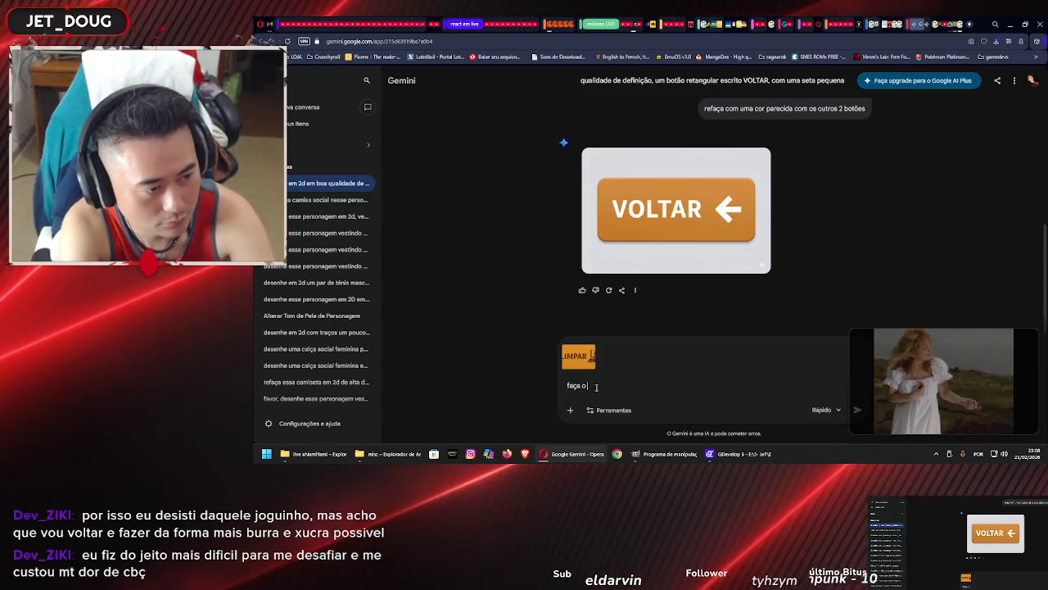
type("botão voltar se ")
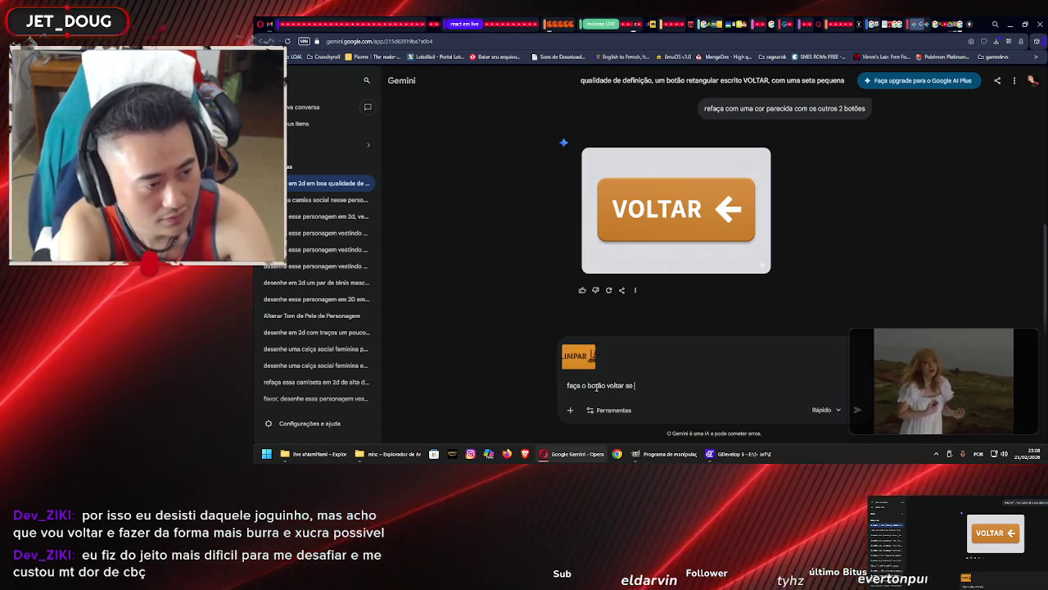
type("baseando nesse o")
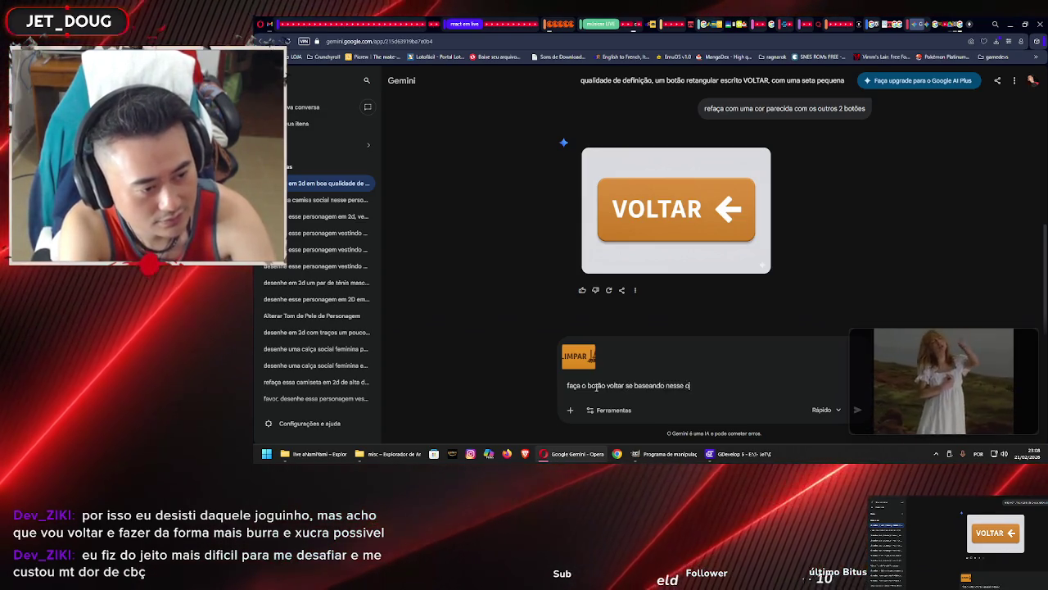
type("utro des")
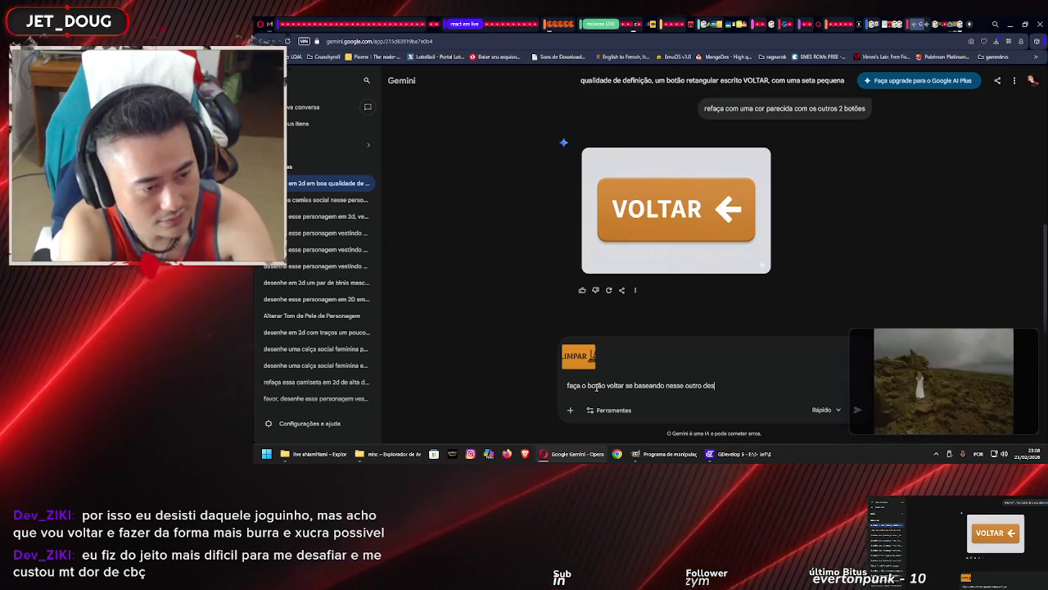
type("enho")
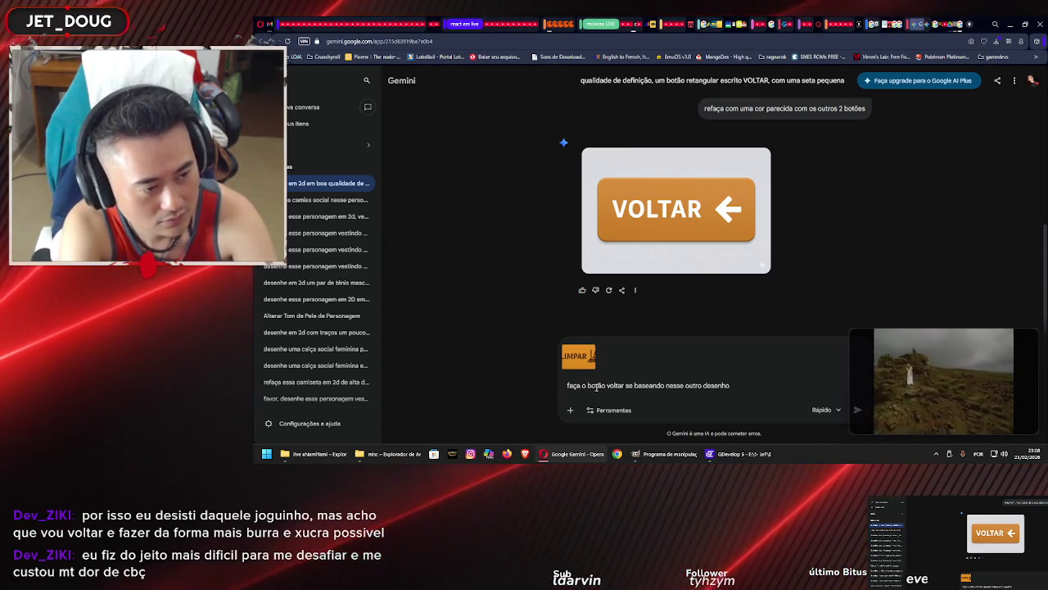
key("Return")
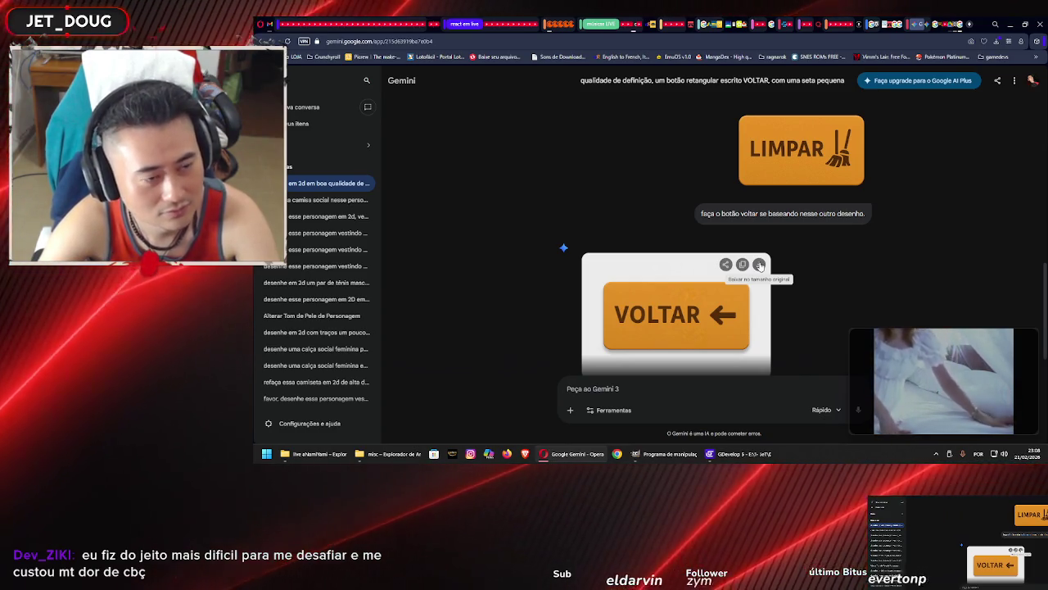
Download the full-size orange VOLTAR image as a PNG into the PET Trampolim Assets\misc folder
left_click(759, 265)
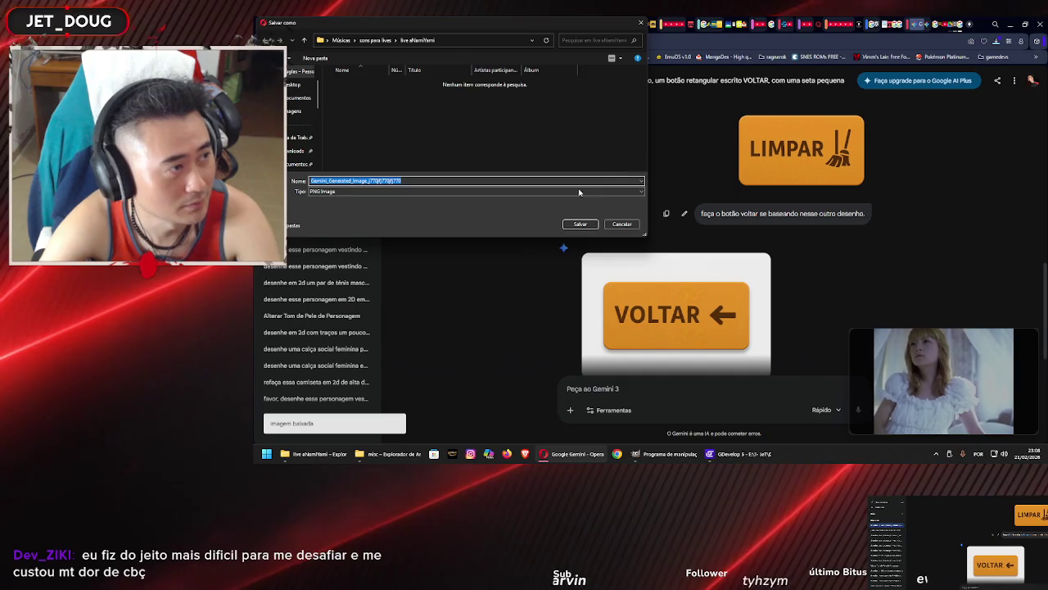
left_click(299, 164)
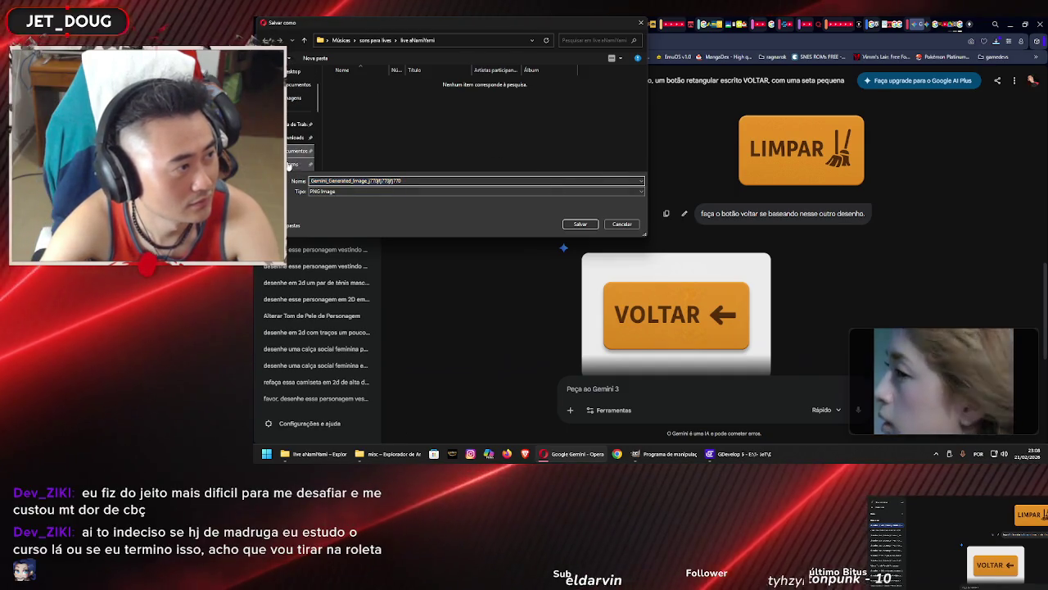
scroll(369, 131, "down", 5)
left_click(360, 81)
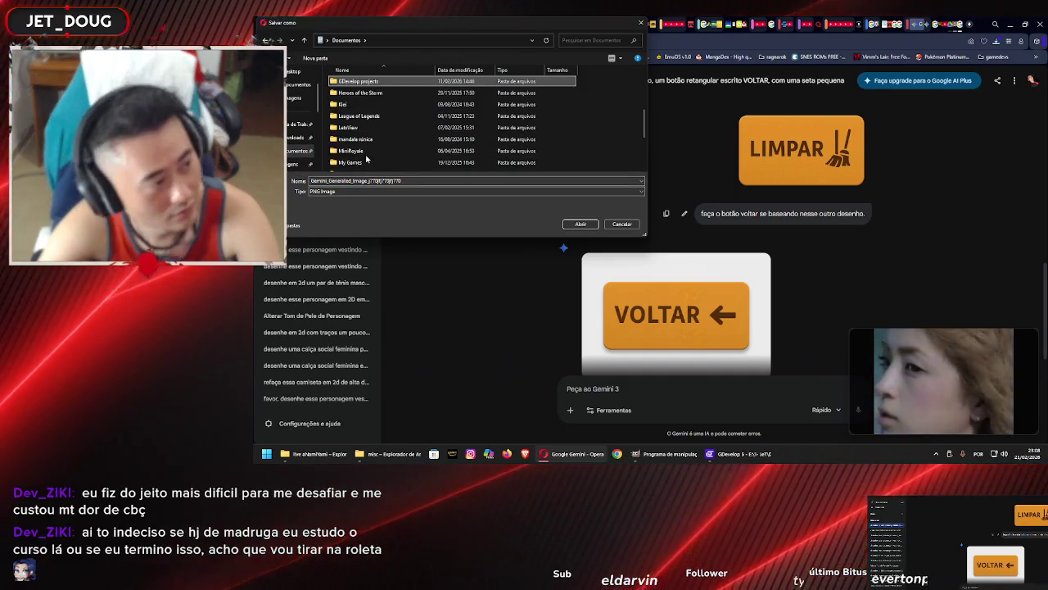
key("Return")
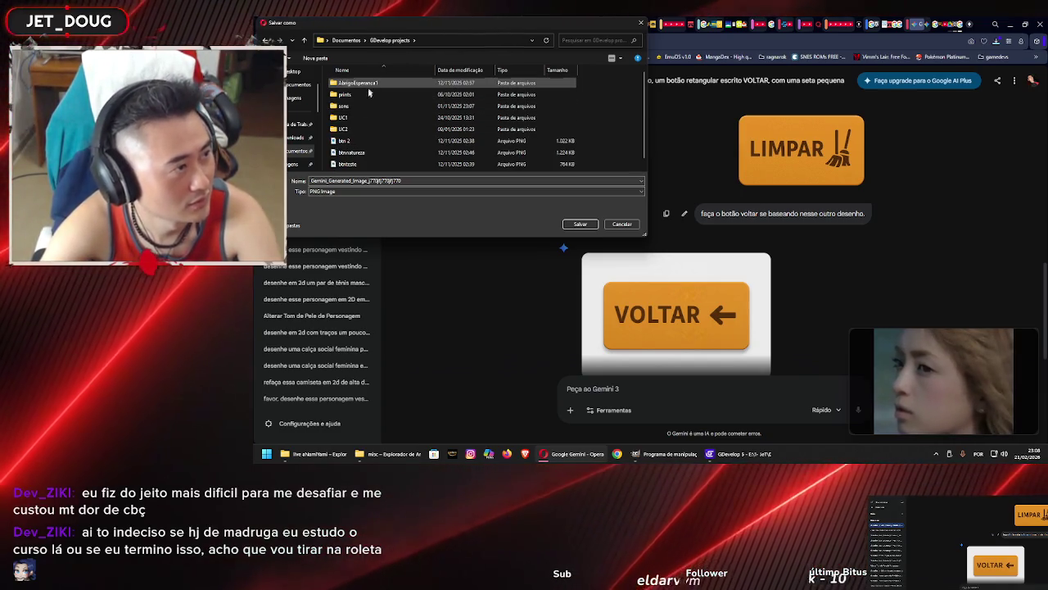
double_click(358, 127)
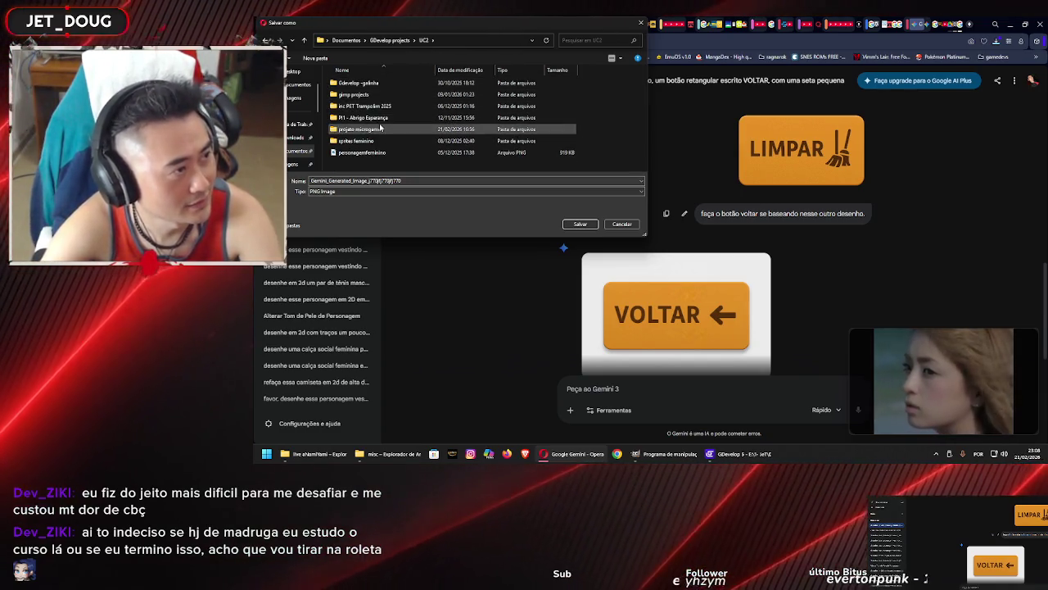
left_click(379, 132)
double_click(379, 131)
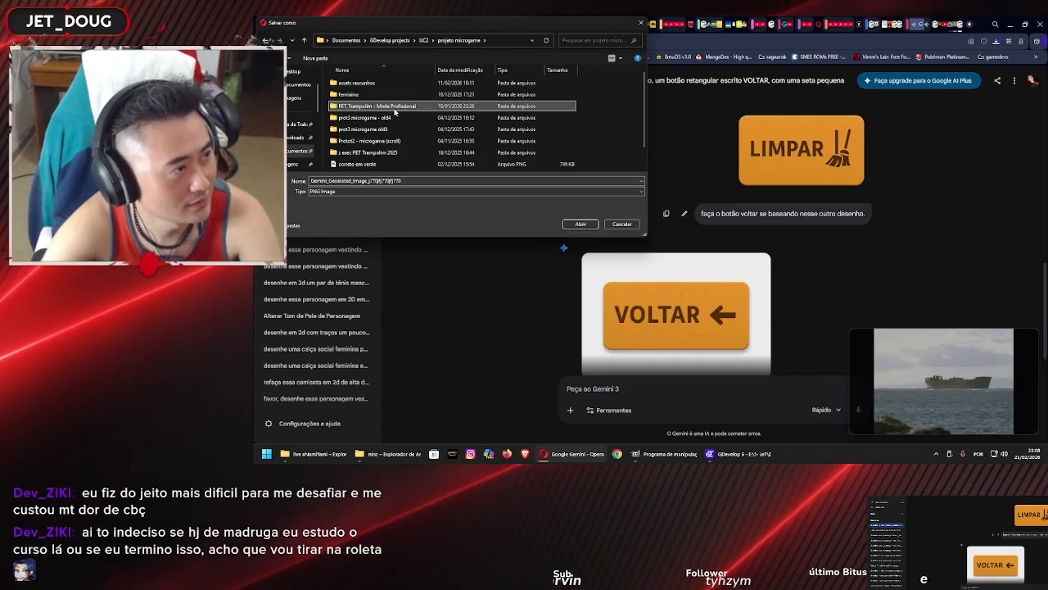
double_click(395, 109)
double_click(388, 84)
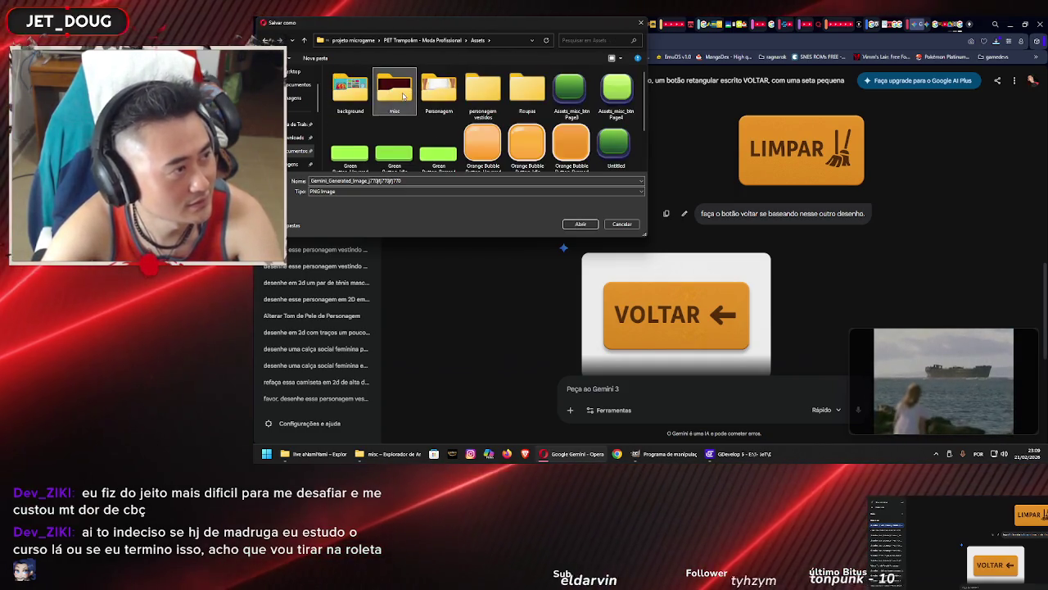
double_click(395, 92)
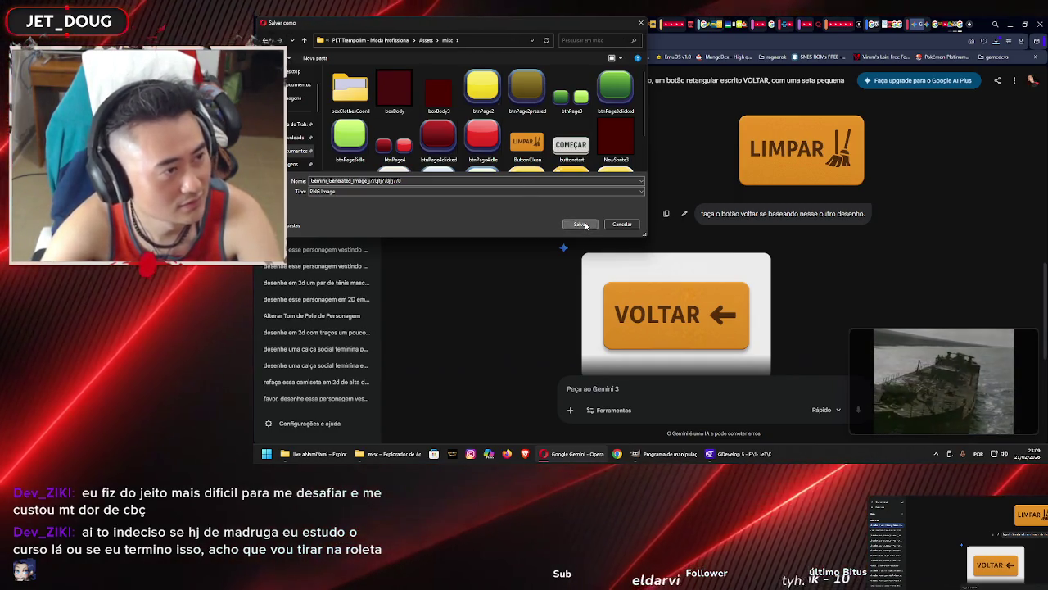
left_click(581, 224)
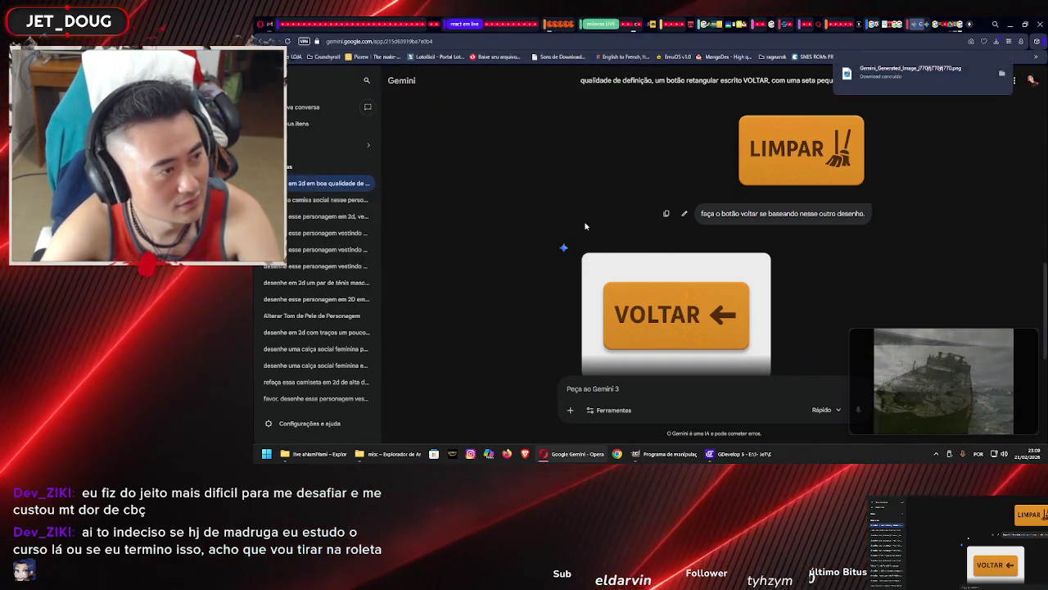
left_click(665, 453)
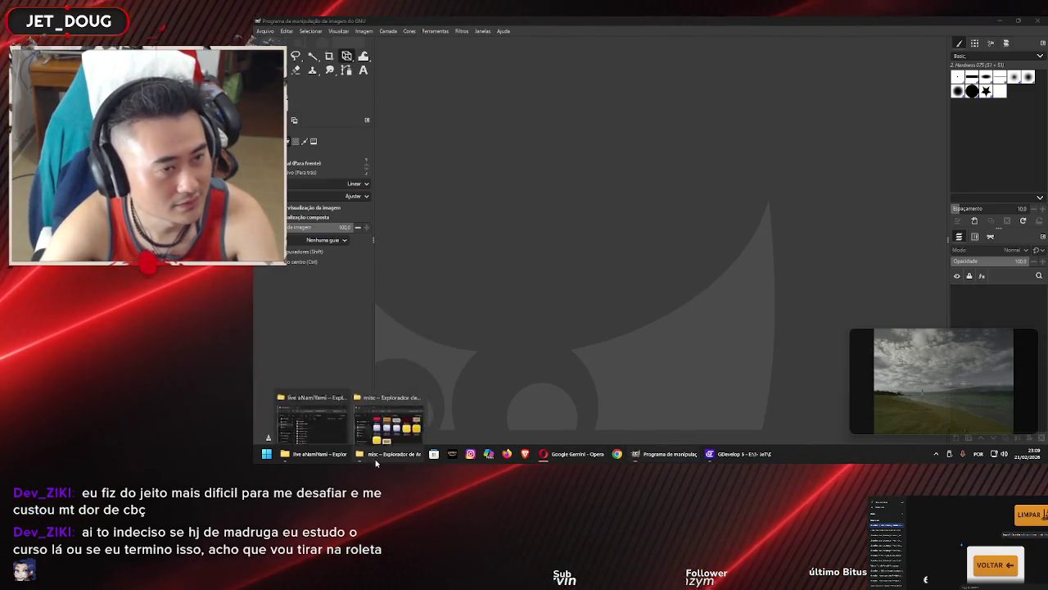
Open the downloaded VOLTAR image in GIMP
left_click(381, 454)
left_click_drag(542, 271, 634, 308)
left_click_drag(647, 357, 663, 327)
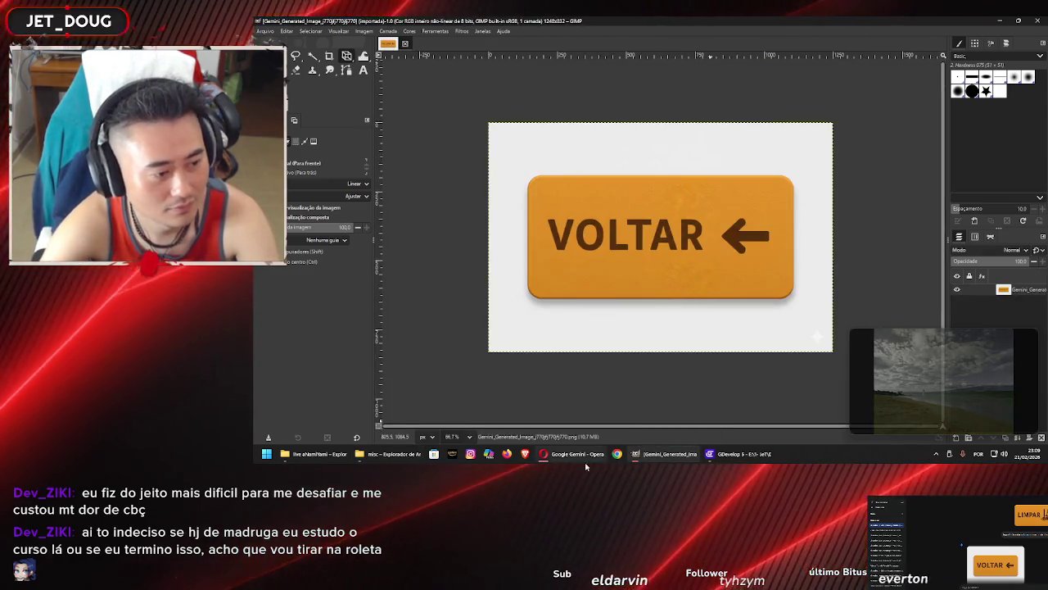
left_click(584, 455)
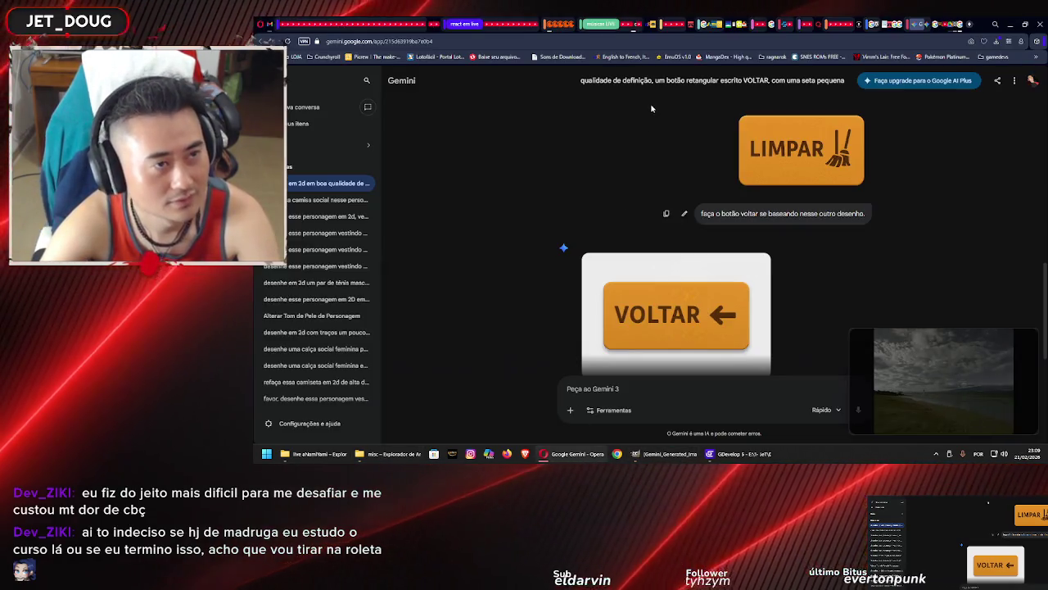
left_click(635, 24)
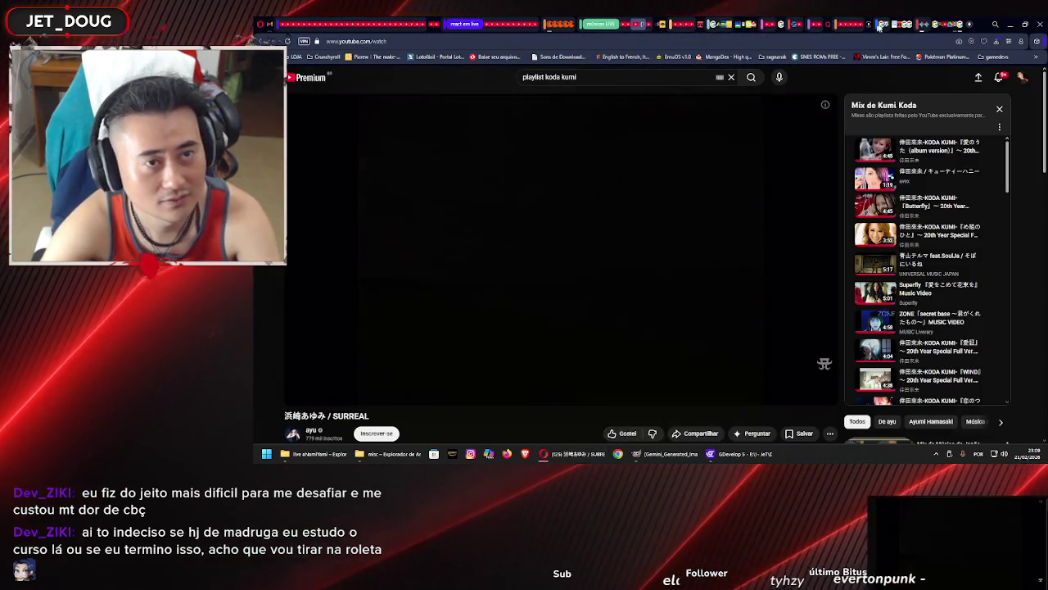
left_click_drag(878, 27, 1047, 33)
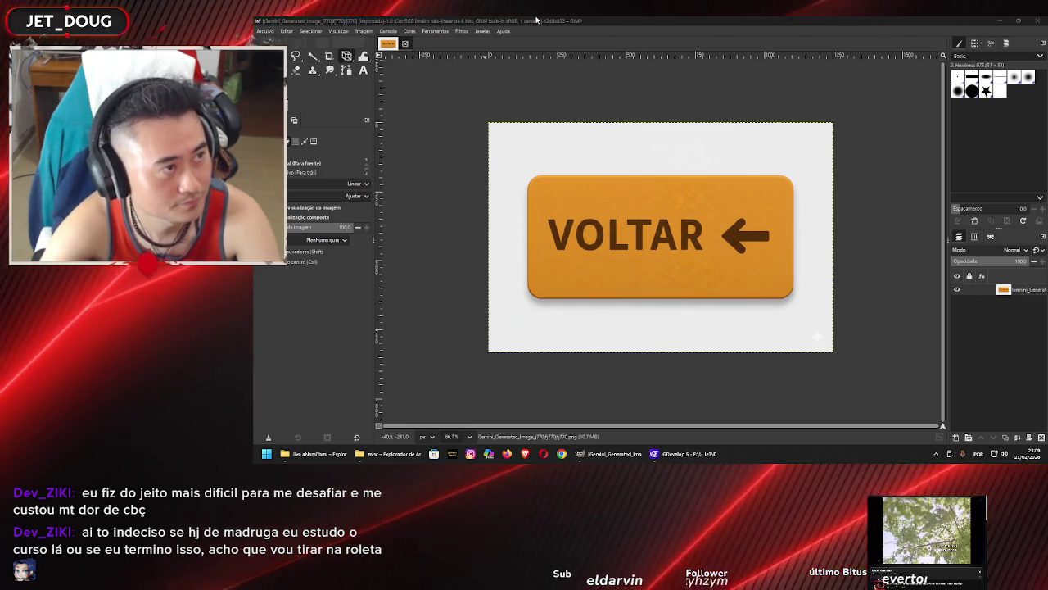
Fuzzy-select the white background and delete it to transparency
key("u")
left_click(654, 159)
mouse_move(654, 159)
left_mouse_down()
mouse_move(452, 183)
mouse_move(572, 162)
left_mouse_up()
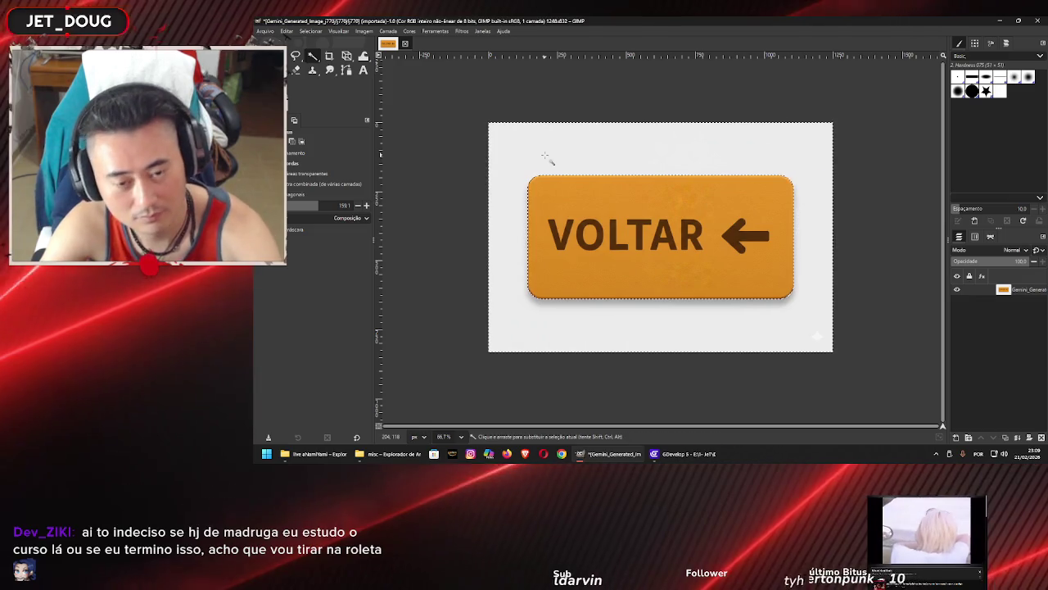
key("Delete")
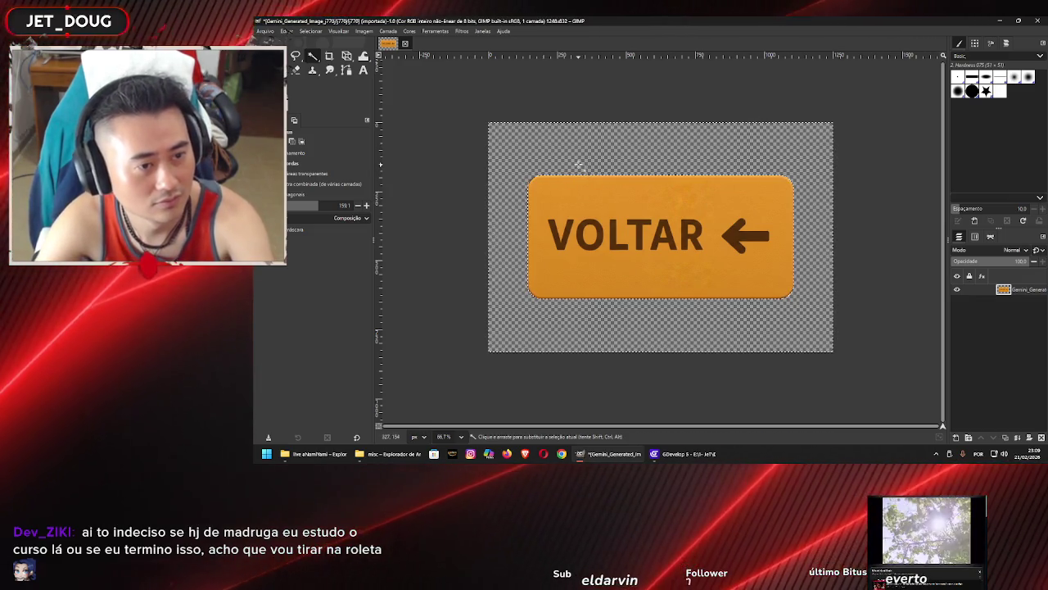
Crop the image to content and export it as btnBack PNG into misc
left_click(363, 31)
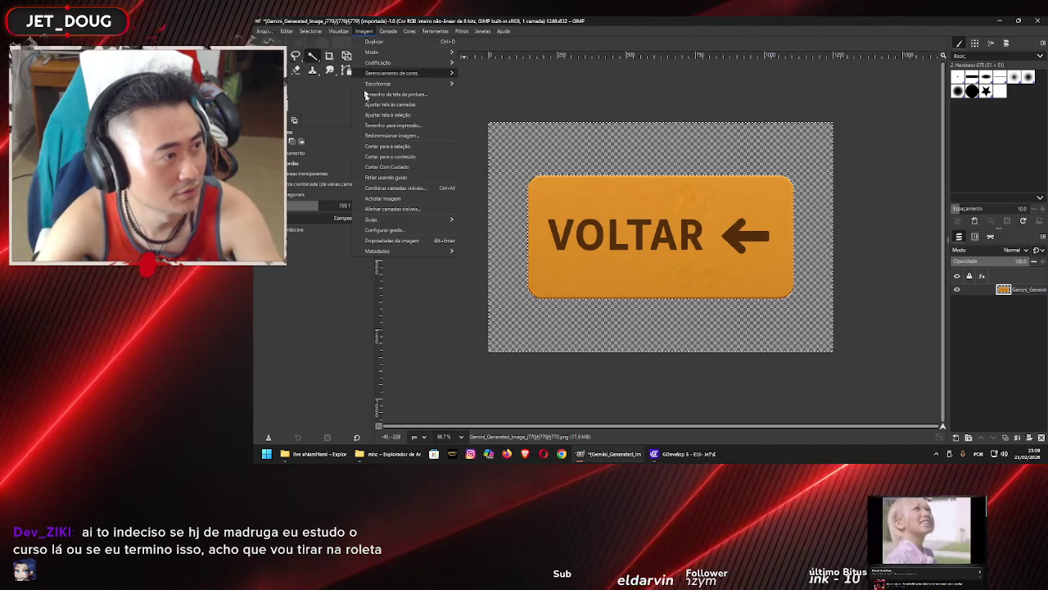
left_click(389, 157)
left_click(264, 31)
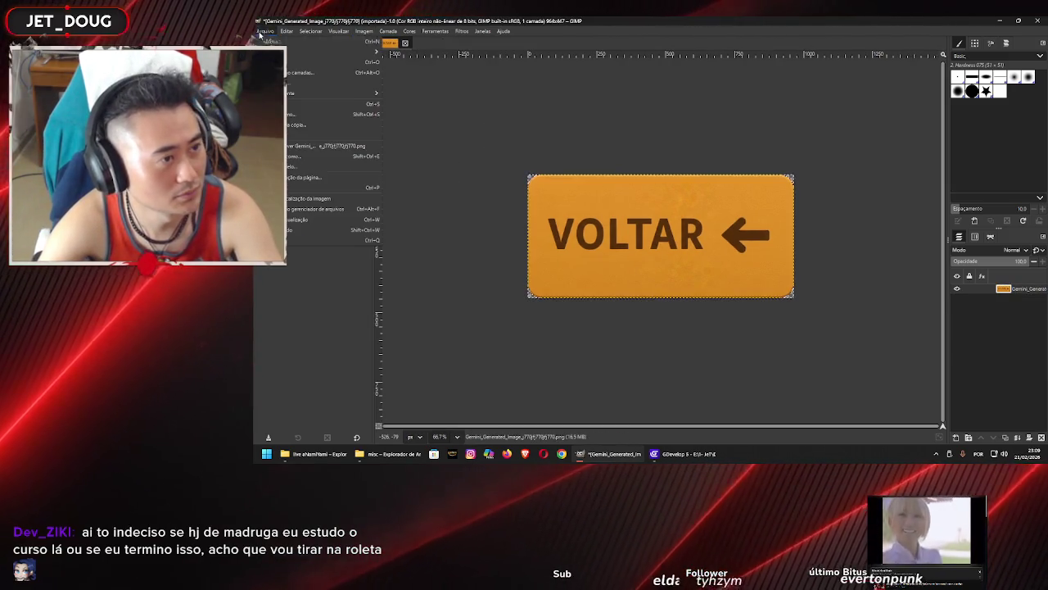
left_click(302, 156)
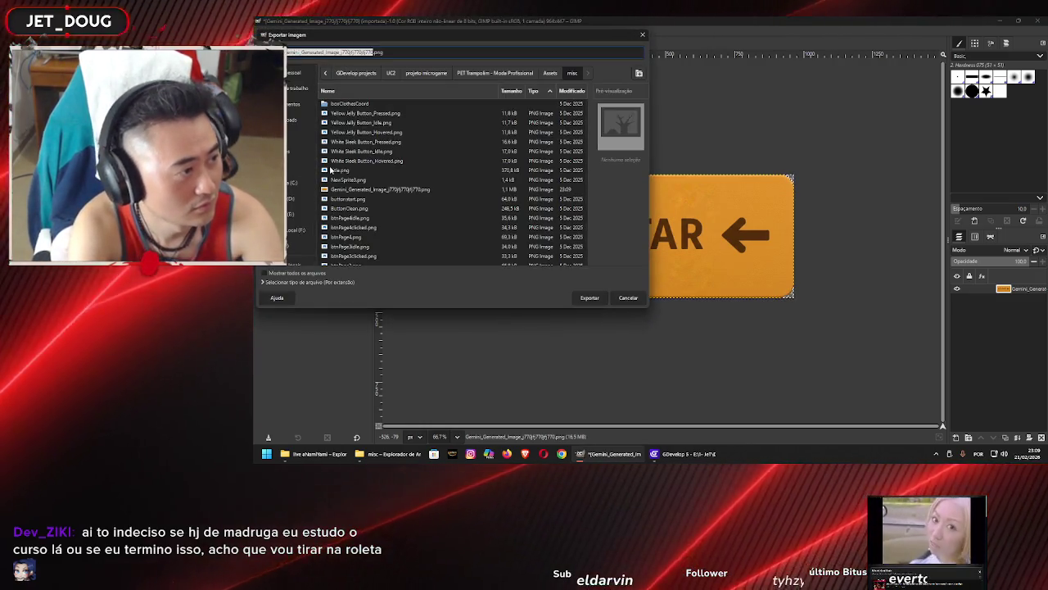
type("btn")
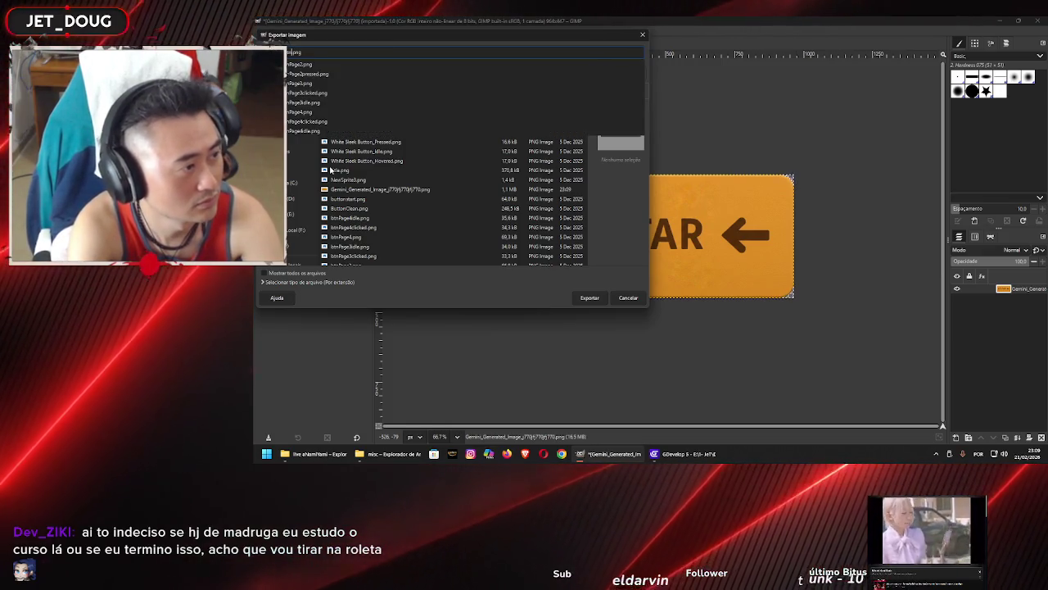
type("Back")
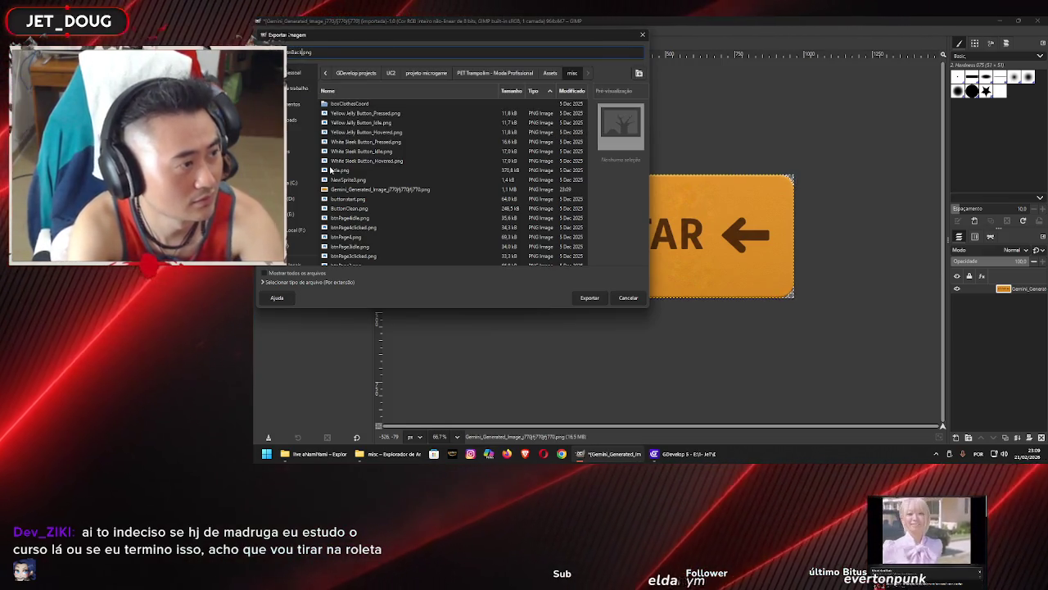
key("Return")
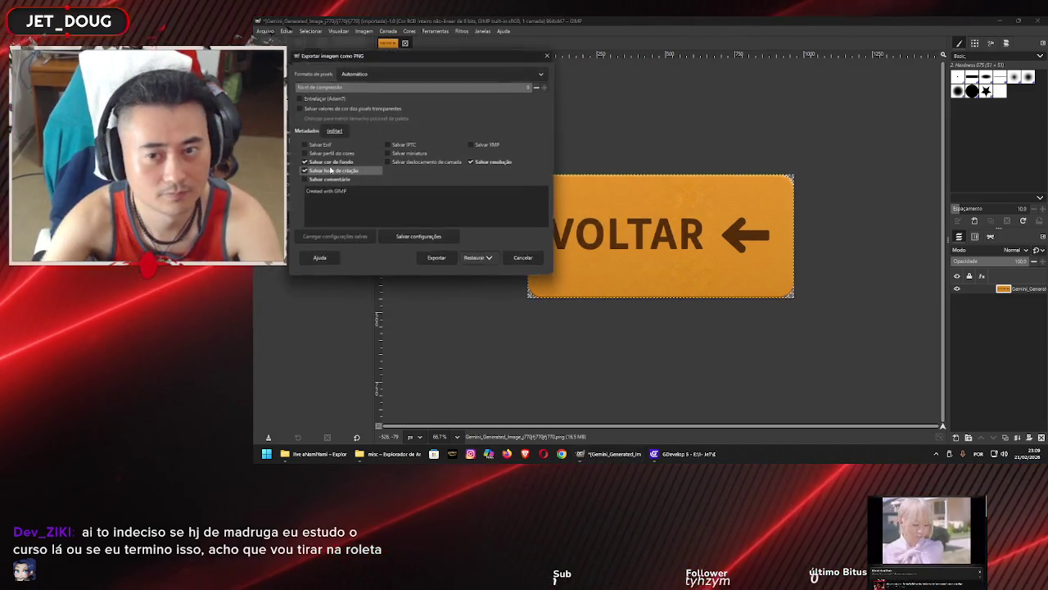
key("Return")
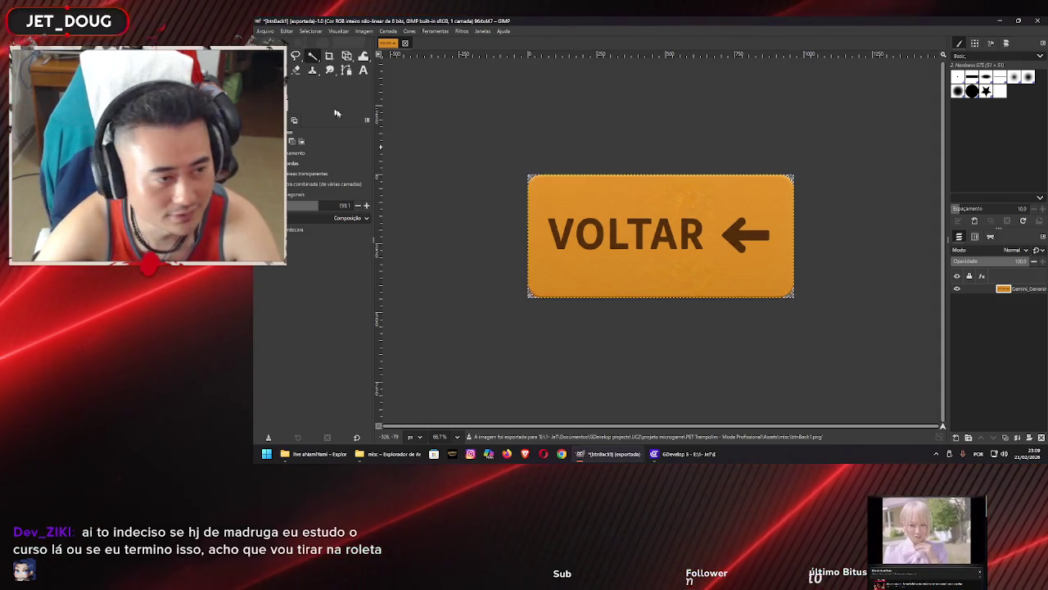
Look through the button images in the misc assets folder, then bring the VOLTAR image back up in GIMP
left_click(684, 454)
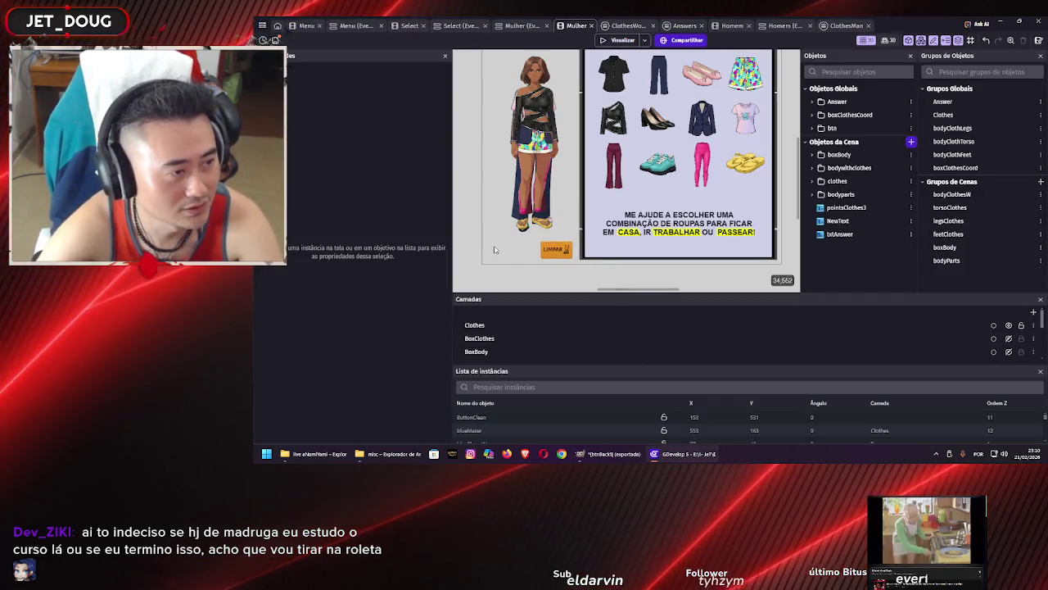
left_click(385, 456)
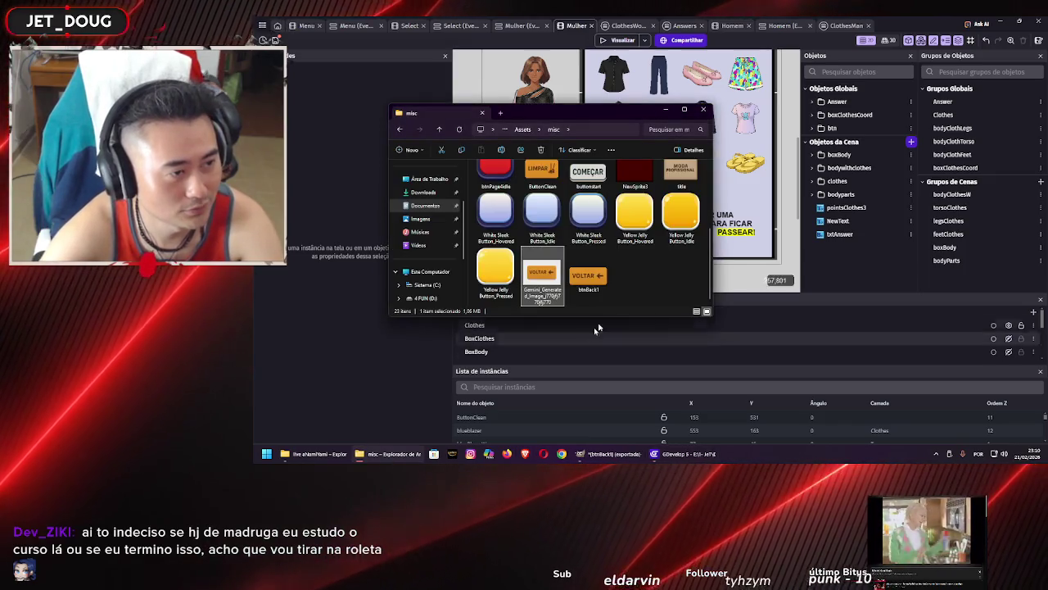
scroll(653, 280, "down", 2)
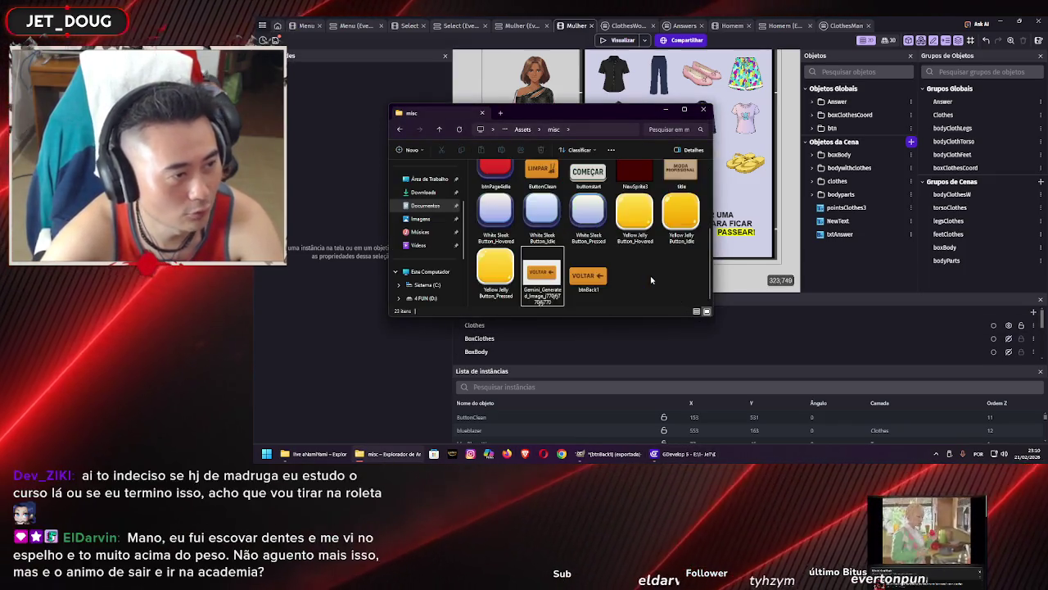
left_click(630, 456)
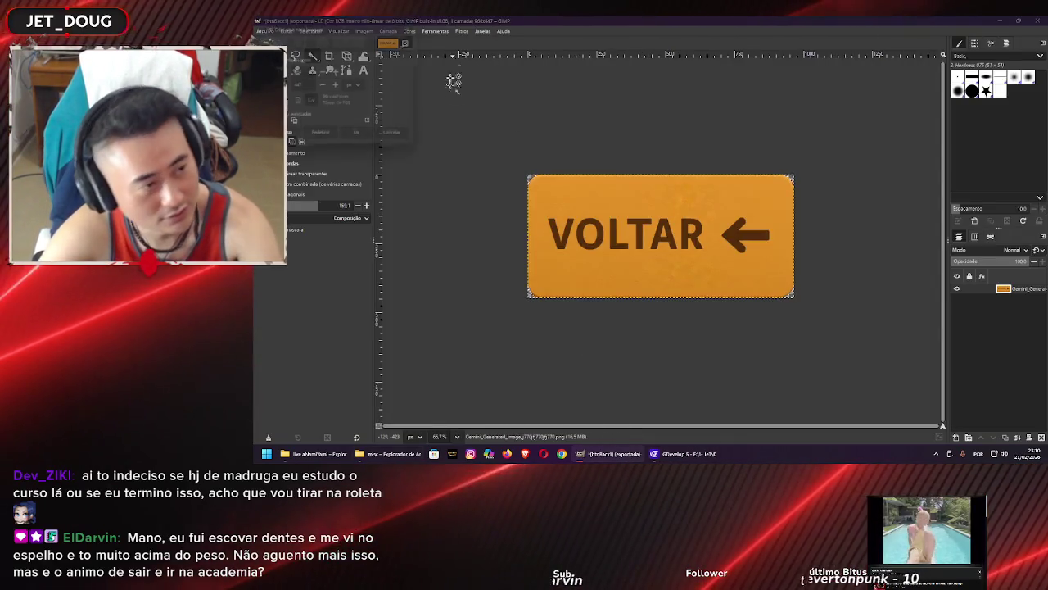
Create a new 2000x2000 transparent canvas in GIMP
key("ctrl+n")
scroll(371, 190, "down", 3)
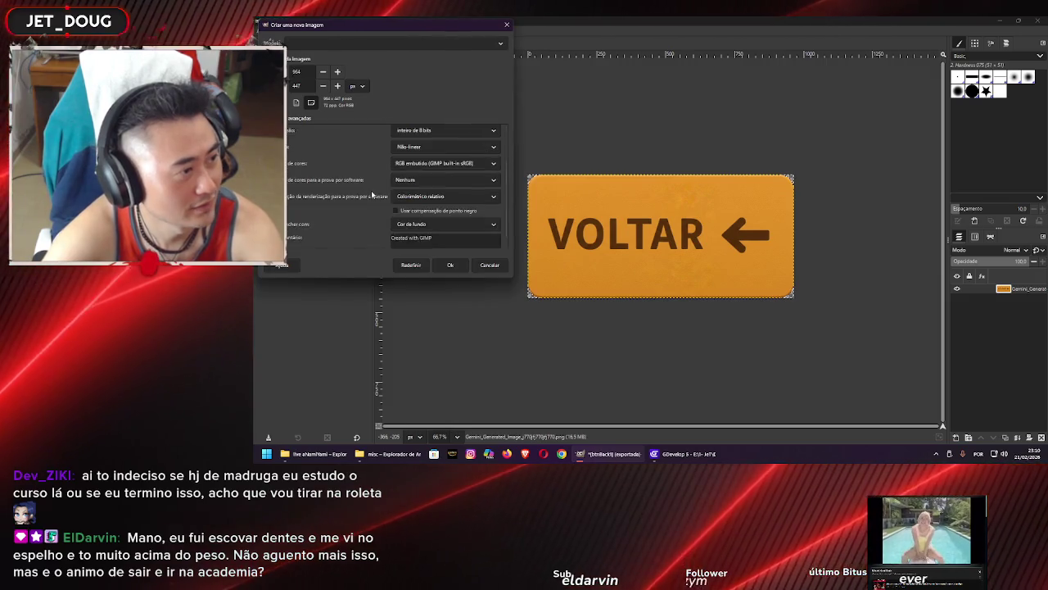
double_click(297, 72)
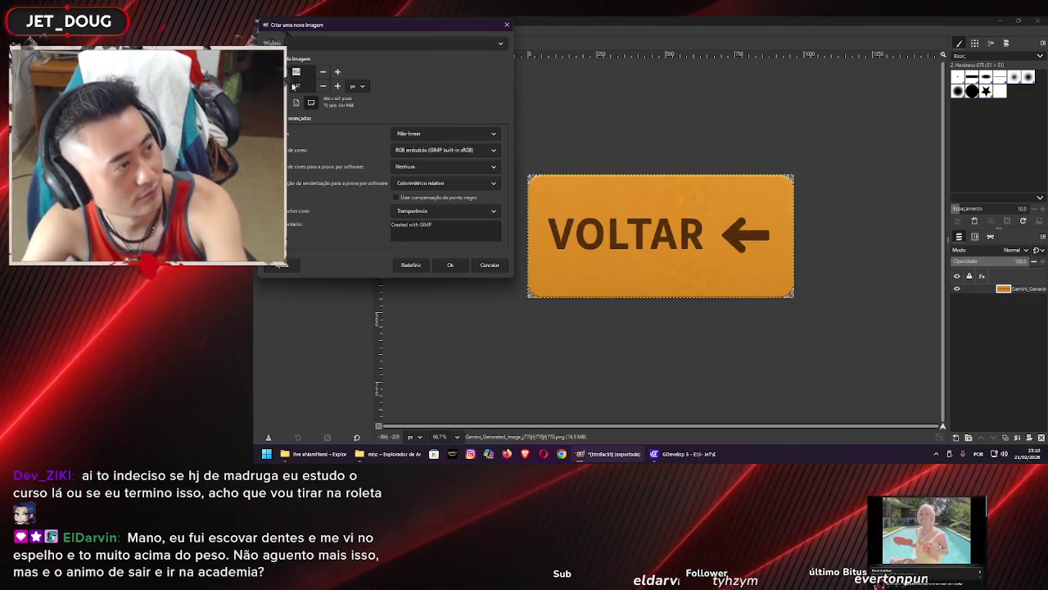
type("3000")
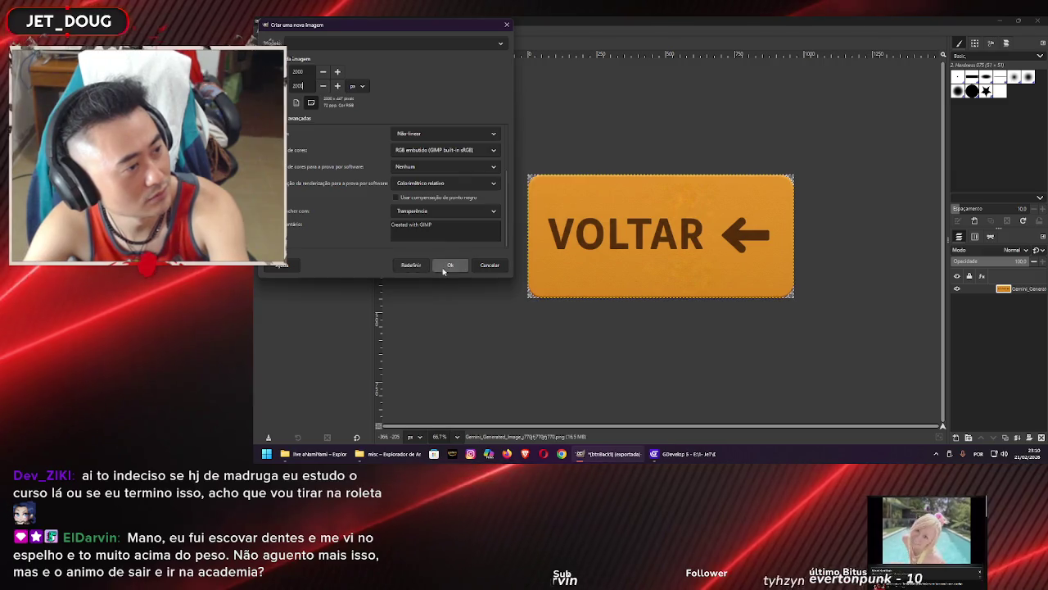
left_click(450, 264)
Drop the ButtonClean LIMPAR image onto the canvas and crop the canvas to its content
left_click(385, 454)
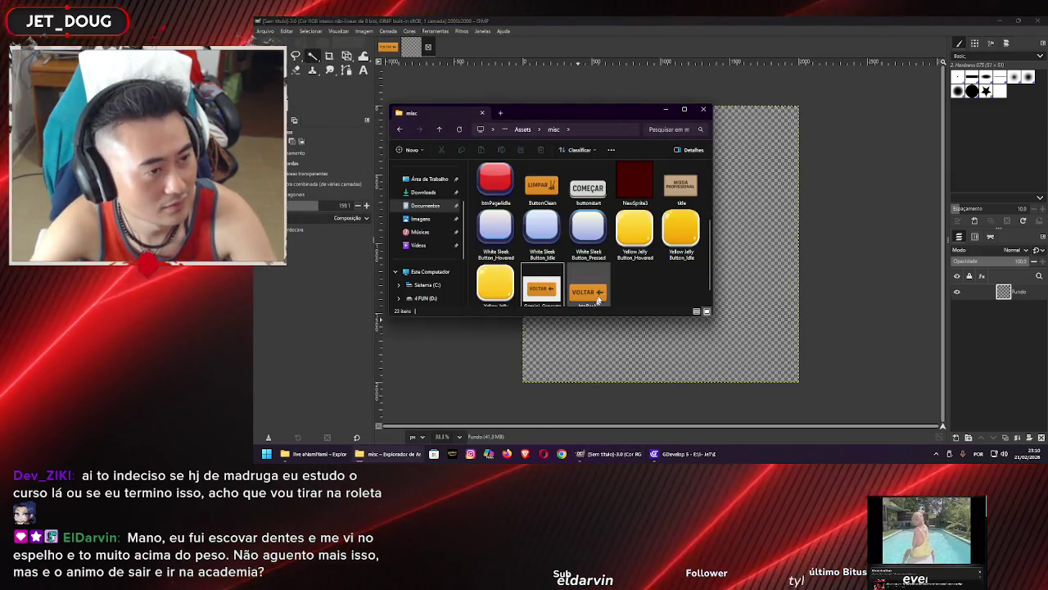
scroll(598, 245, "up", 3)
scroll(598, 246, "down", 2)
left_click(540, 229)
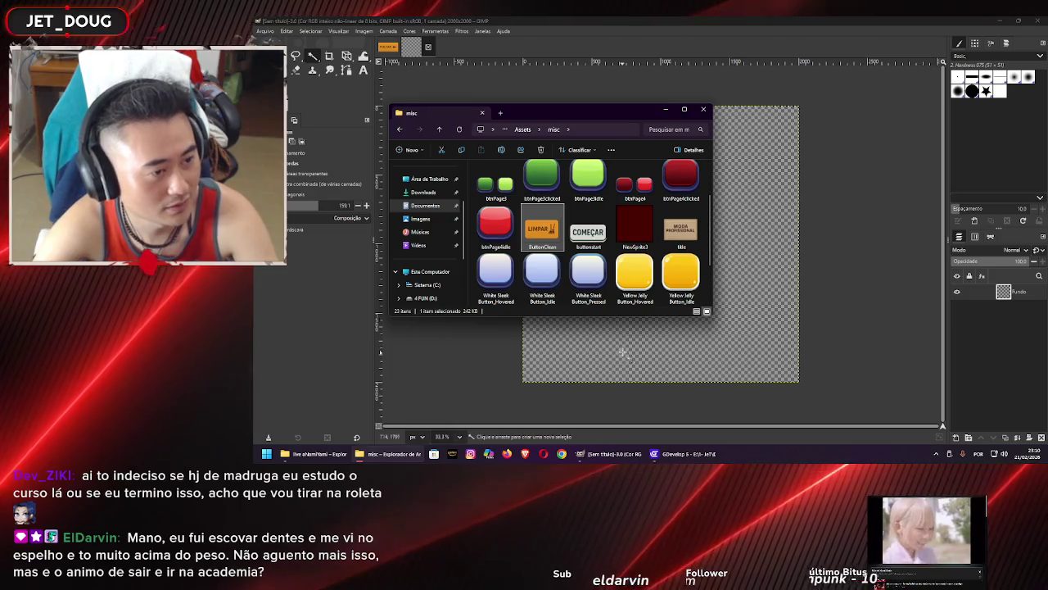
left_click_drag(622, 353, 614, 321)
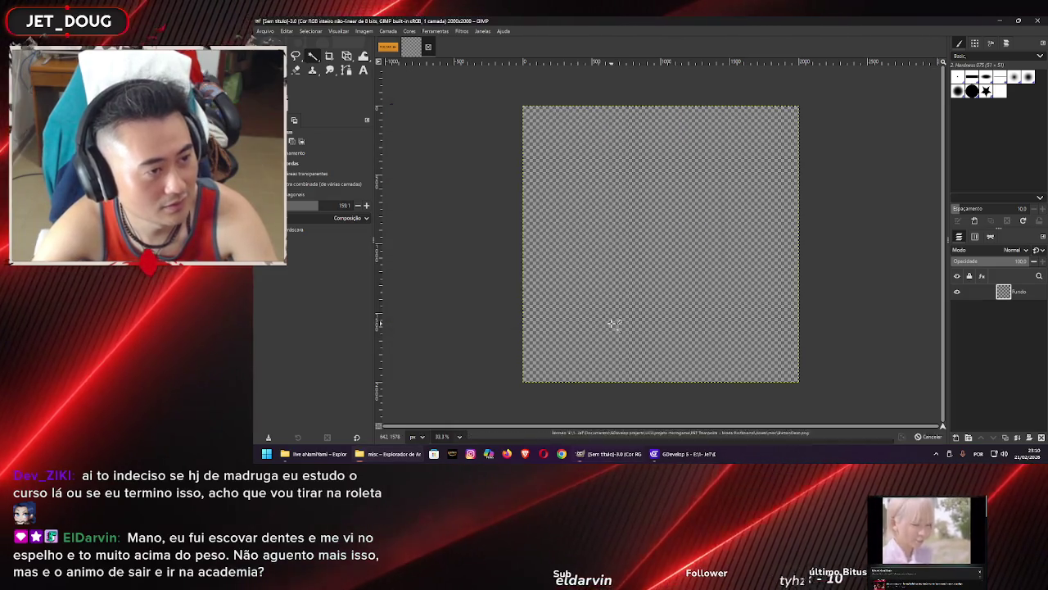
left_click(364, 31)
left_click(385, 156)
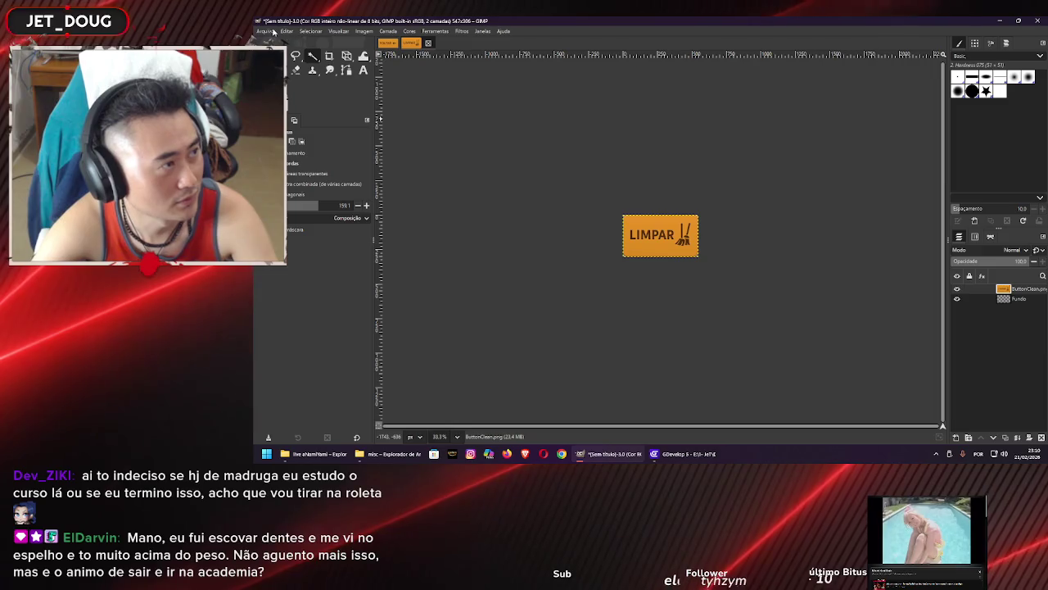
Export the cropped image over ButtonClean.png, confirming the replacement and PNG settings
left_click(269, 31)
left_click(295, 156)
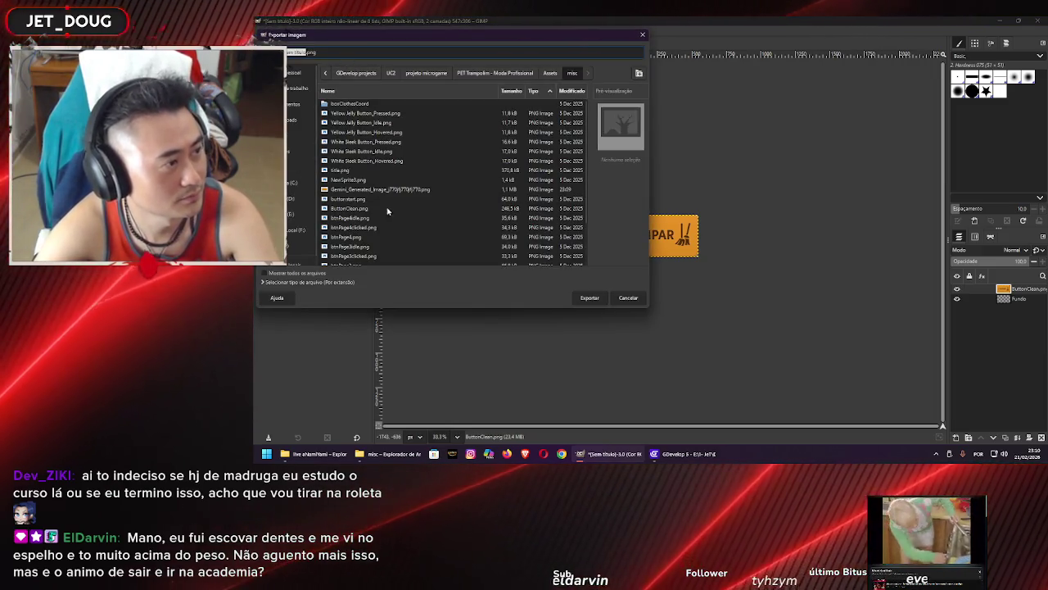
scroll(397, 212, "down", 3)
scroll(398, 217, "up", 2)
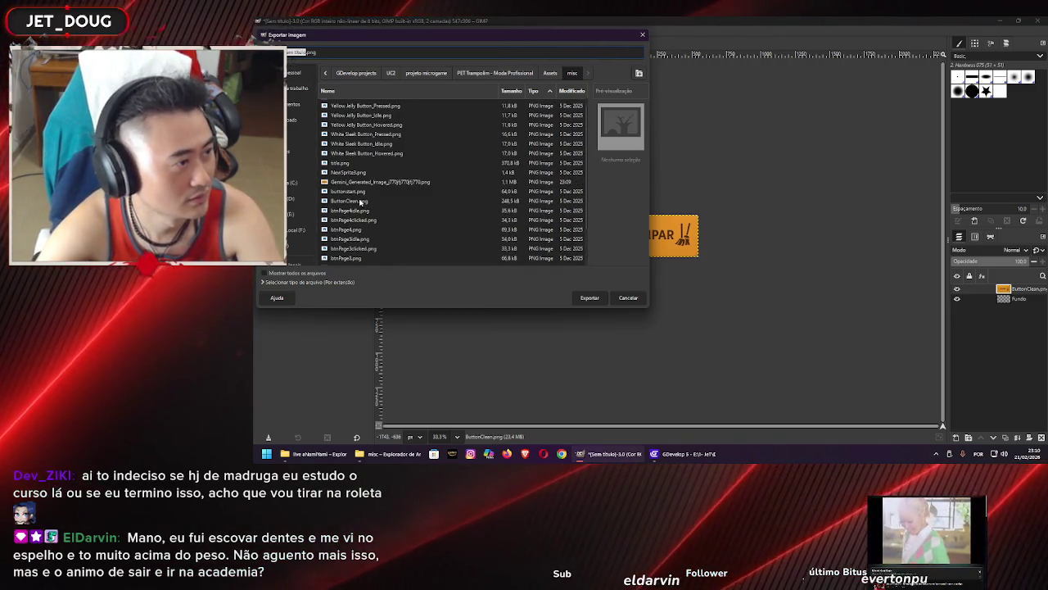
left_click(351, 201)
left_click(589, 299)
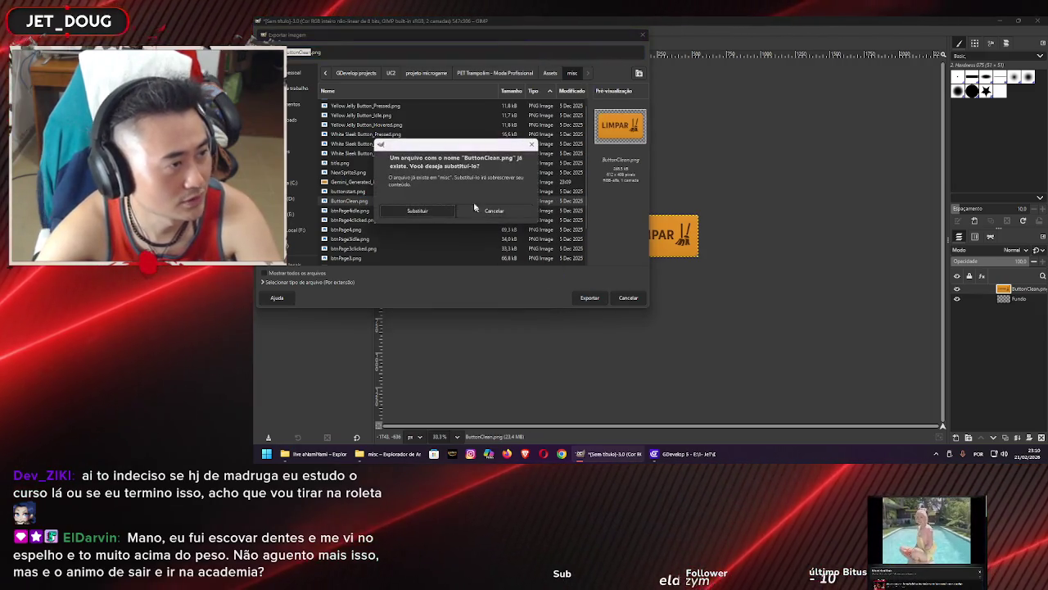
left_click(430, 209)
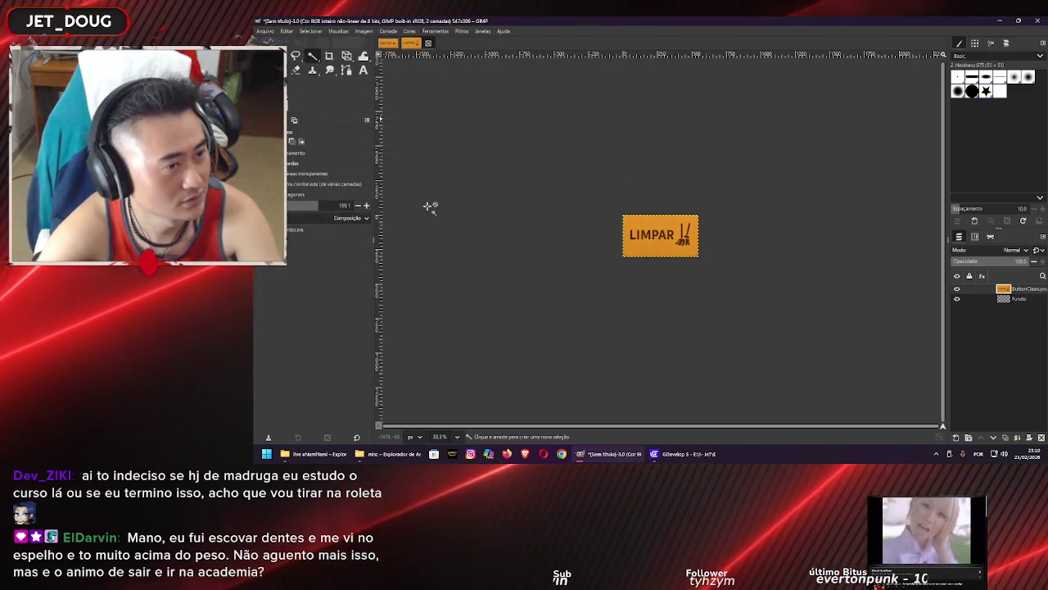
left_click(490, 312)
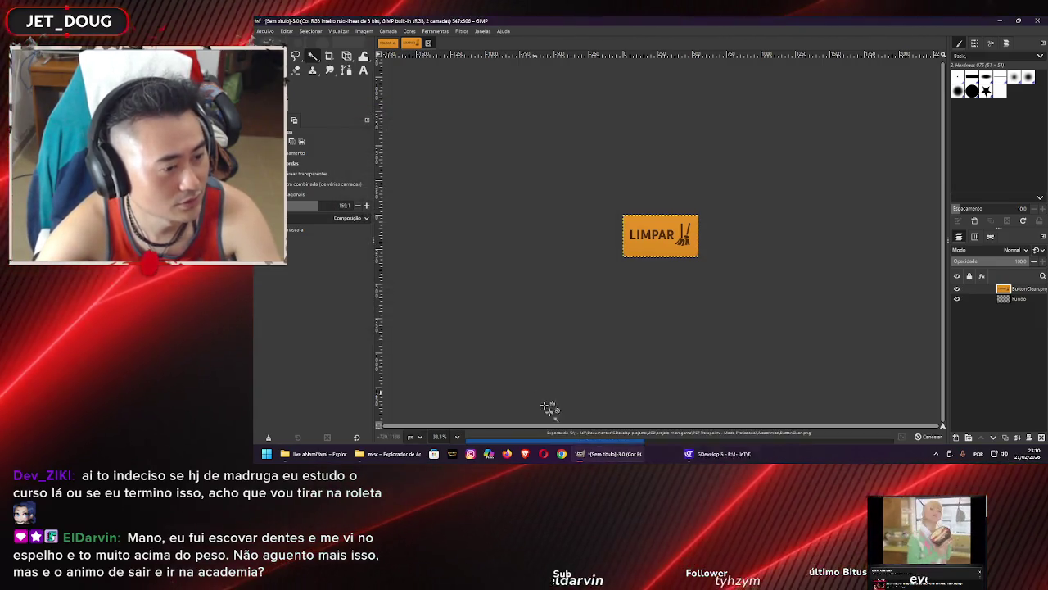
left_click(675, 455)
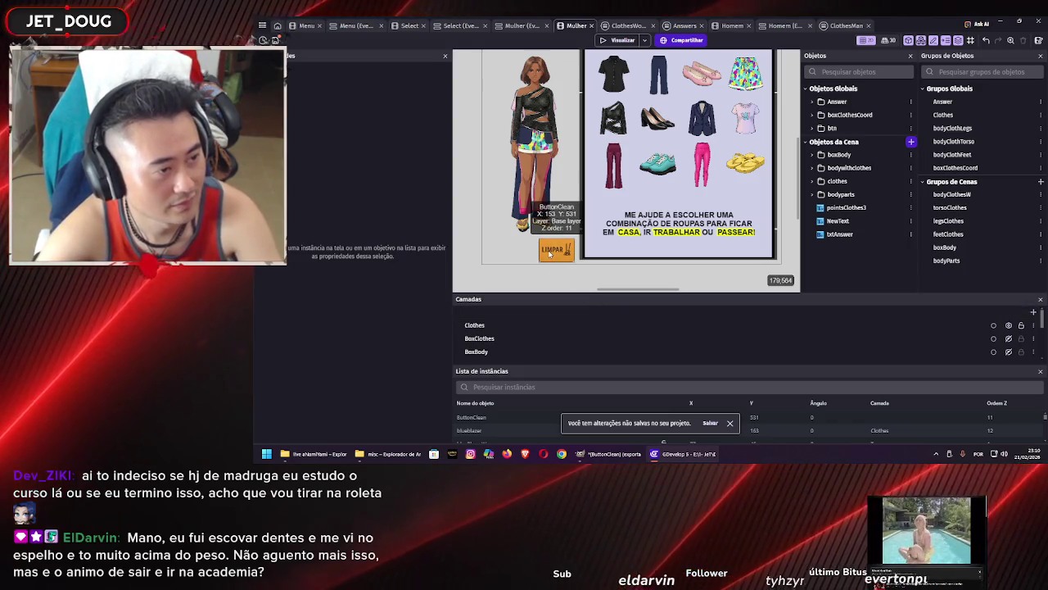
Select the LIMPAR button in the Mulher scene and move it slightly lower
scroll(504, 254, "up", 5)
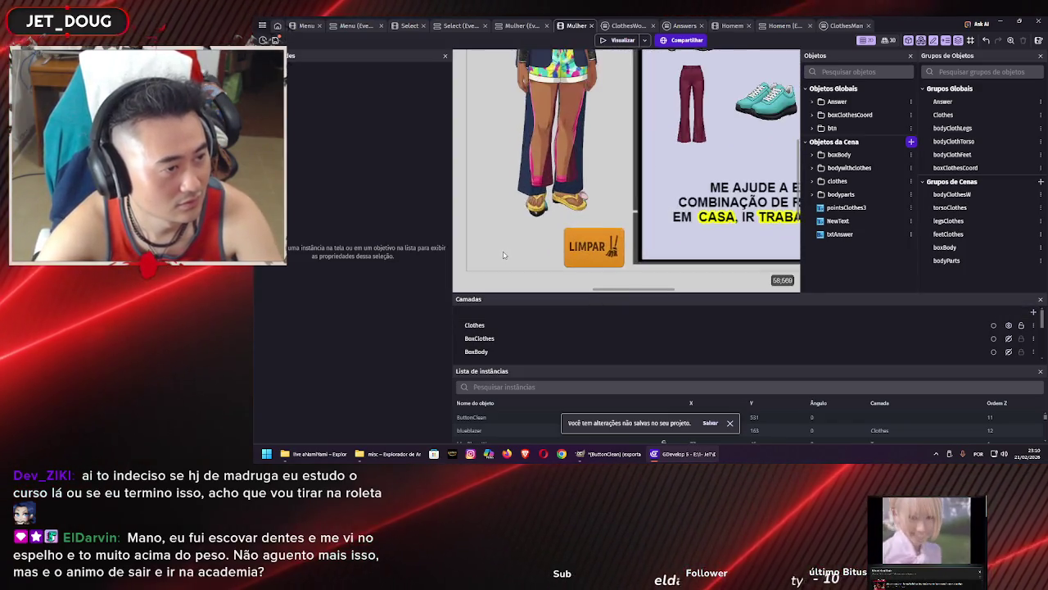
left_click(574, 255)
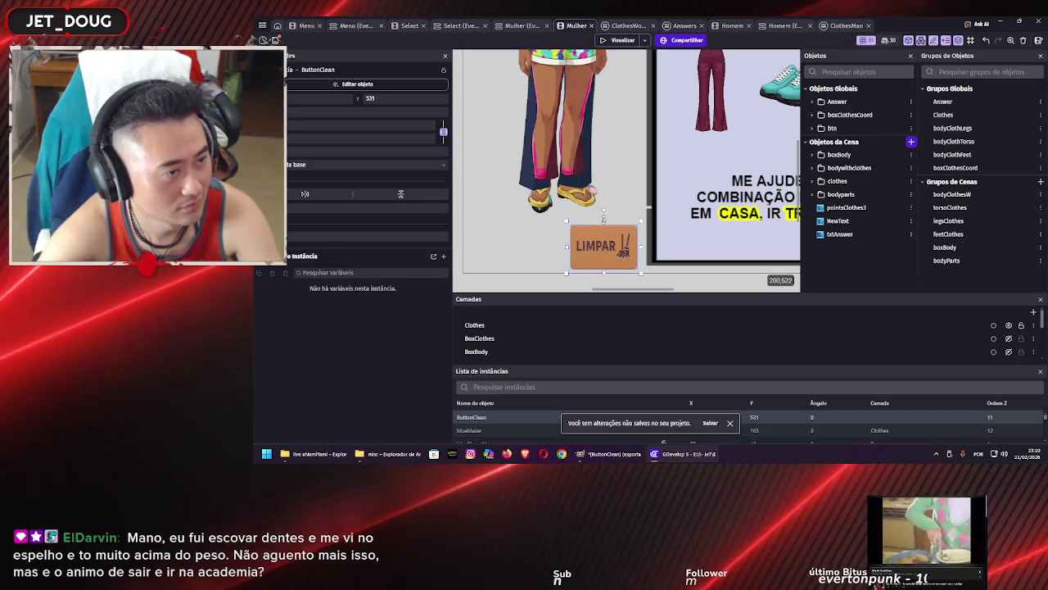
mouse_move(604, 222)
left_mouse_down()
mouse_move(603, 264)
mouse_move(587, 255)
left_mouse_up()
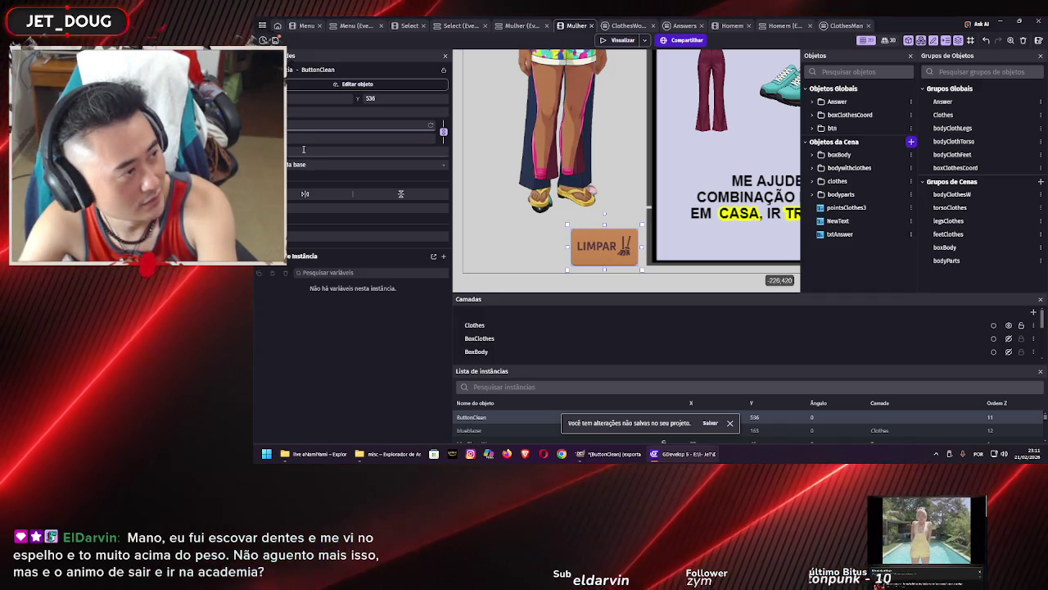
key("ctrl+v")
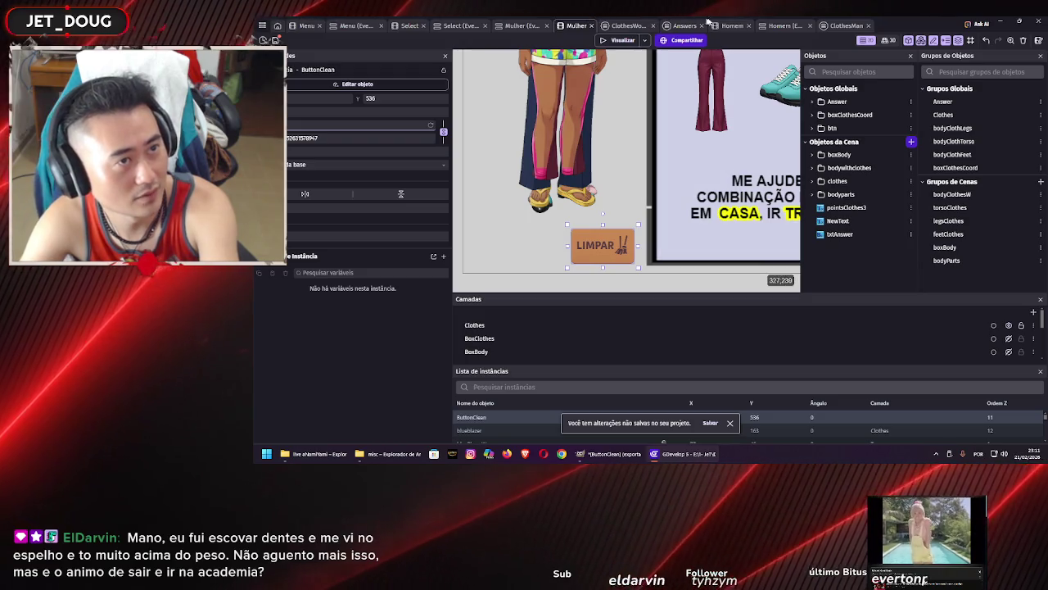
Compare against the Homem scene, nudge LIMPAR into place at Y 540, and save the project
left_click(732, 25)
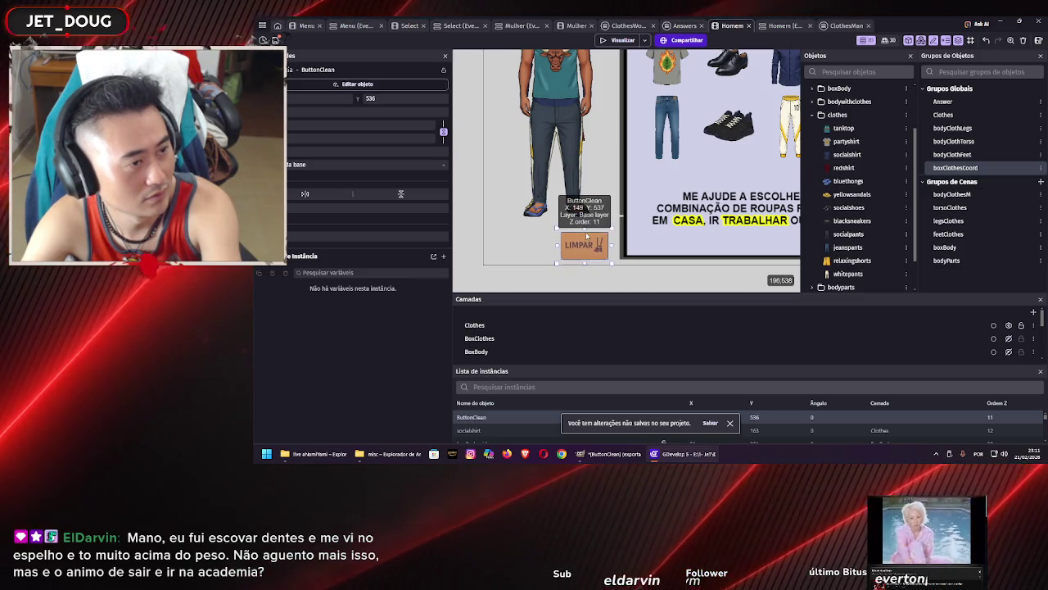
key("Down")
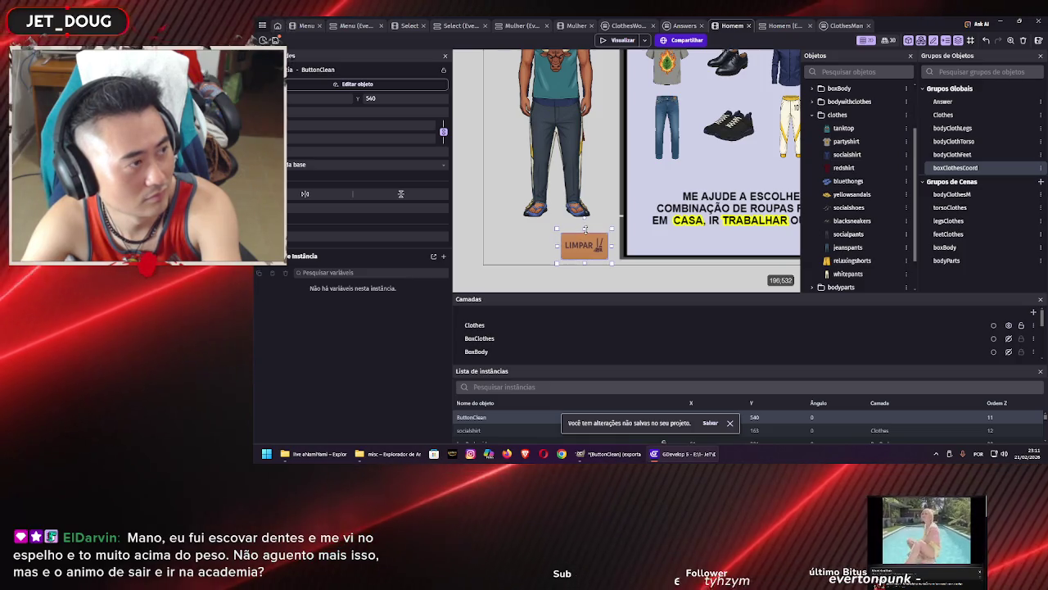
key("Up")
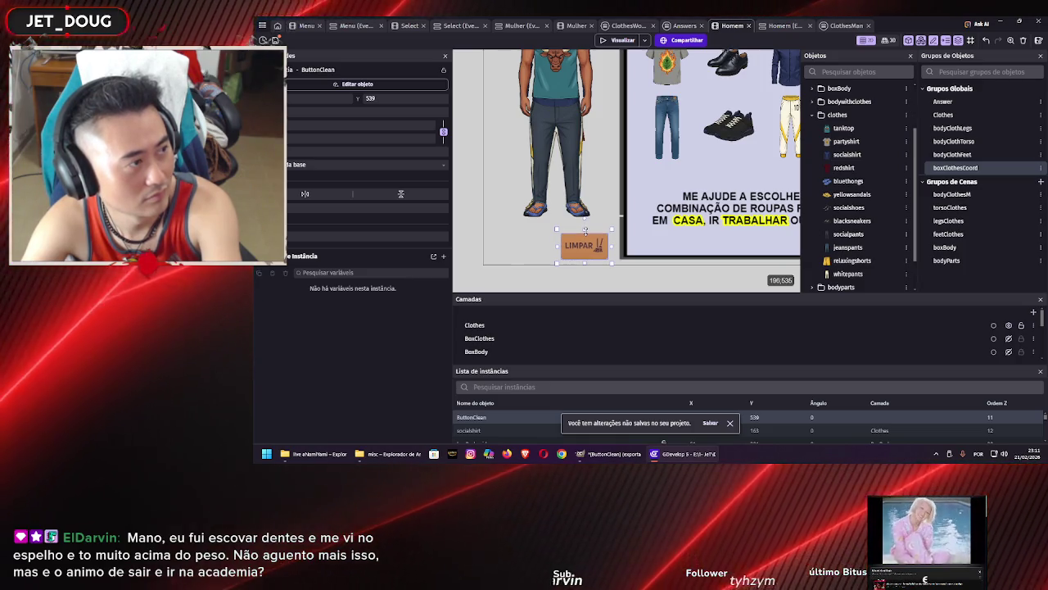
left_click(562, 26)
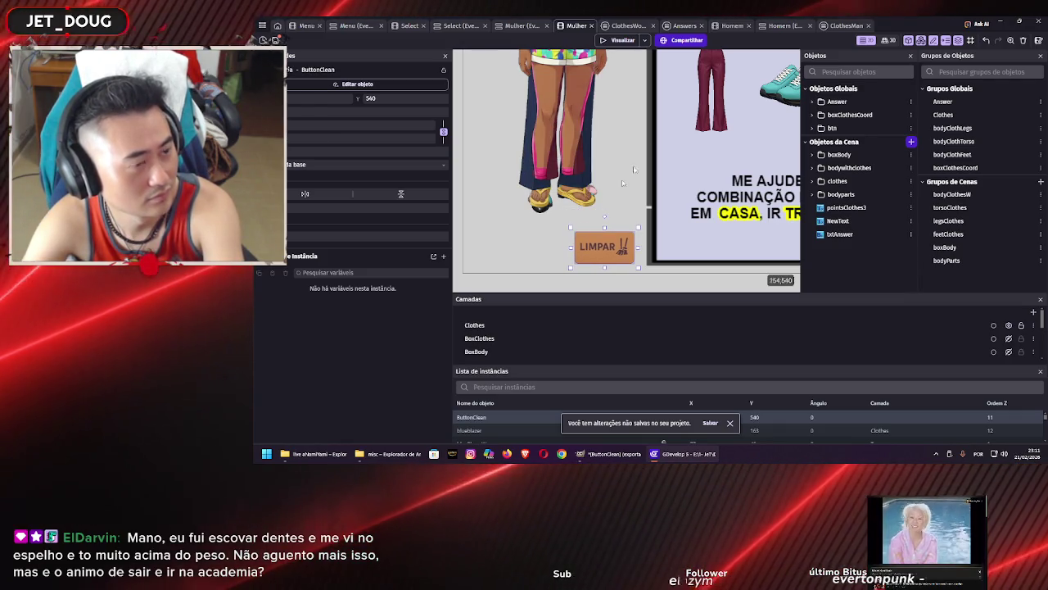
left_click(735, 28)
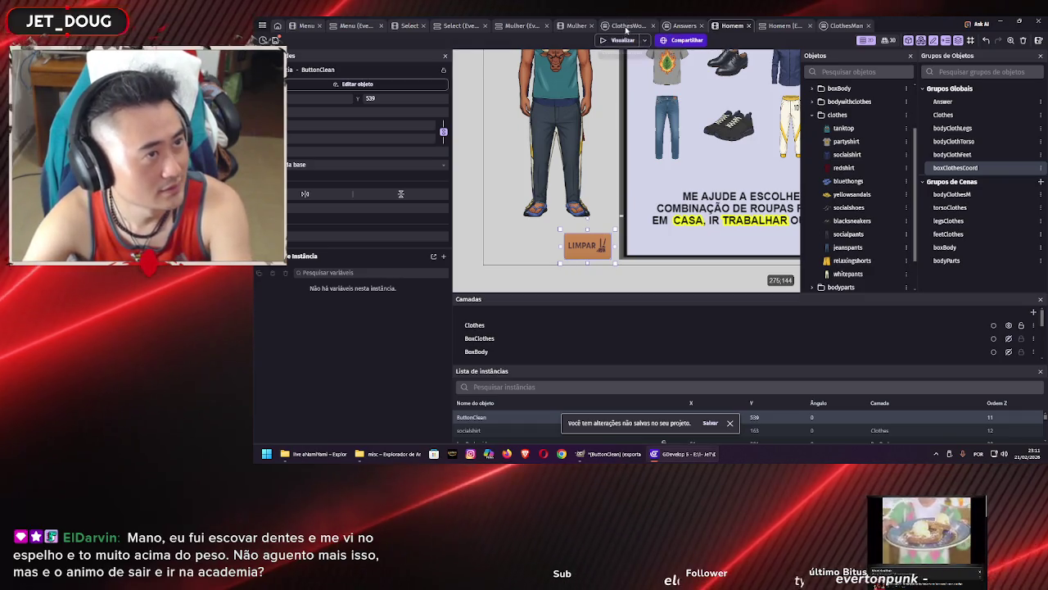
left_click(514, 27)
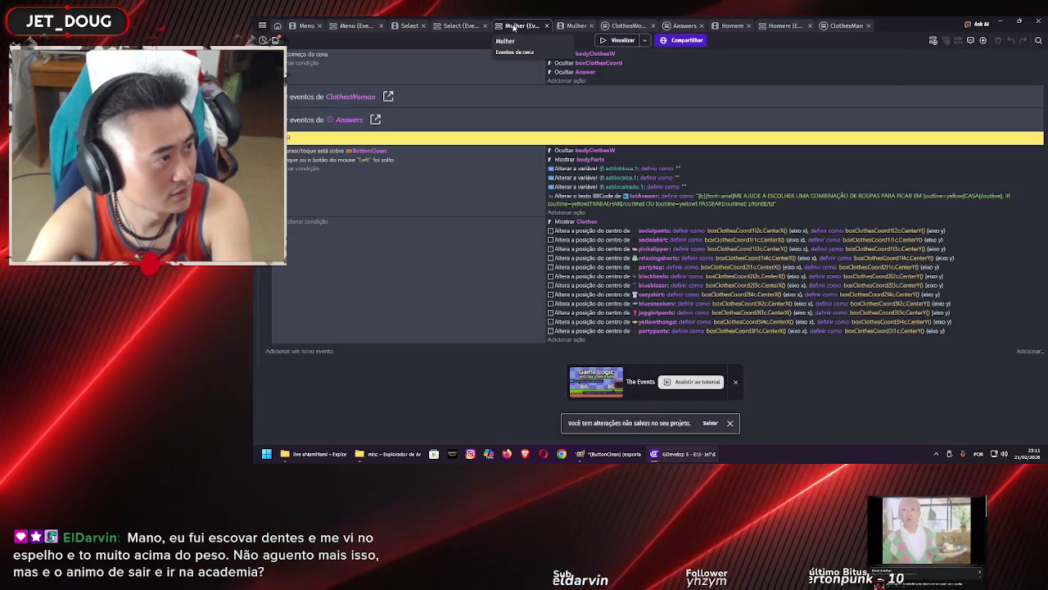
left_click(576, 28)
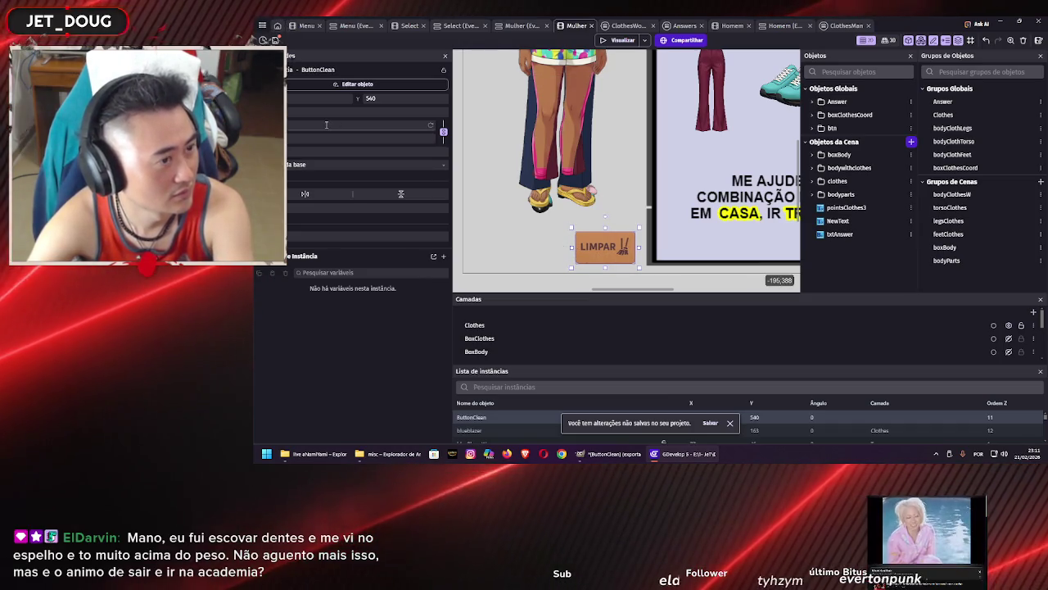
key("Left")
key("Left")
key("Left")
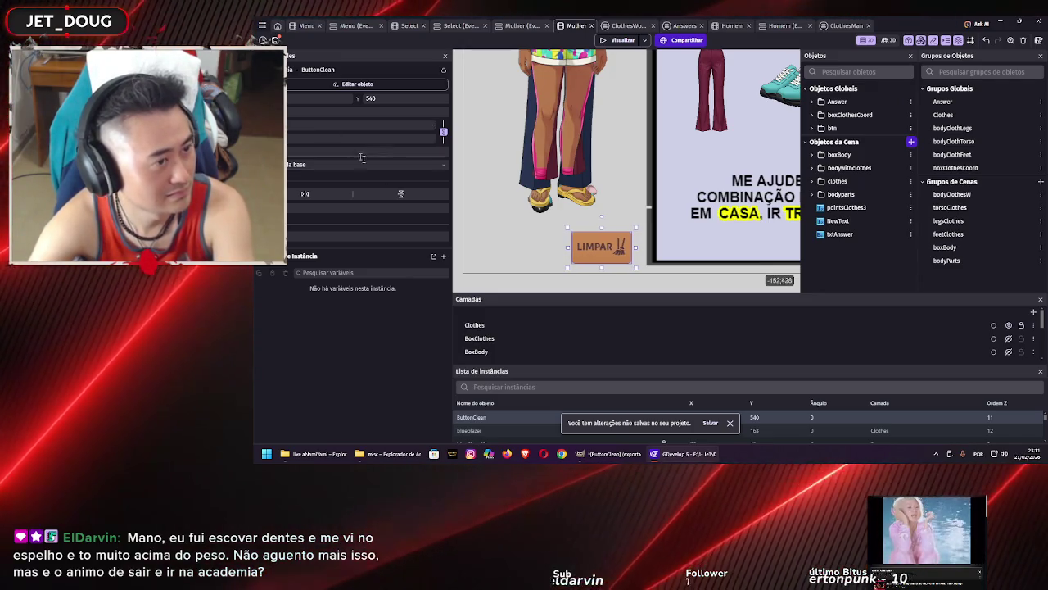
scroll(721, 235, "down", 3)
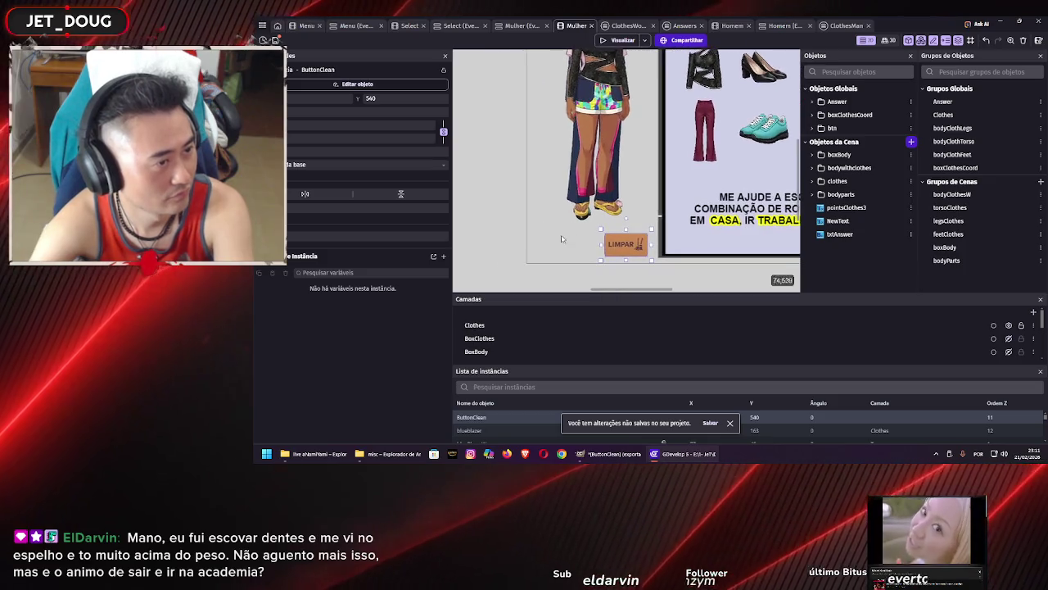
scroll(562, 239, "up", 1)
left_click(509, 234)
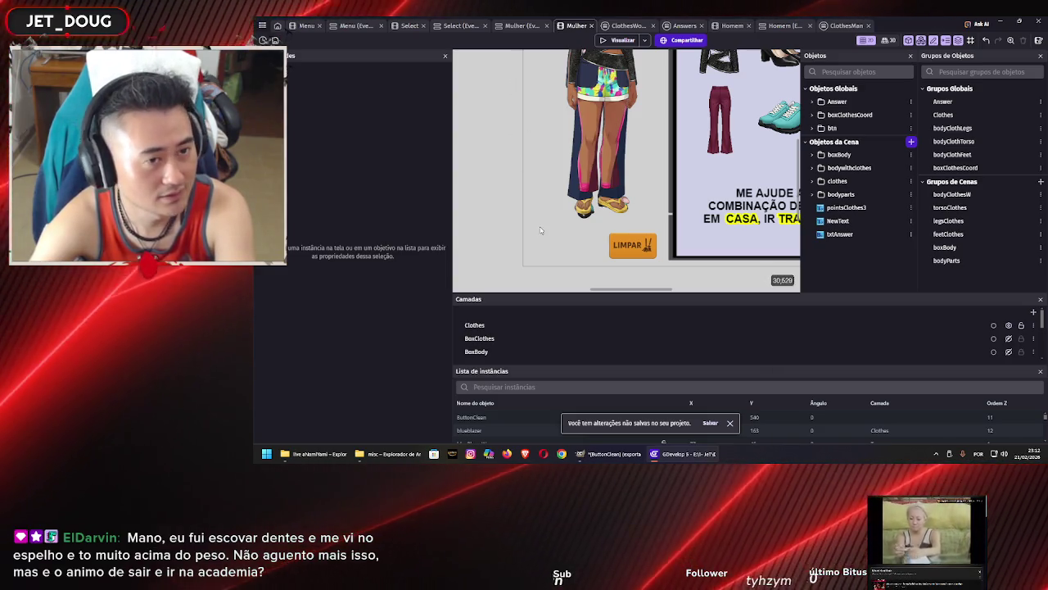
key("ctrl+s")
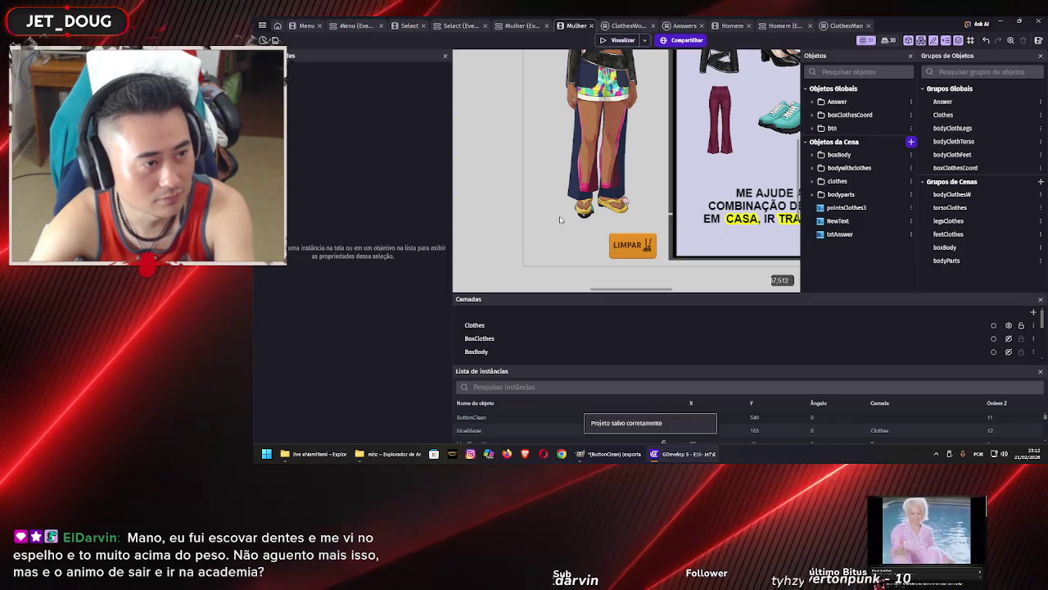
Add a new Sprite object to the Mulher scene
right_click(543, 225)
left_click(577, 233)
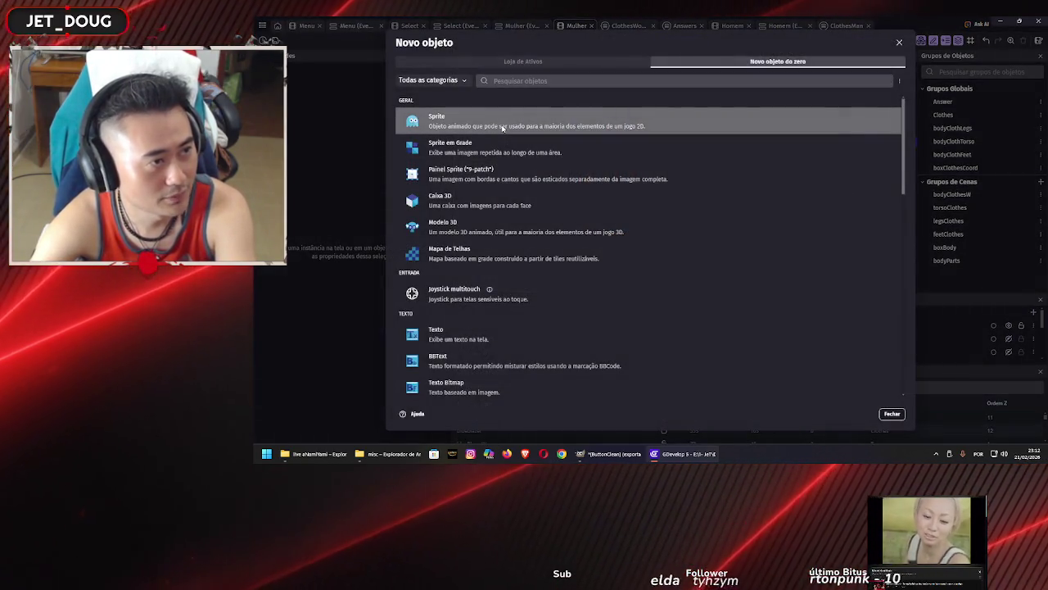
left_click(503, 128)
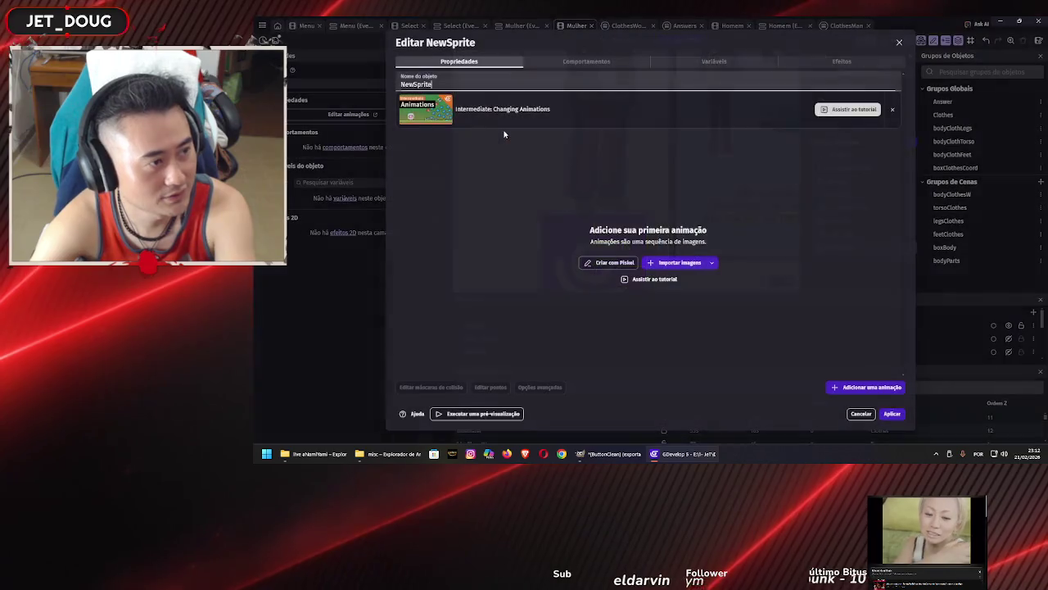
Import btnBack1 from Assets\misc as its image, name the object btnBack, and apply
left_click(686, 263)
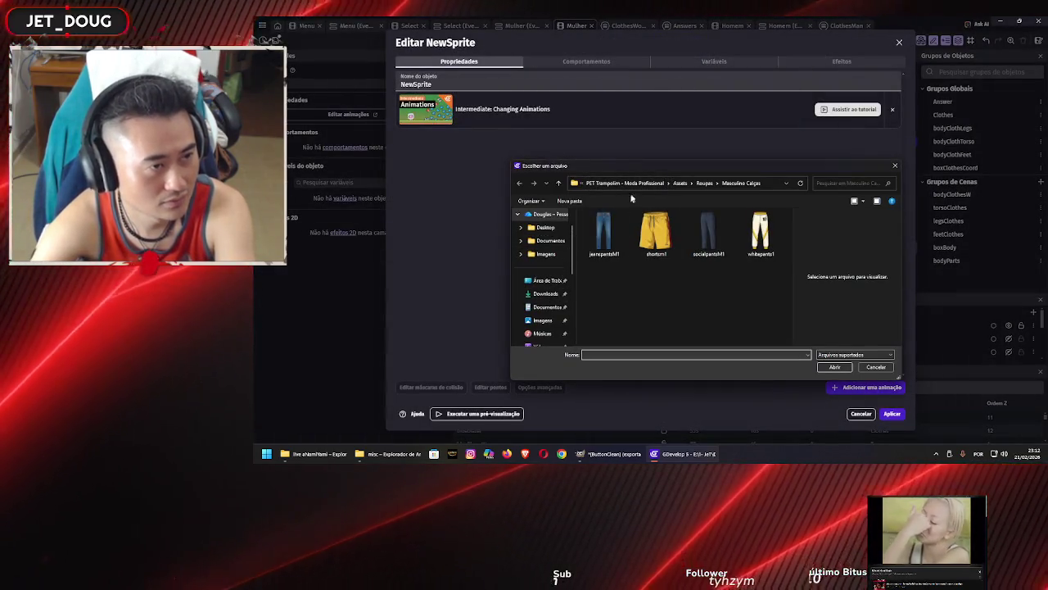
left_click(629, 184)
double_click(618, 226)
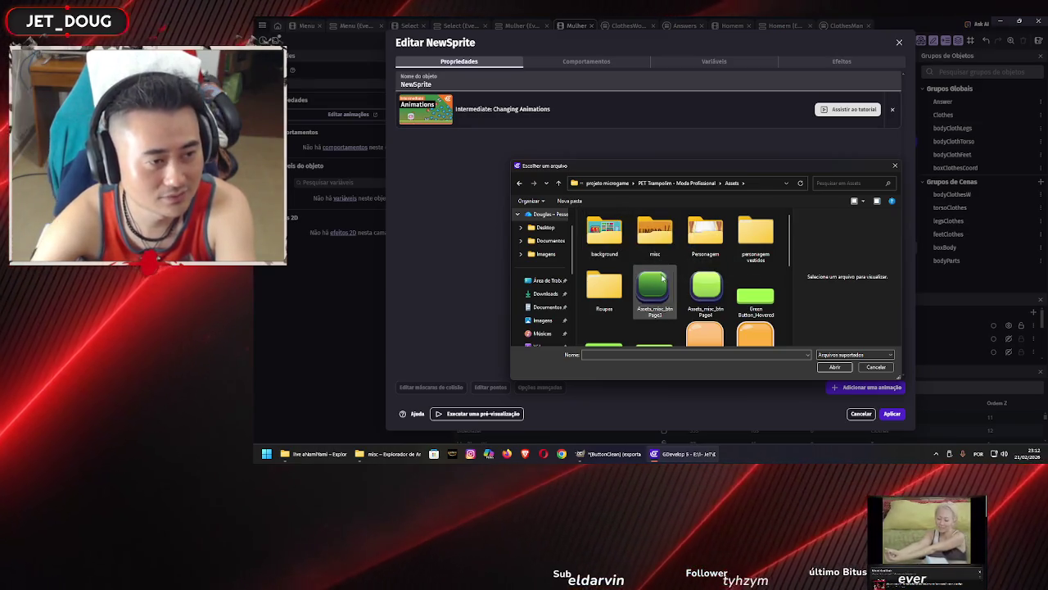
double_click(651, 239)
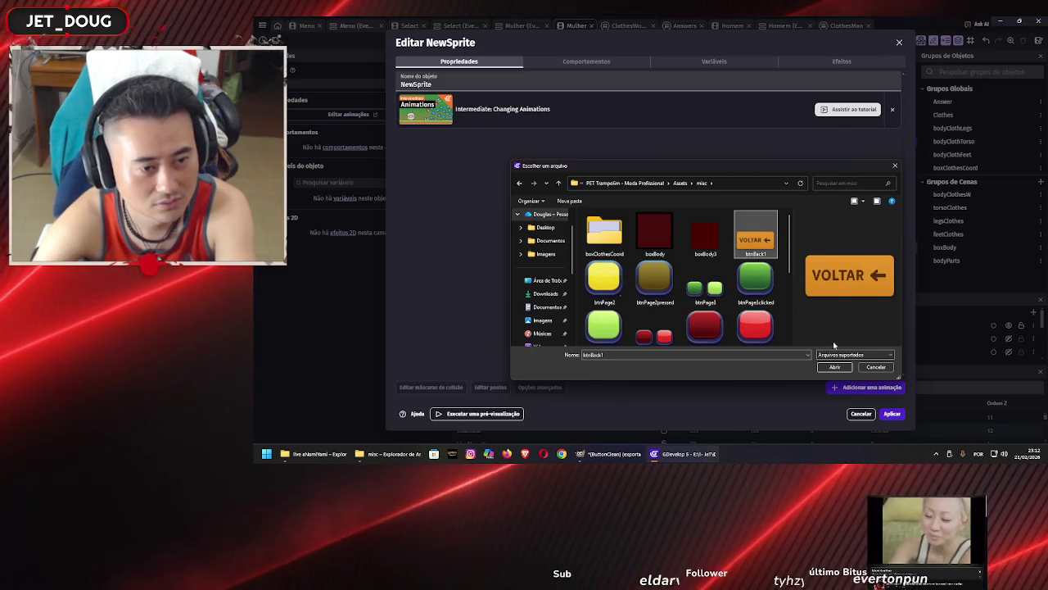
left_click(834, 367)
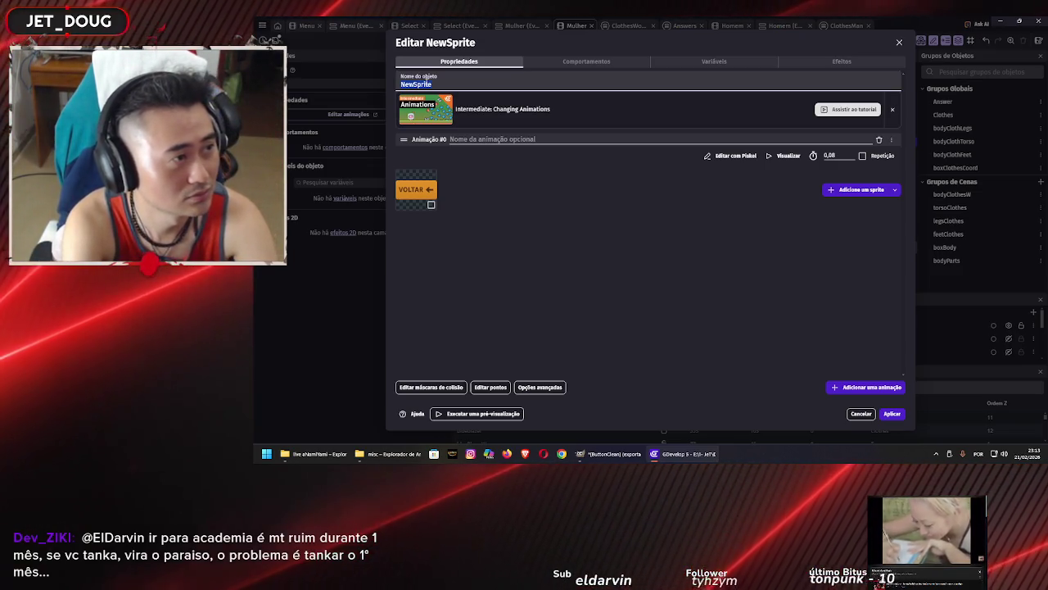
type("btnBack")
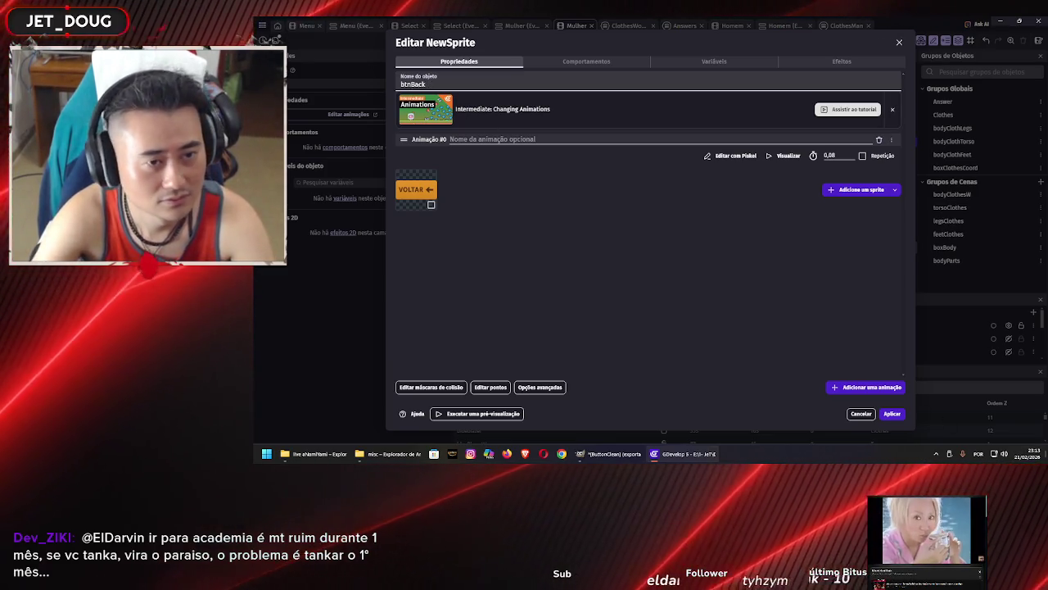
left_click(892, 414)
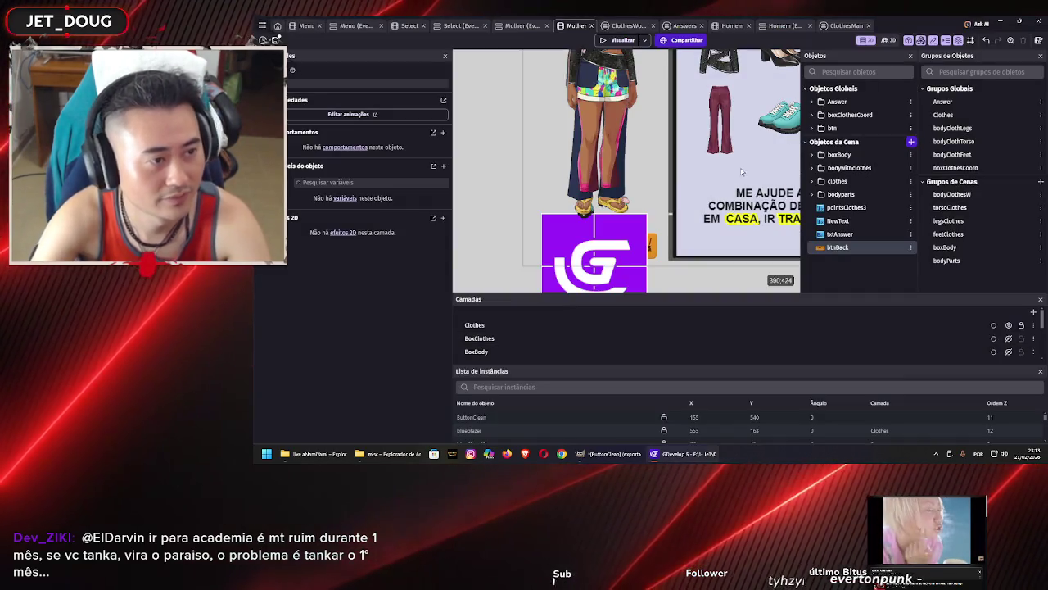
Place a btnBack instance in the Mulher scene and shrink it to button size
left_click_drag(578, 263, 523, 212)
double_click(524, 212)
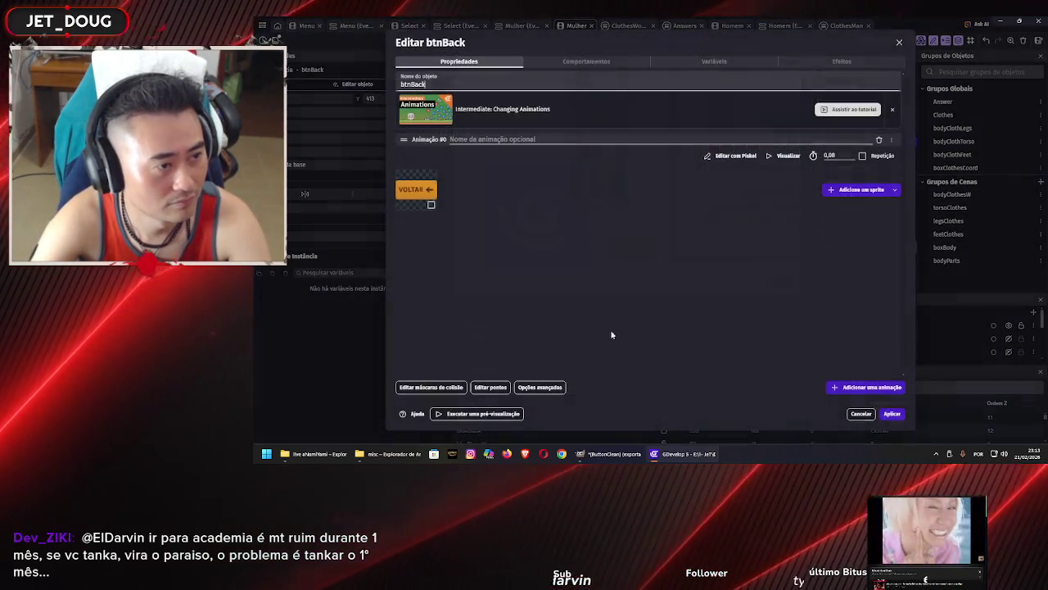
key("Escape")
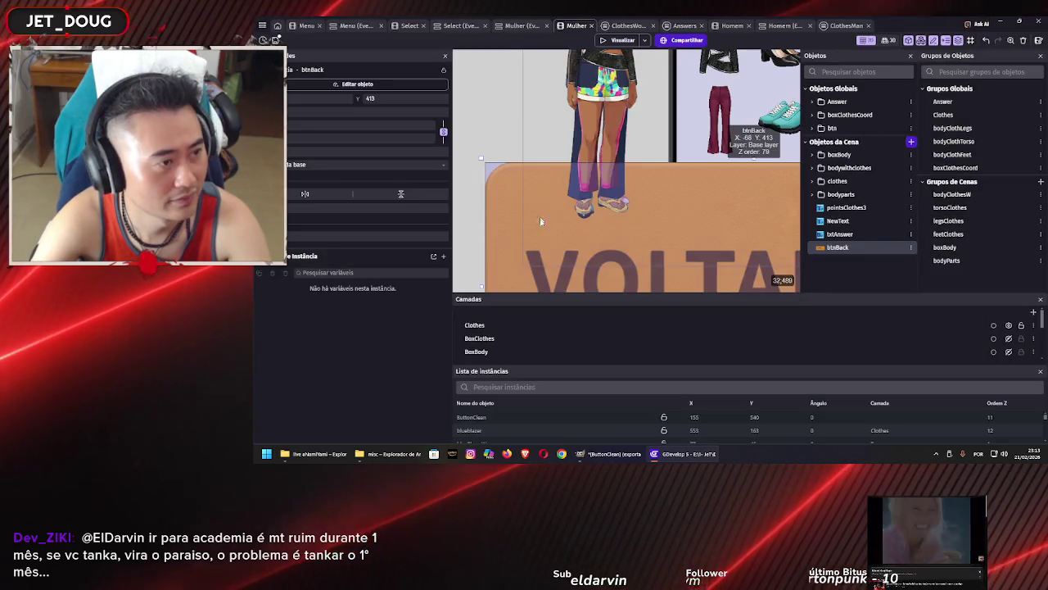
scroll(534, 224, "down", 5)
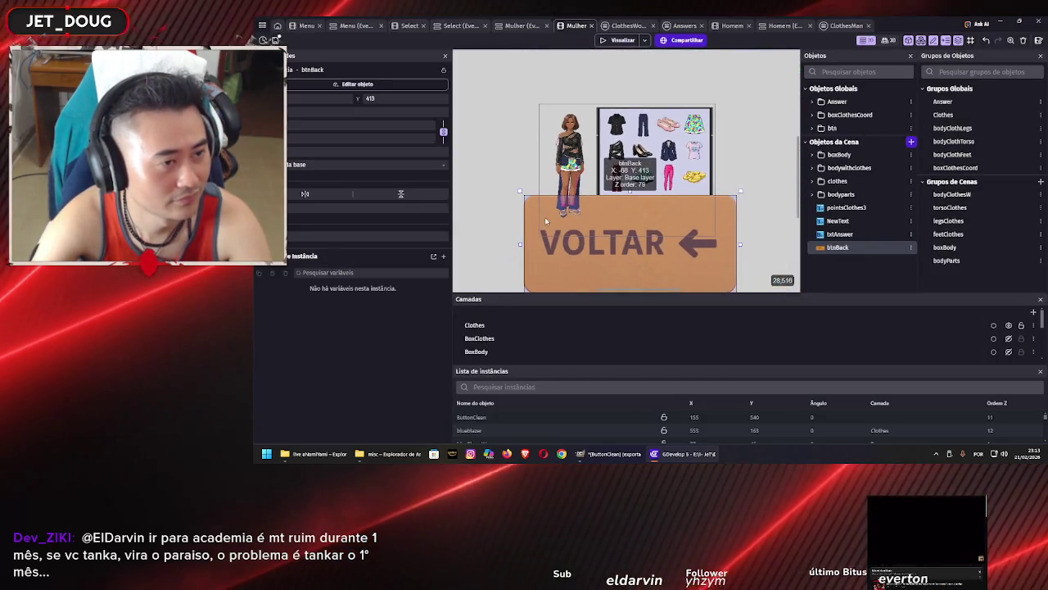
mouse_move(567, 205)
left_mouse_down()
mouse_move(567, 184)
mouse_move(601, 182)
mouse_move(673, 206)
mouse_move(643, 214)
mouse_move(651, 223)
mouse_move(557, 222)
mouse_move(517, 234)
left_mouse_up()
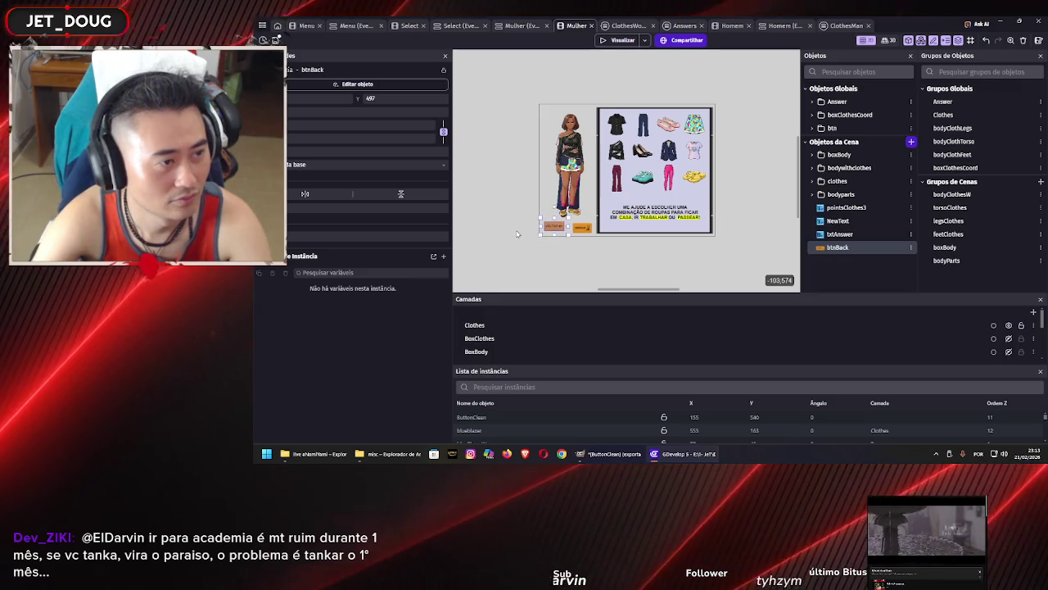
scroll(542, 234, "up", 8)
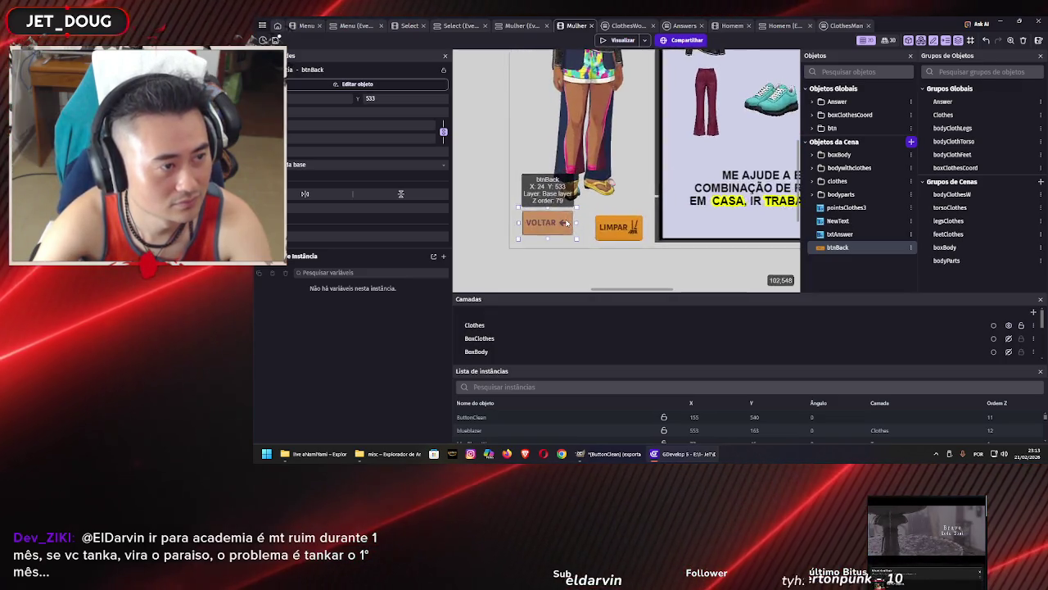
left_click_drag(571, 212, 553, 221)
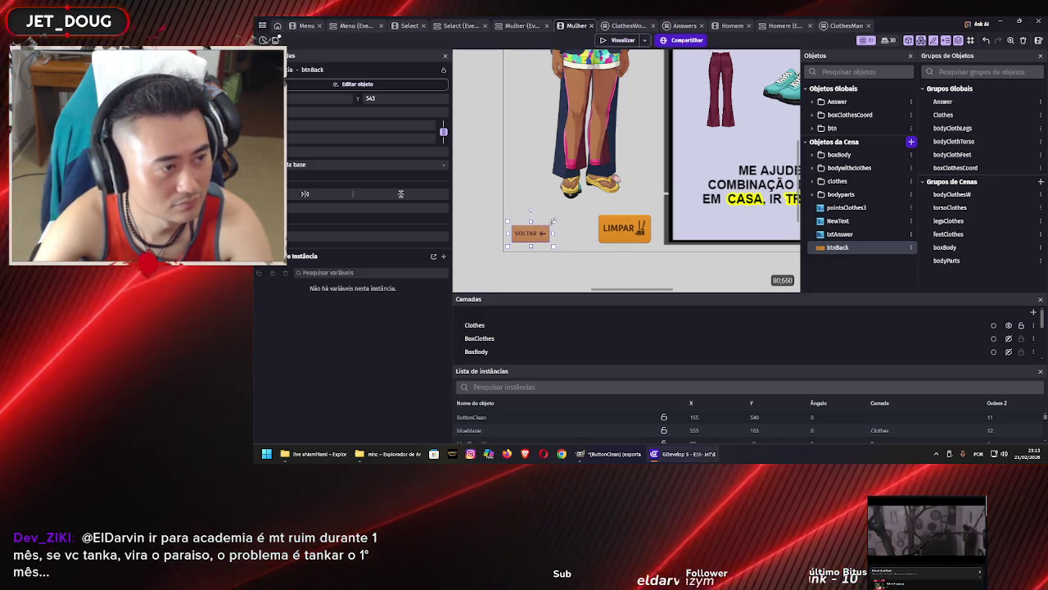
Shift LIMPAR slightly left so VOLTAR sits beside it at X 14, Y 557
left_click(600, 228)
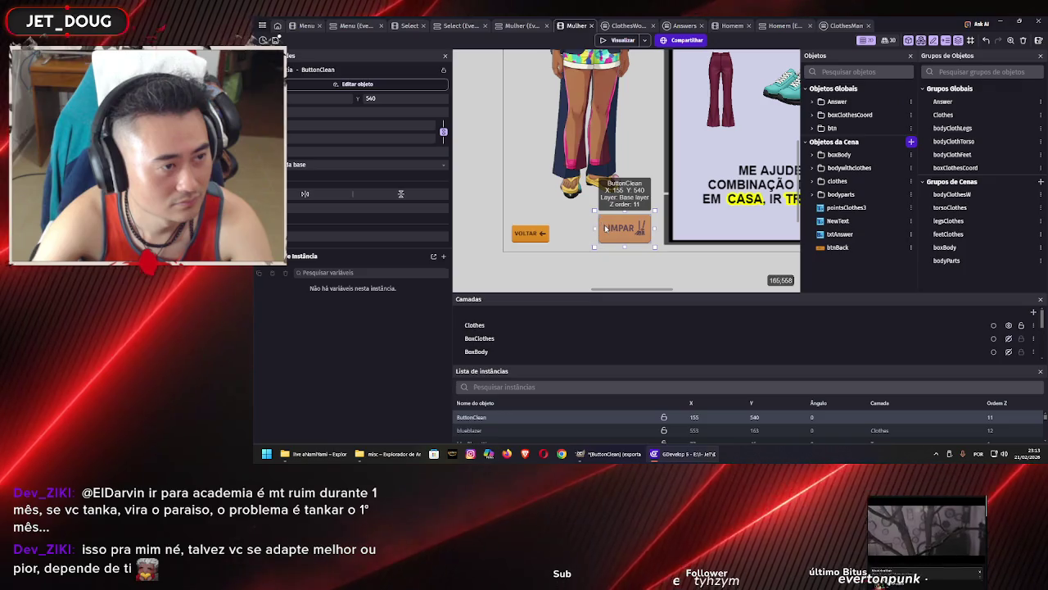
left_click_drag(594, 229, 592, 228)
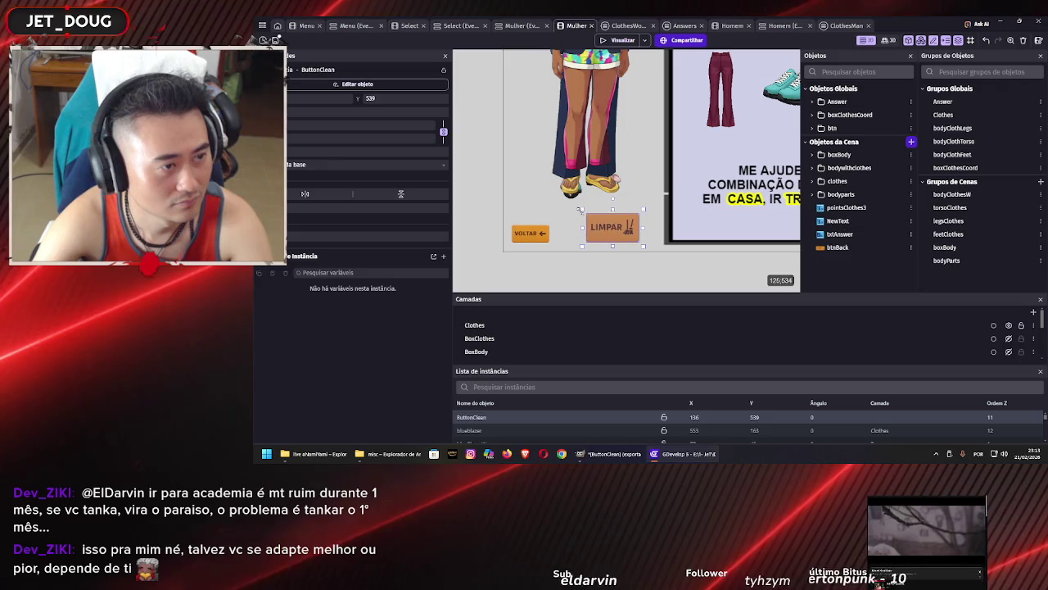
left_click(540, 237)
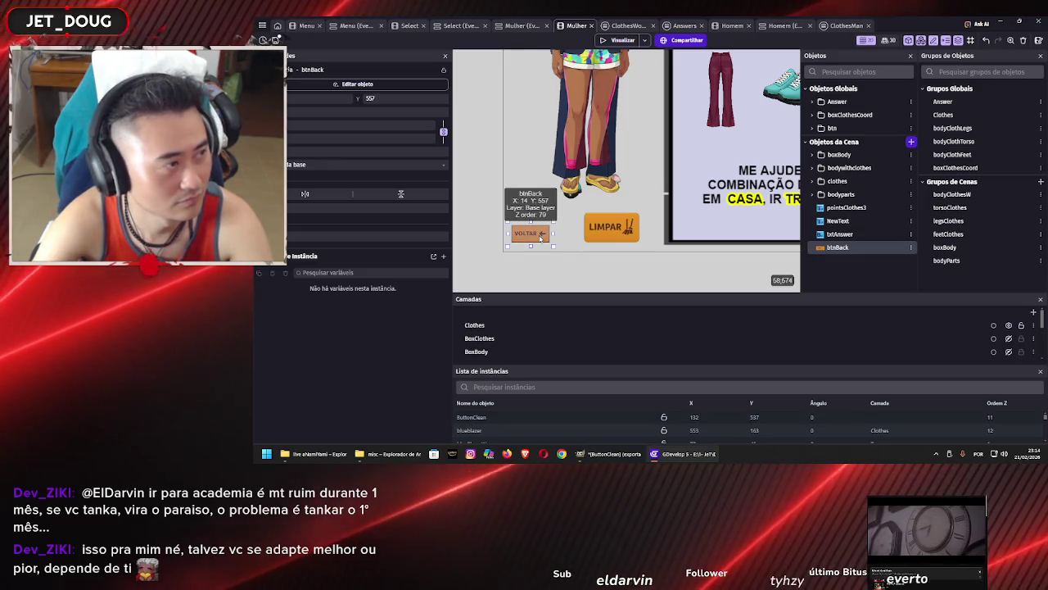
left_click(487, 246)
left_click(538, 239)
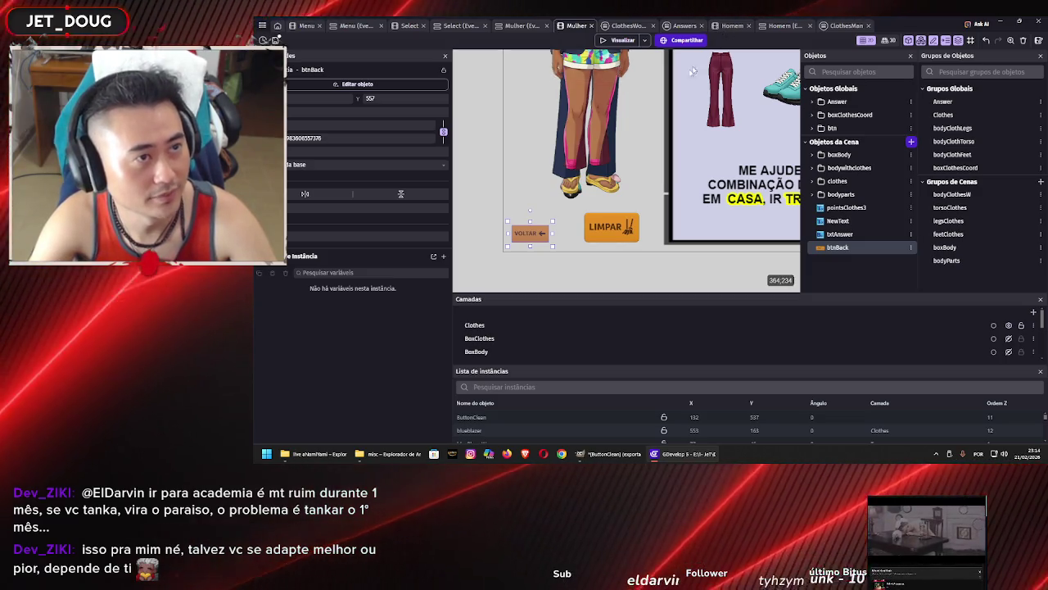
left_click(730, 26)
left_click(497, 252)
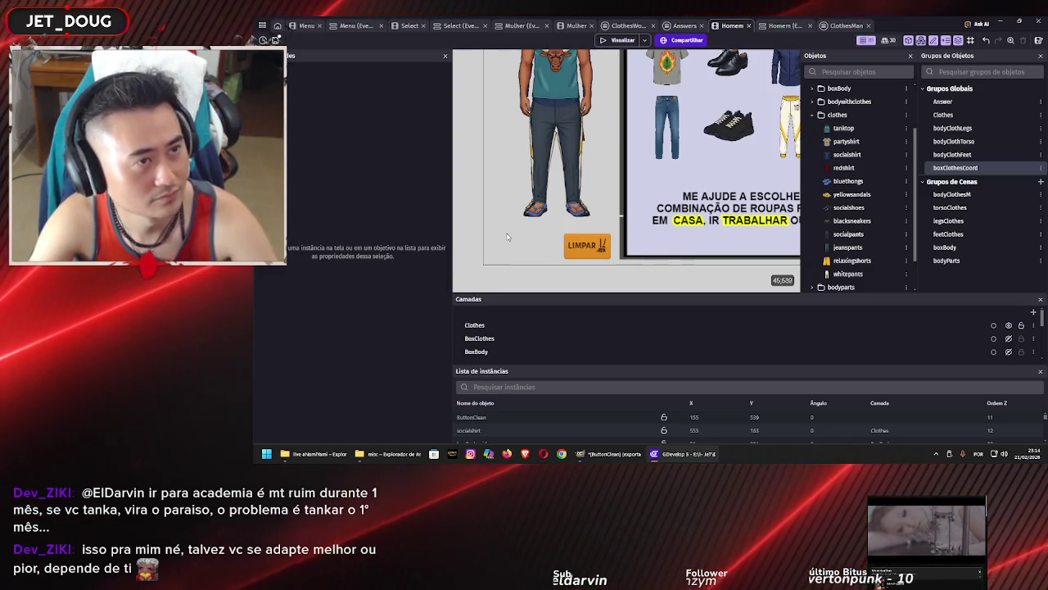
Create a Sprite object named btnBack1 in the Homem scene using the VOLTAR image
right_click(507, 237)
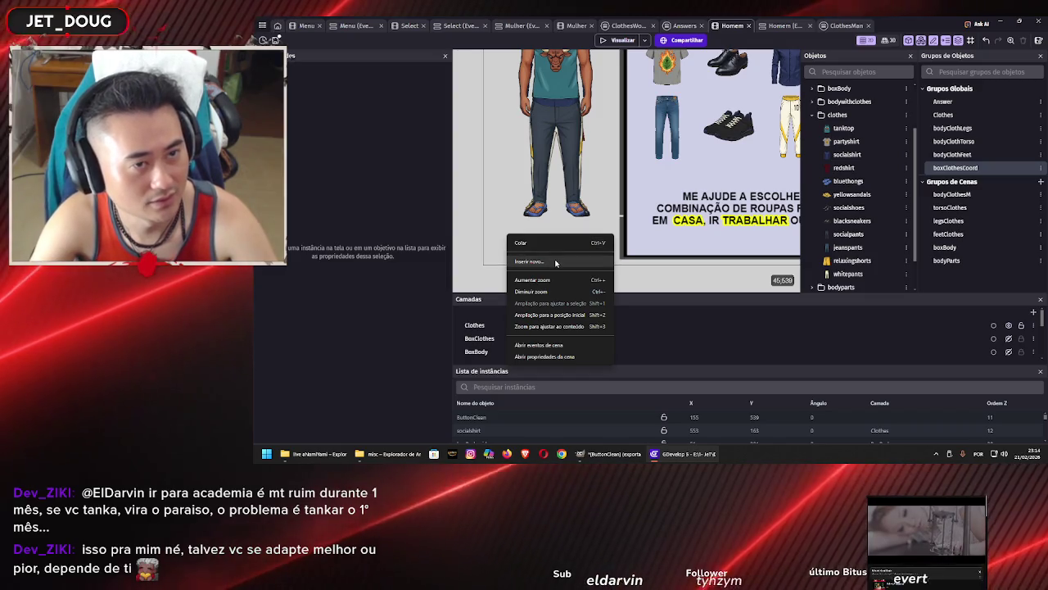
left_click(813, 117)
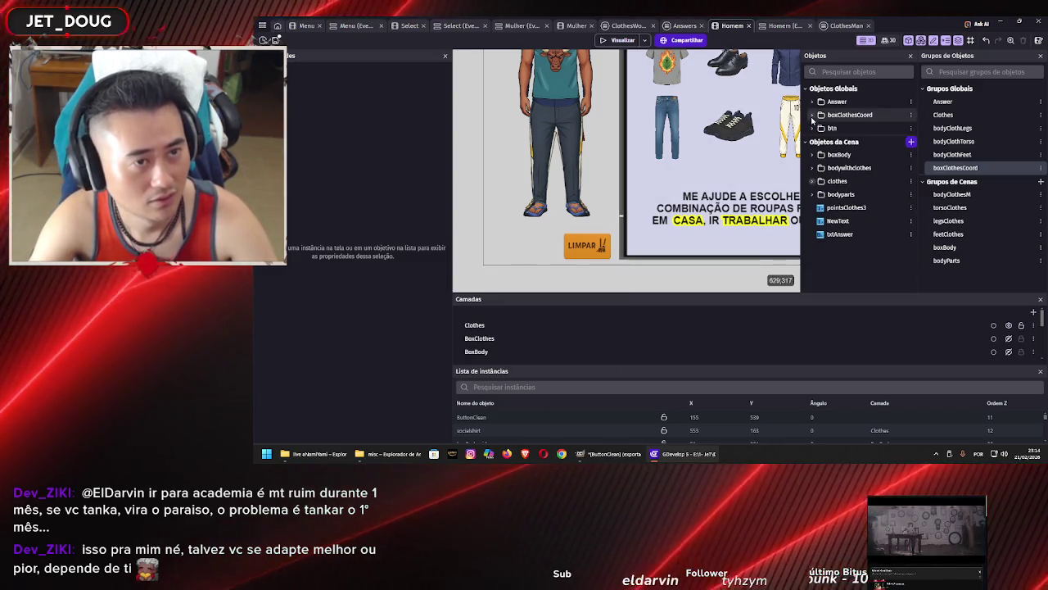
left_click(911, 143)
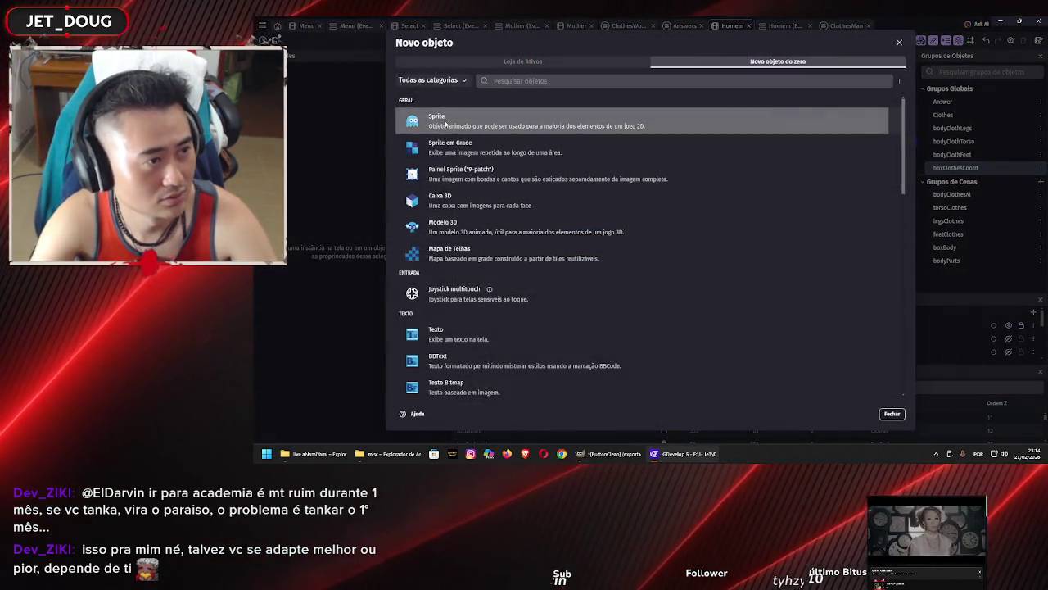
left_click(445, 124)
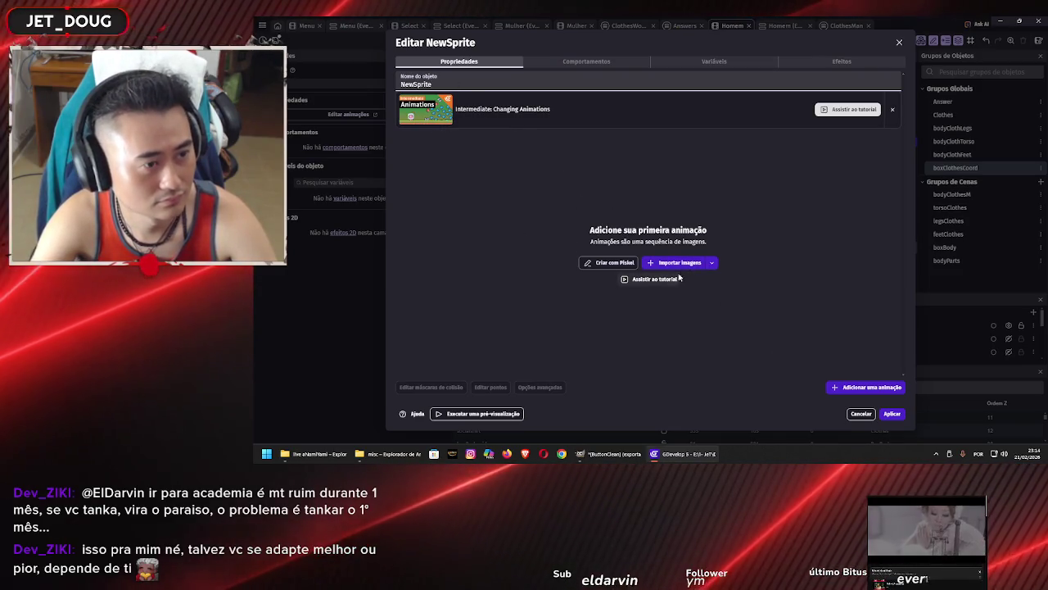
left_click(667, 262)
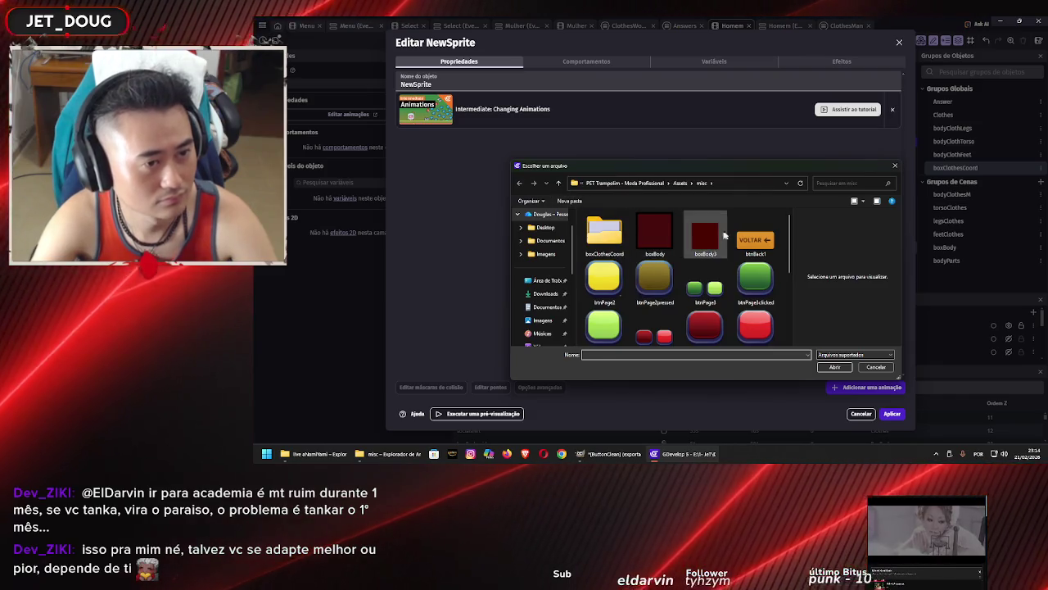
key("Escape")
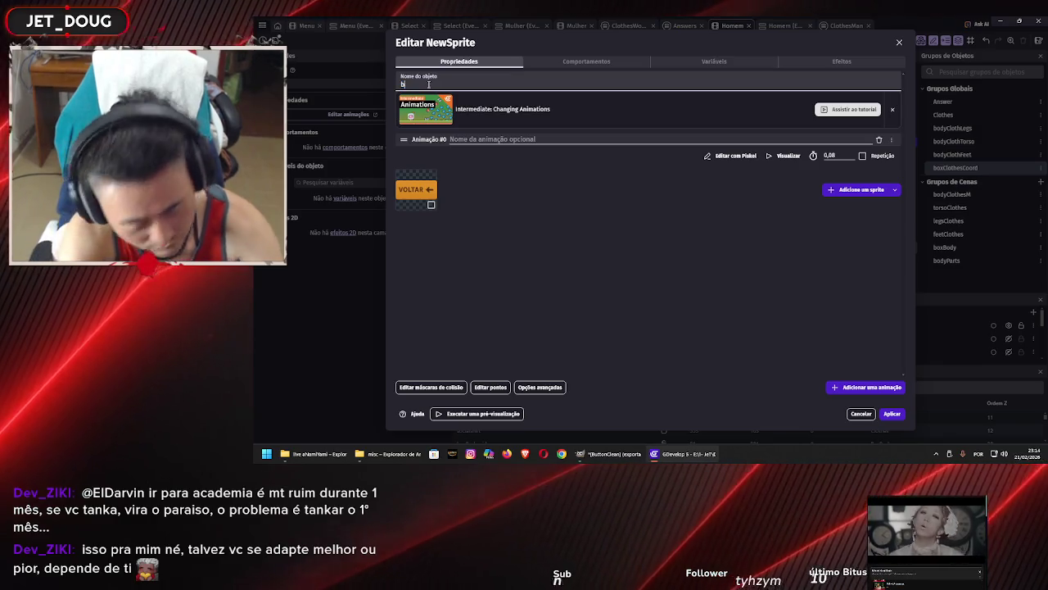
type("btnBack")
key("BackSpace")
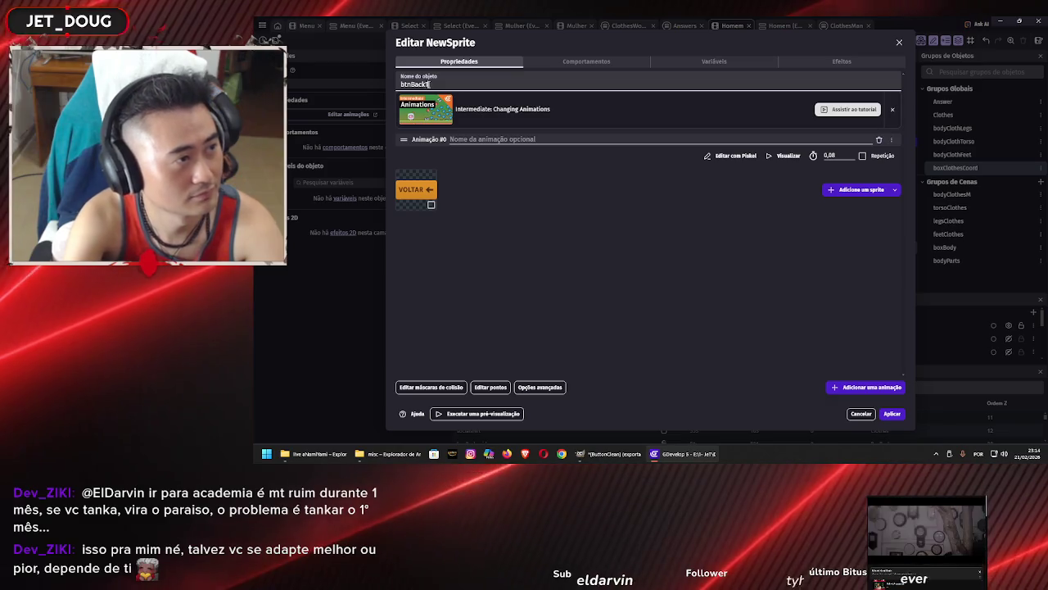
type("1")
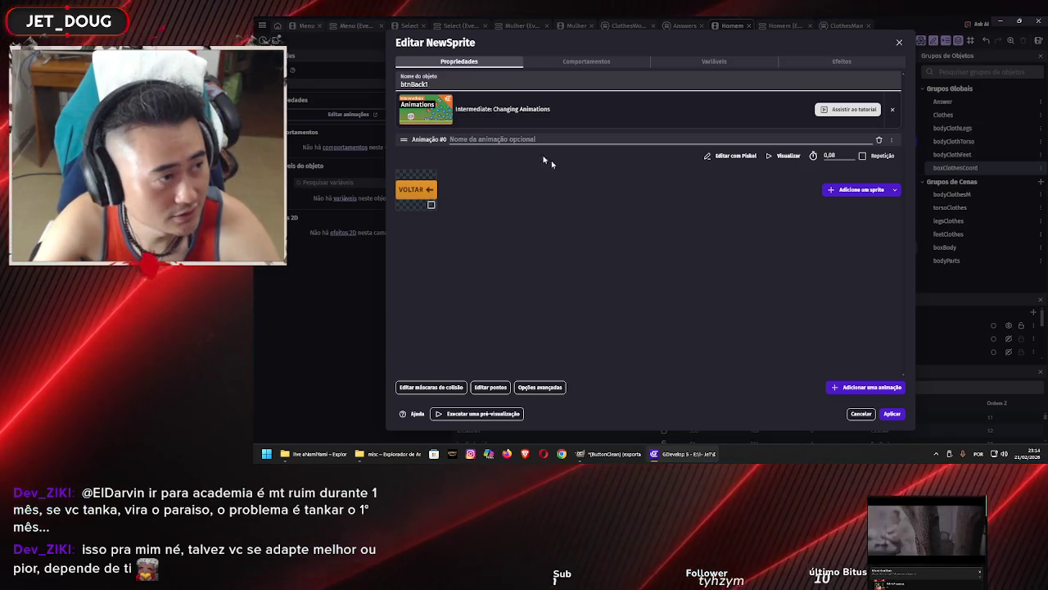
left_click(890, 415)
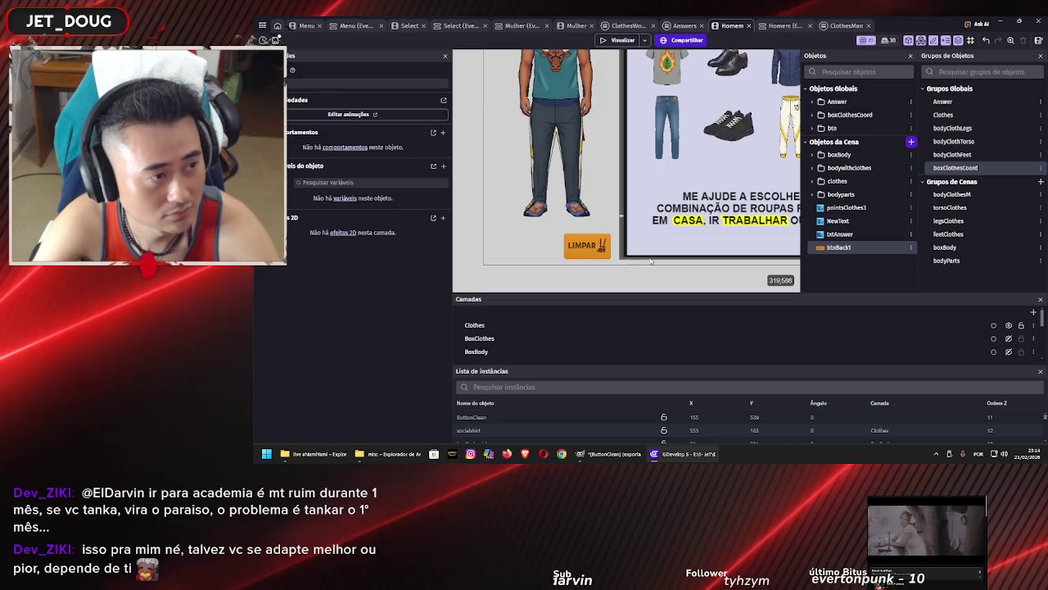
Drop a btnBack1 instance into the Homem scene, shrink it, and set it beside LIMPAR at Y 559
scroll(737, 260, "down", 5)
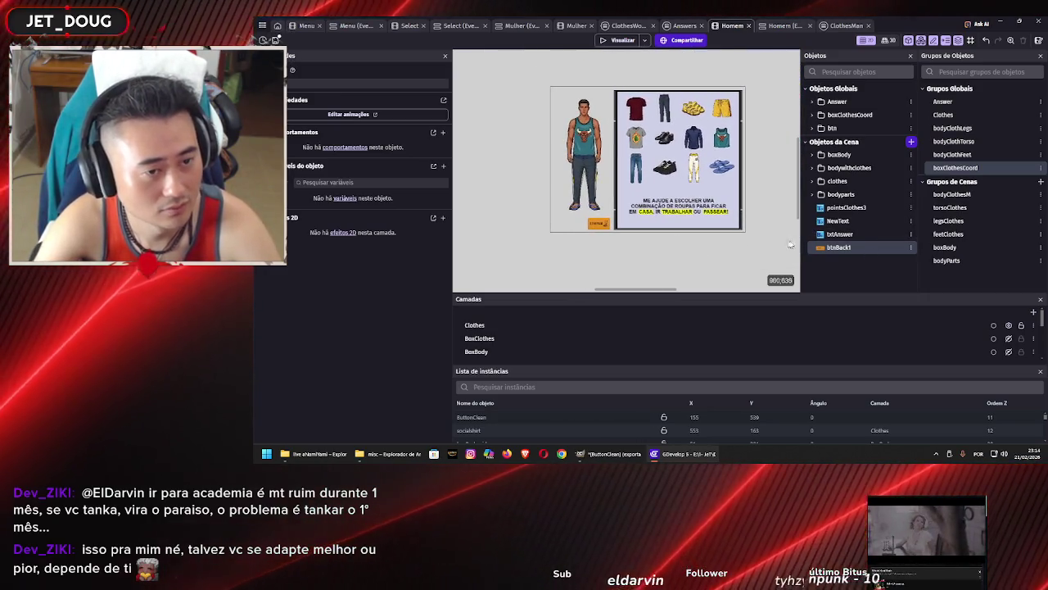
mouse_move(839, 246)
left_mouse_down()
mouse_move(461, 212)
mouse_move(461, 184)
mouse_move(652, 276)
mouse_move(564, 241)
mouse_move(562, 222)
left_mouse_up()
scroll(565, 229, "up", 3)
scroll(570, 231, "up", 1)
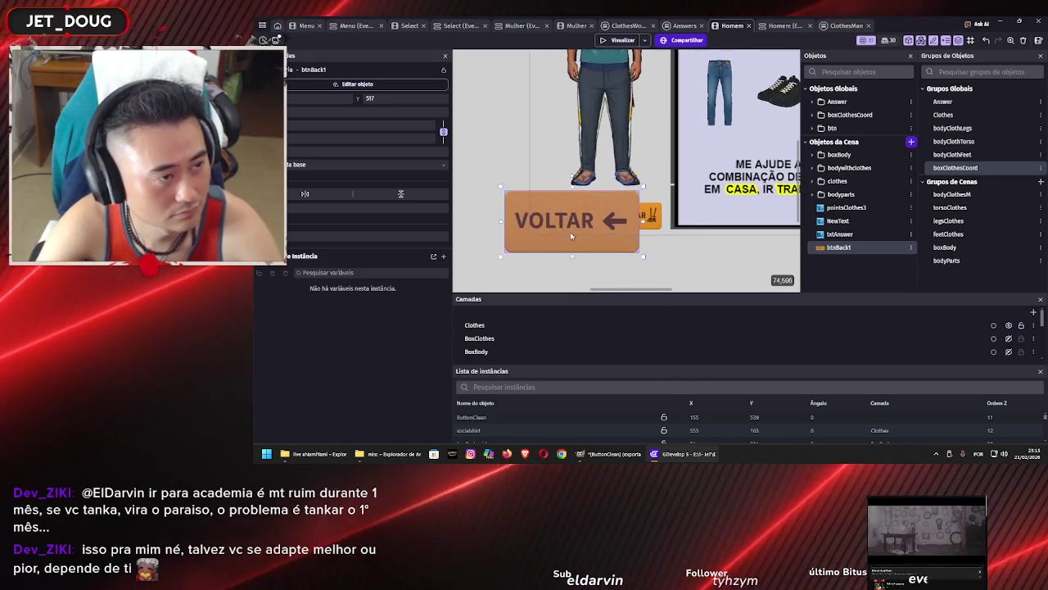
mouse_move(616, 212)
left_mouse_down()
mouse_move(559, 236)
mouse_move(577, 218)
left_mouse_up()
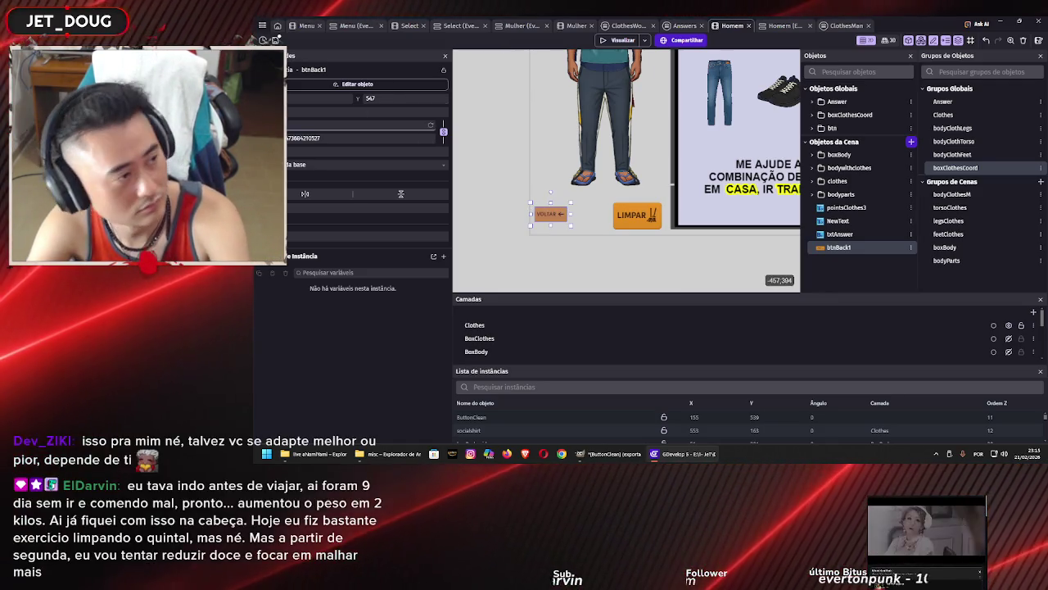
left_click_drag(544, 216, 547, 224)
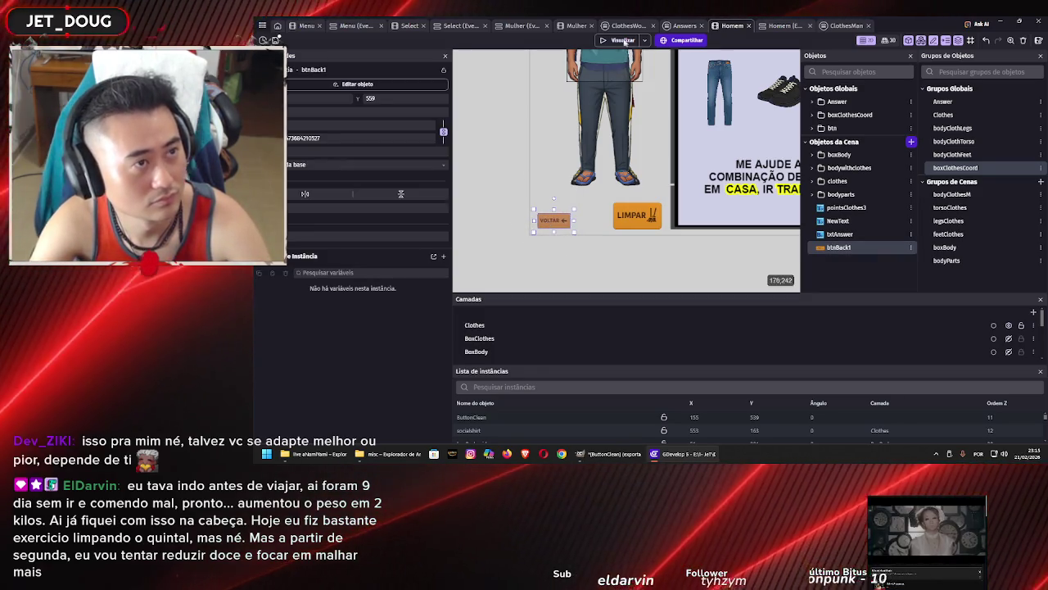
left_click(573, 25)
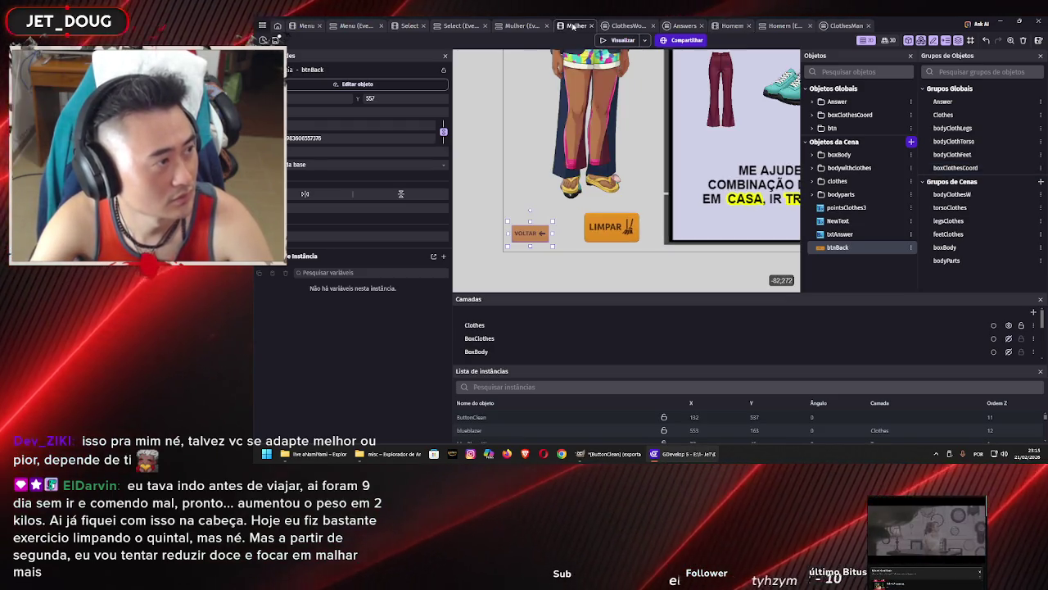
Align the LIMPAR button to X 132 in both the Homem and Mulher scenes
left_click(732, 26)
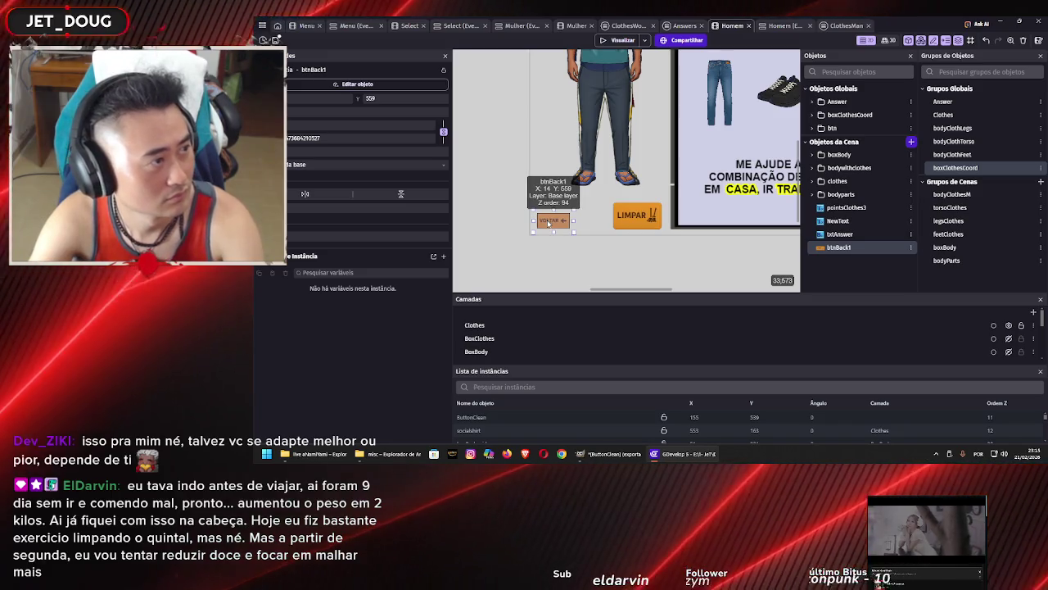
left_click(577, 26)
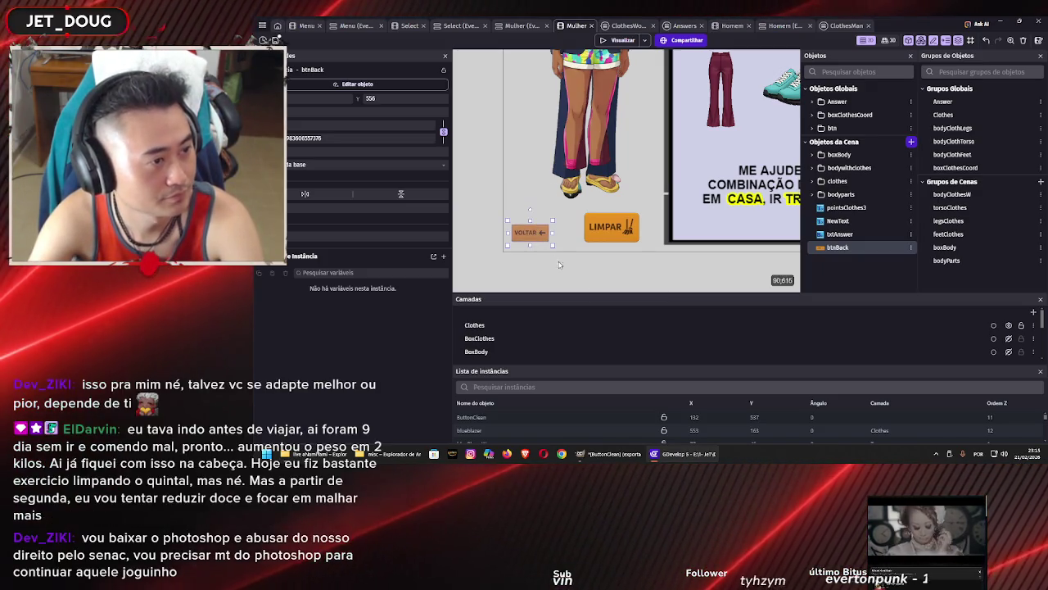
left_click(606, 235)
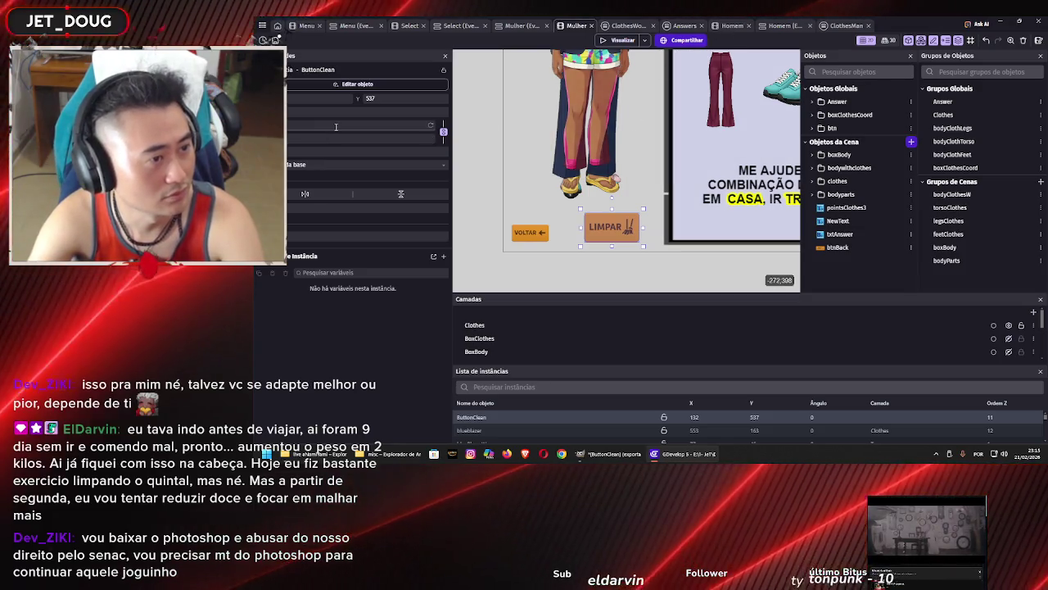
left_click(732, 26)
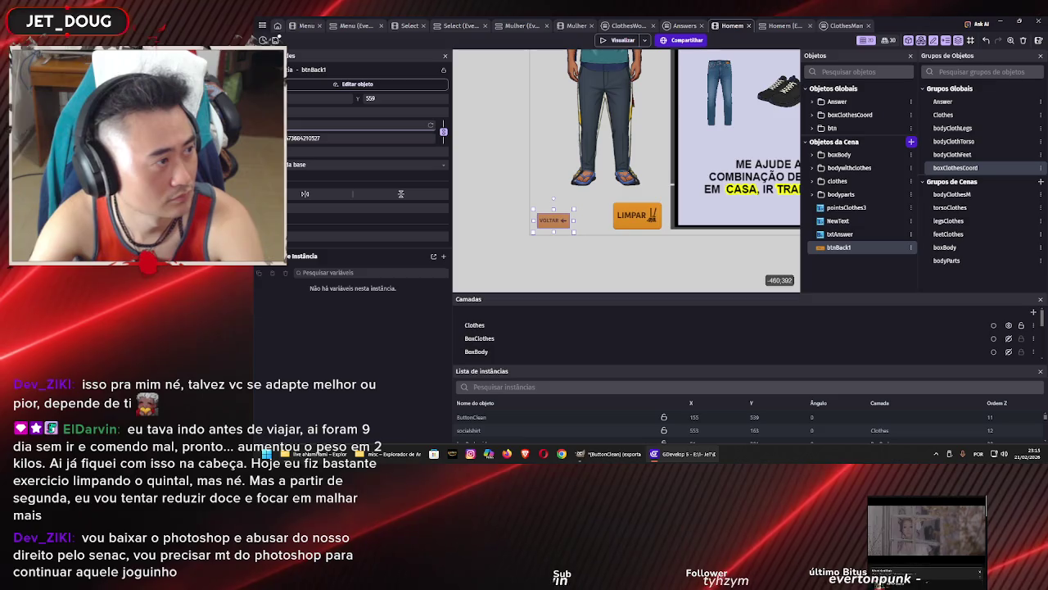
left_click(623, 215)
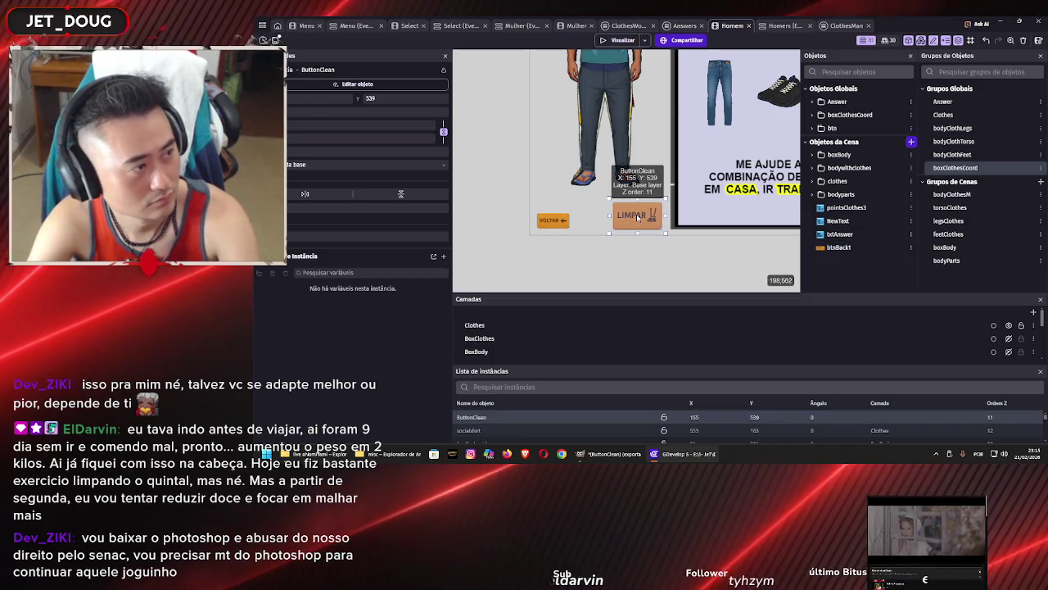
left_click_drag(623, 215, 608, 214)
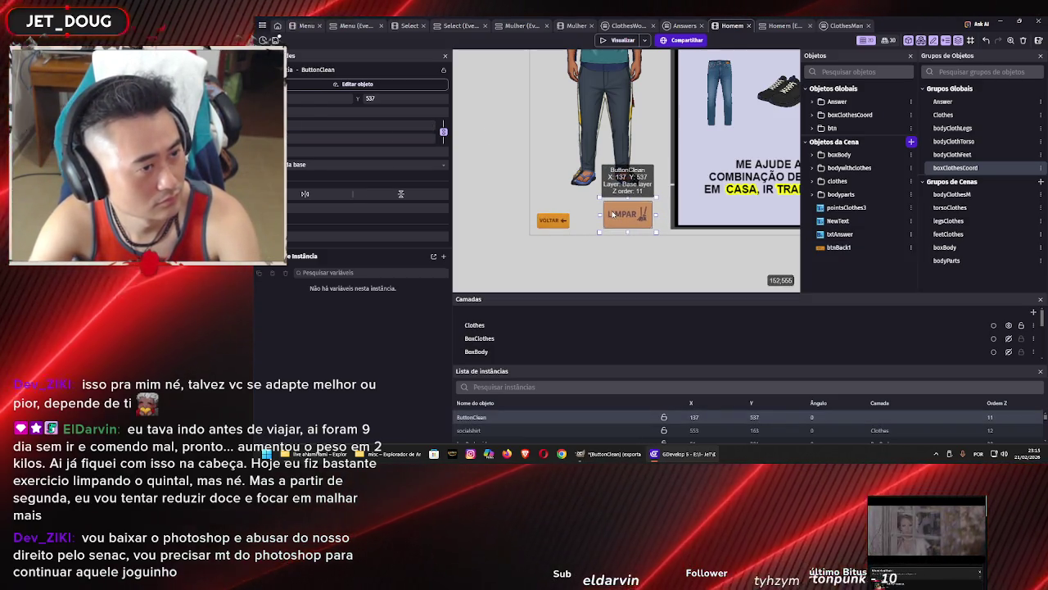
left_click(577, 26)
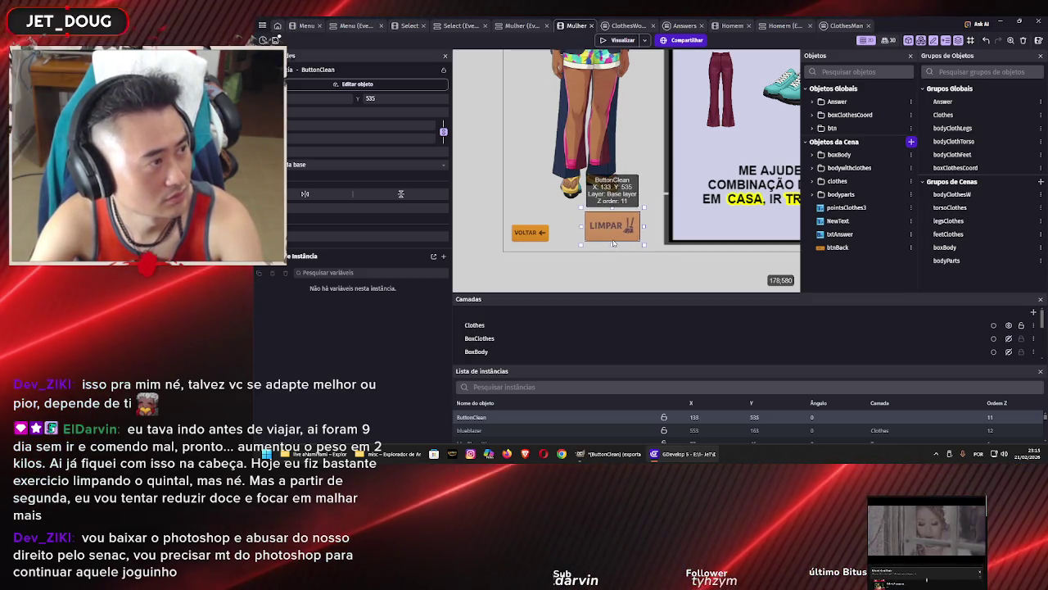
left_click_drag(612, 244, 611, 243)
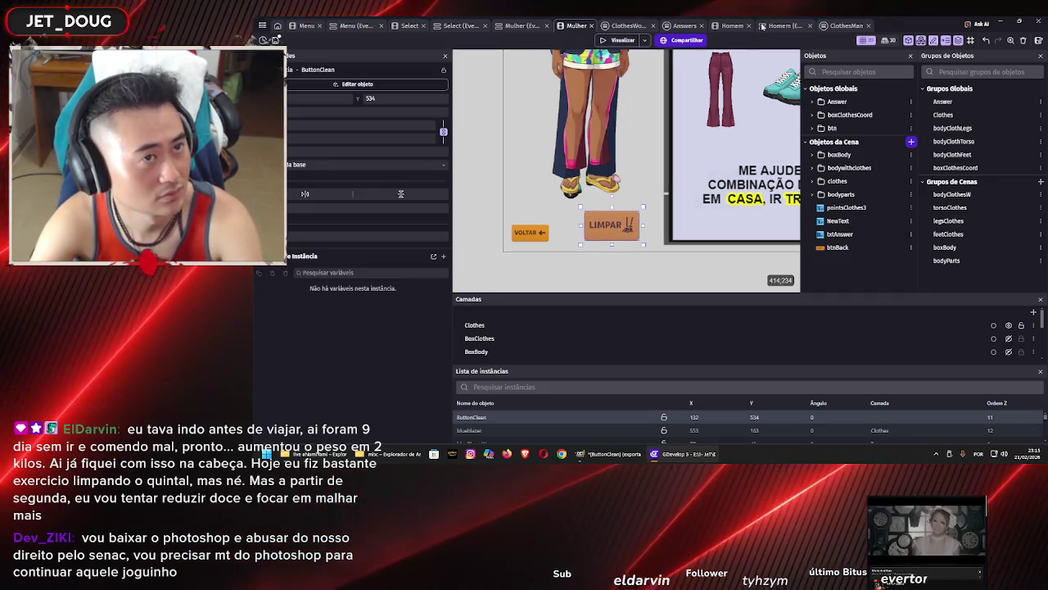
left_click(731, 25)
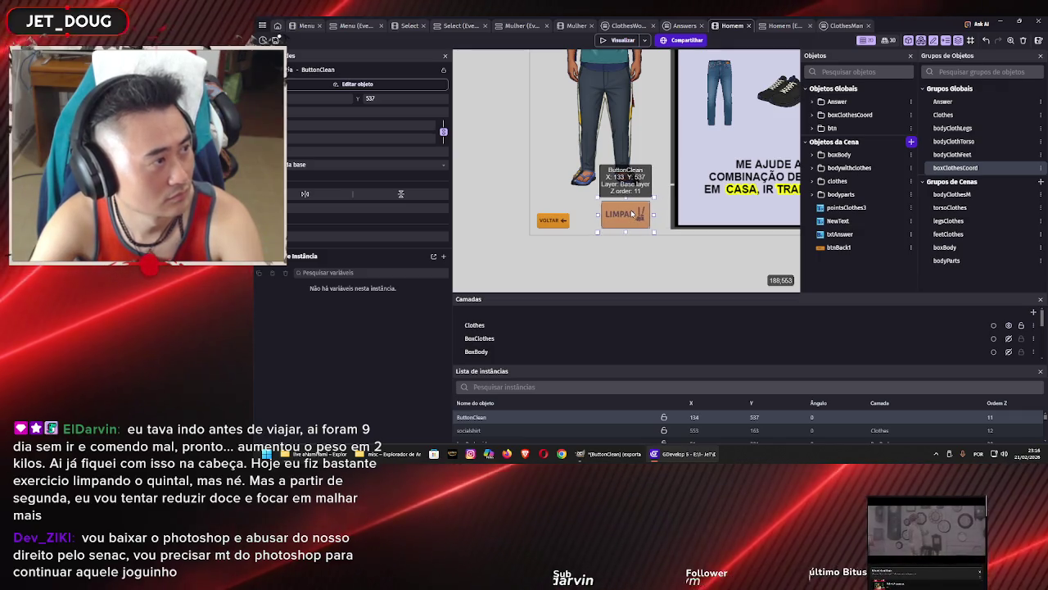
left_click_drag(632, 214, 630, 213)
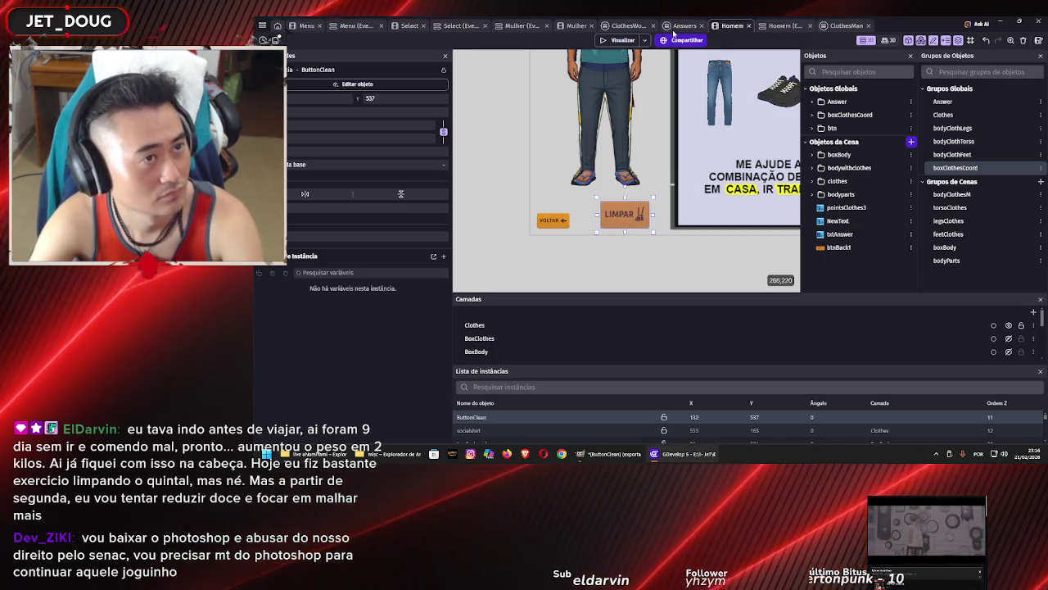
left_click(577, 25)
left_click_drag(595, 223, 597, 223)
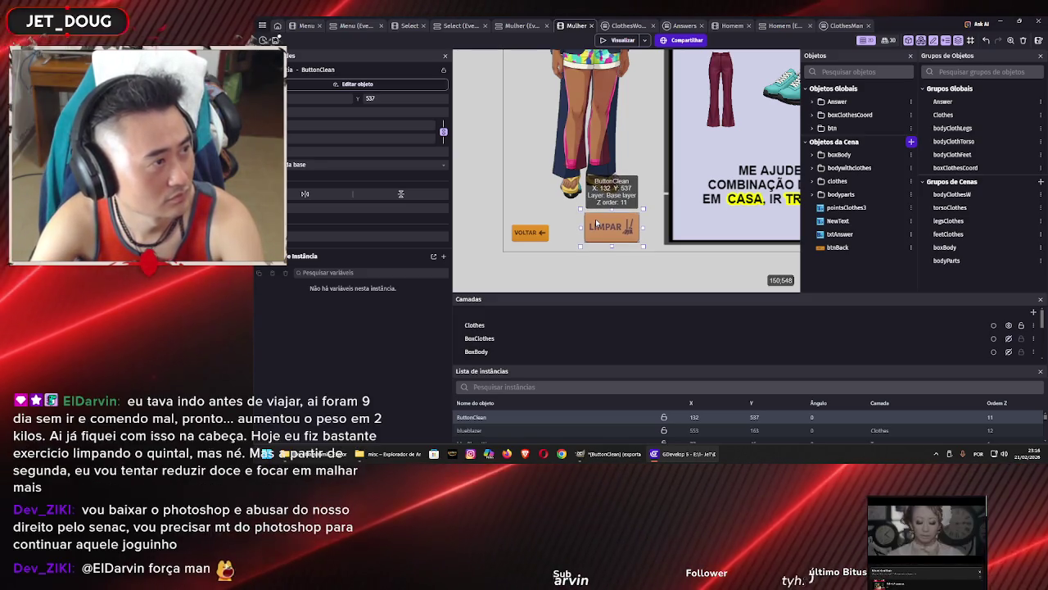
Check the VOLTAR buttons in both scenes, leaving btnBack1 at X 14, Y 559
left_click(525, 235)
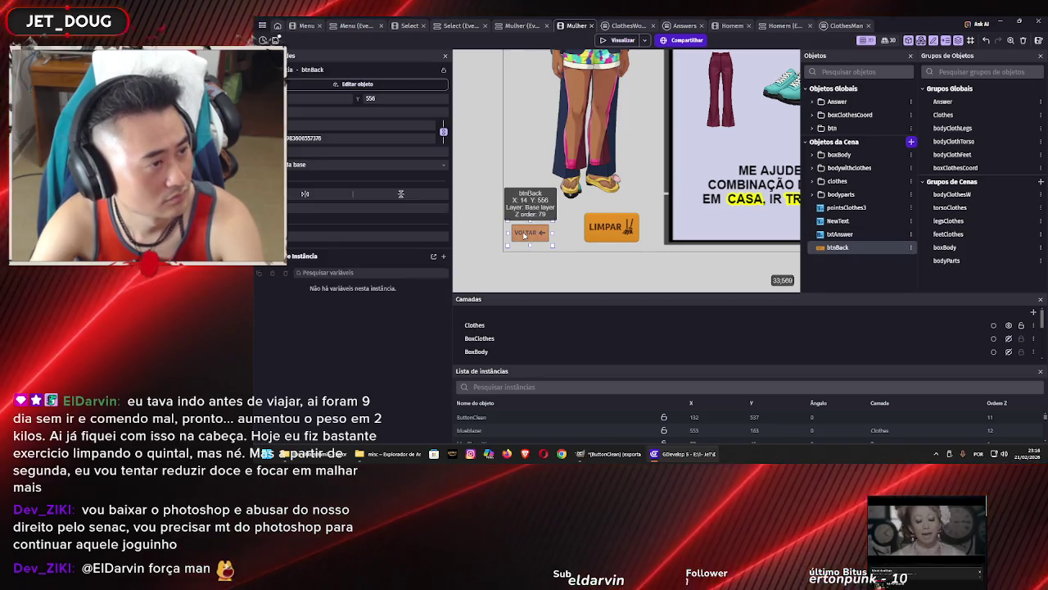
left_click(728, 25)
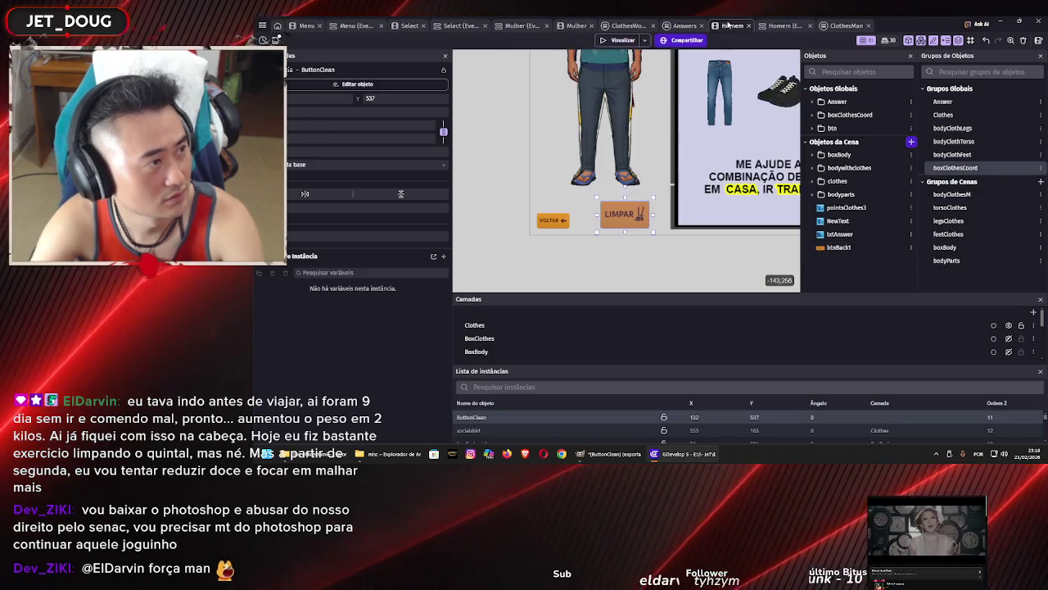
double_click(561, 226)
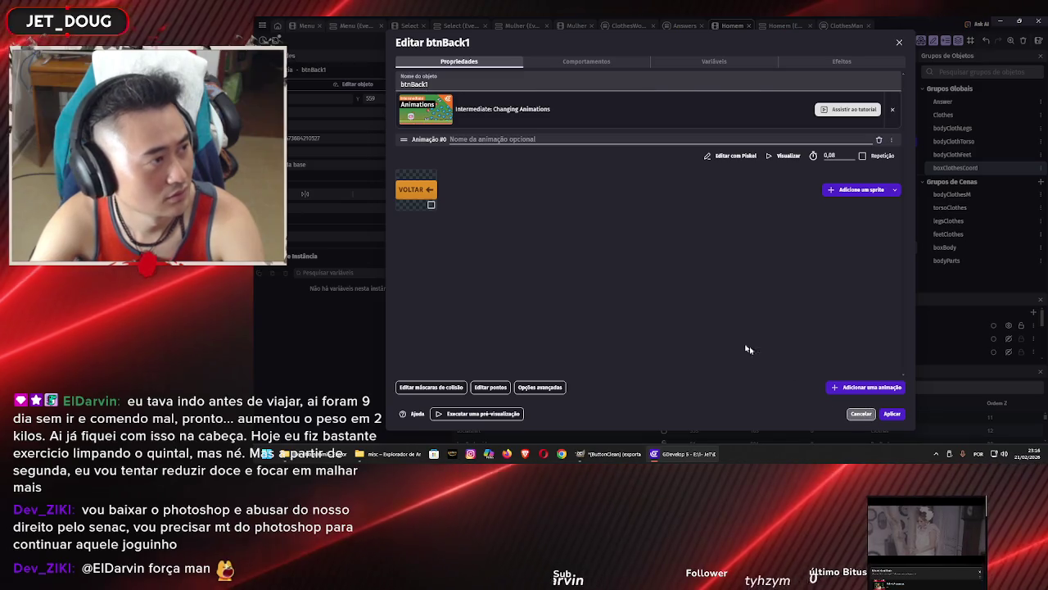
key("Escape")
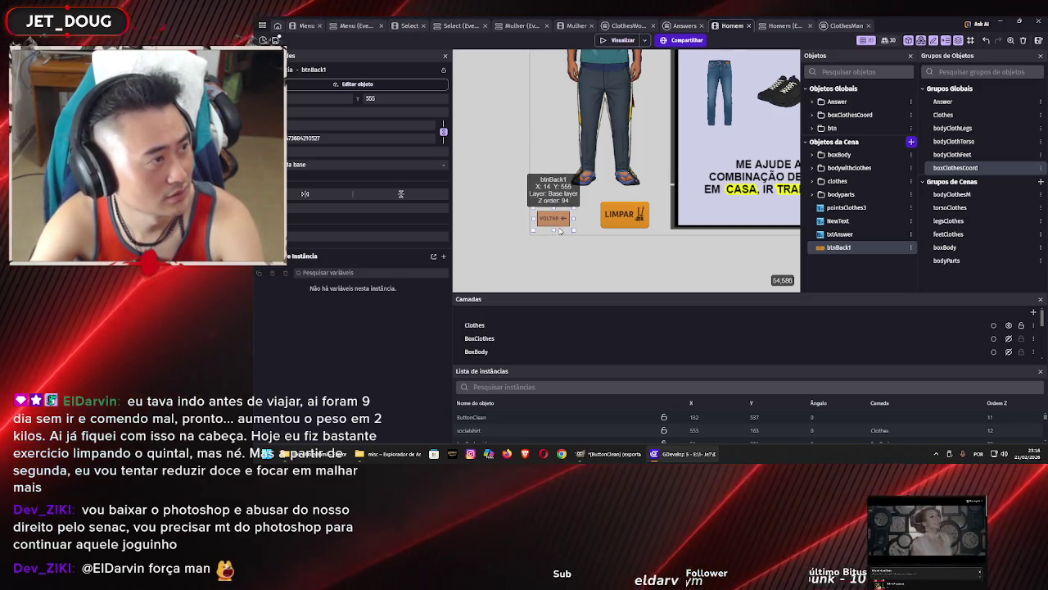
left_click(556, 261)
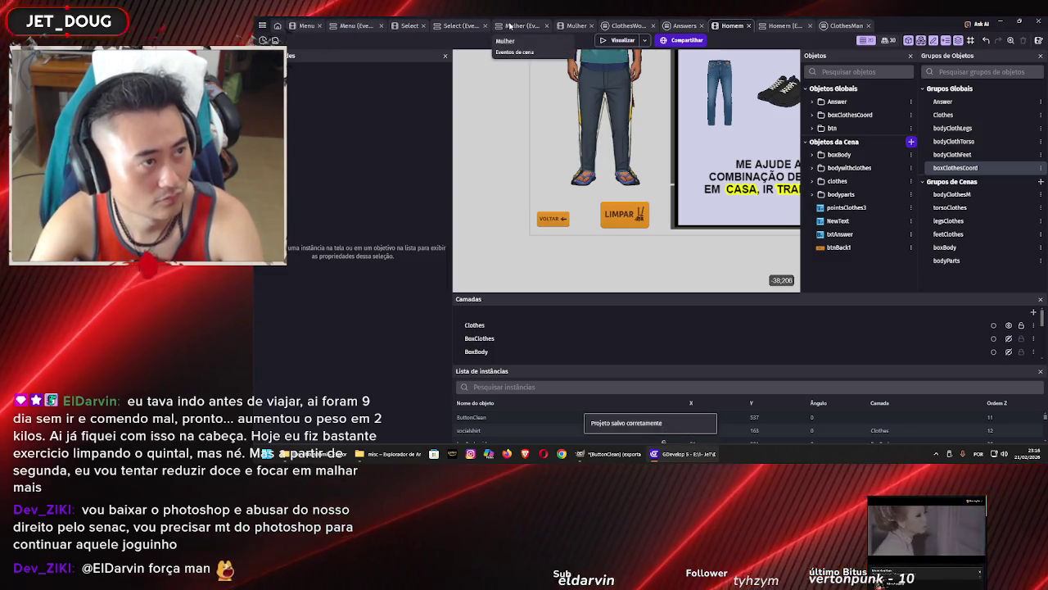
left_click(782, 26)
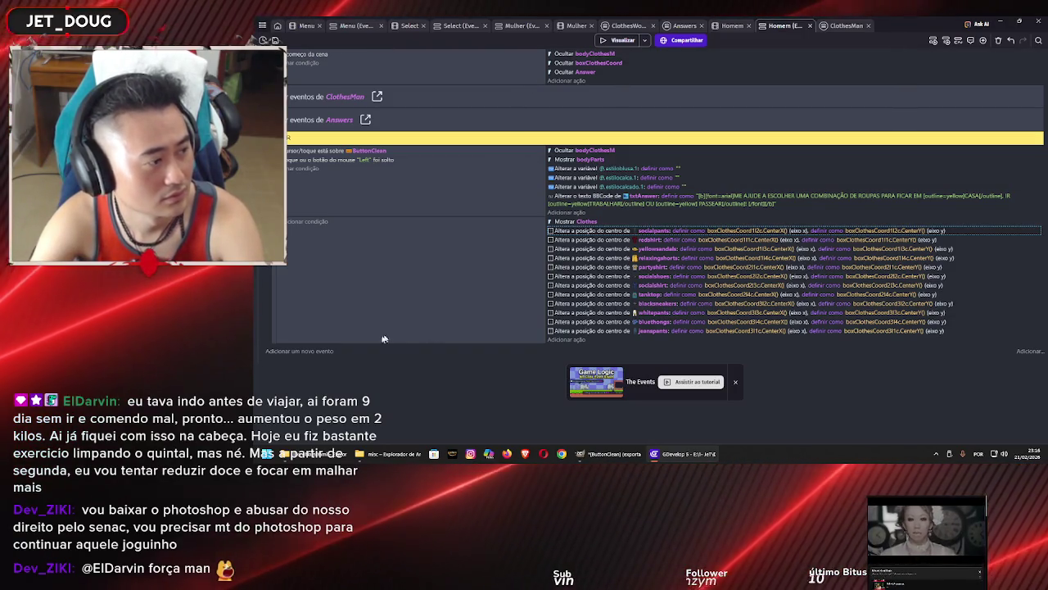
Add a new event with a left mouse button released condition
left_click(291, 352)
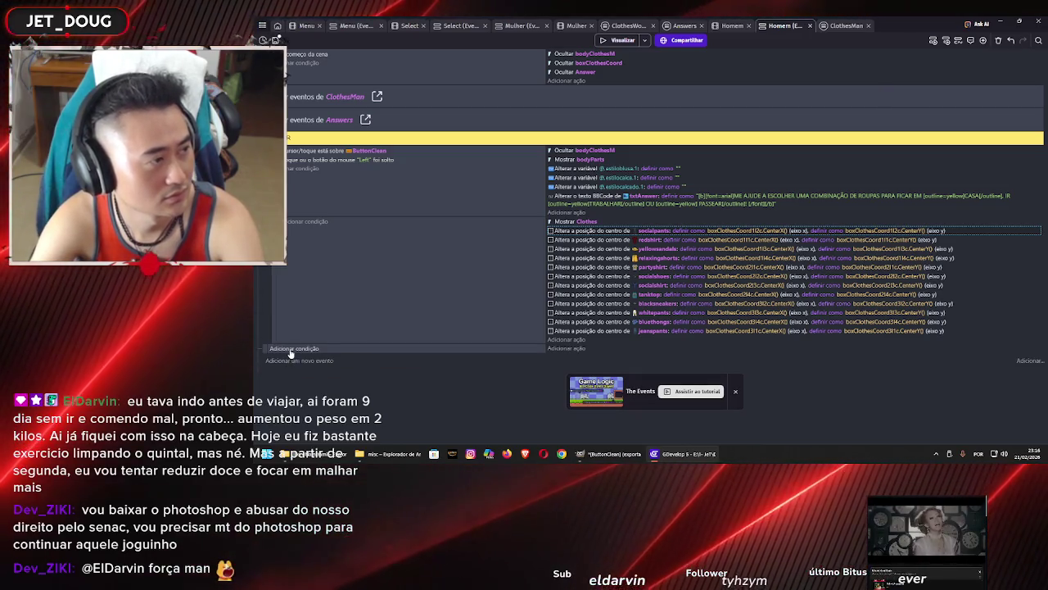
left_click(303, 351)
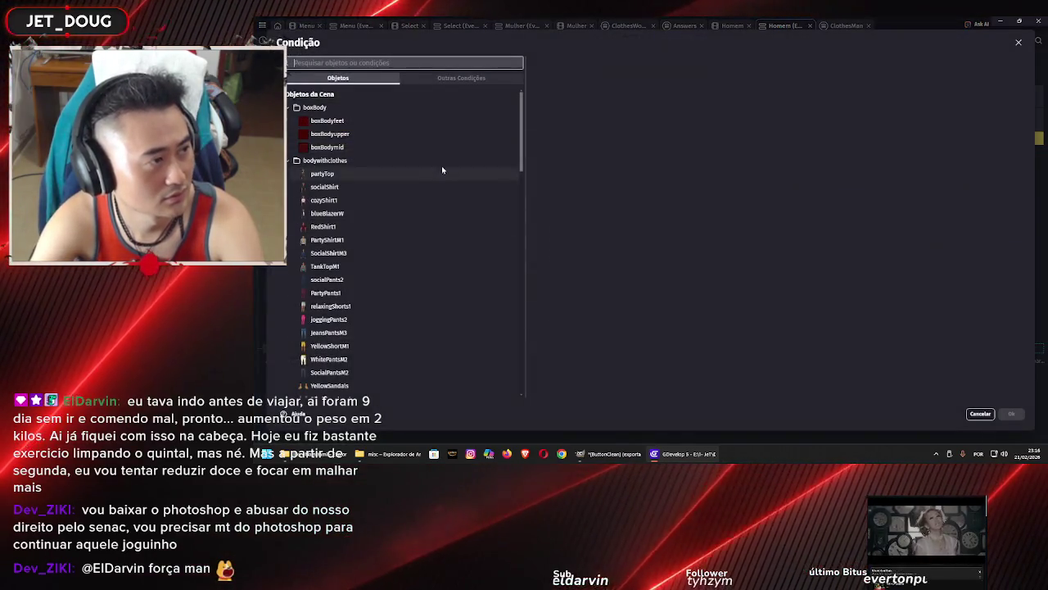
left_click(450, 79)
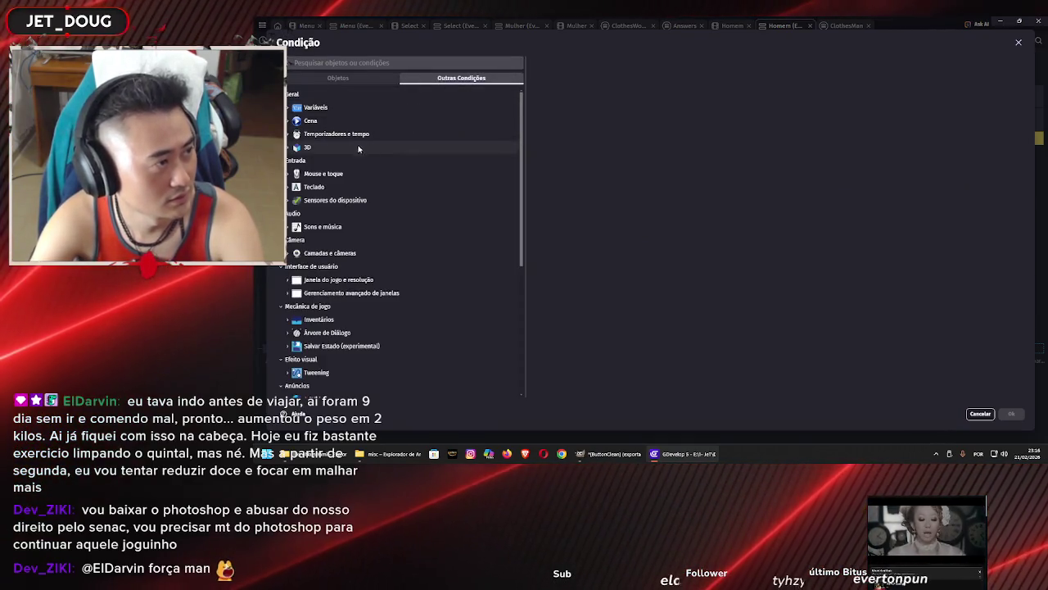
left_click(332, 174)
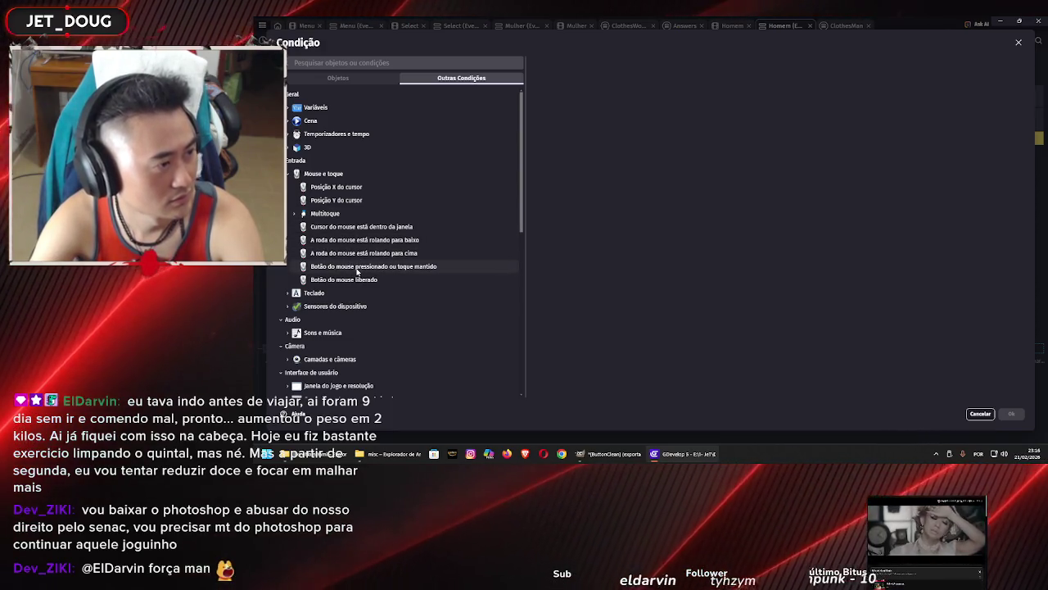
left_click(357, 278)
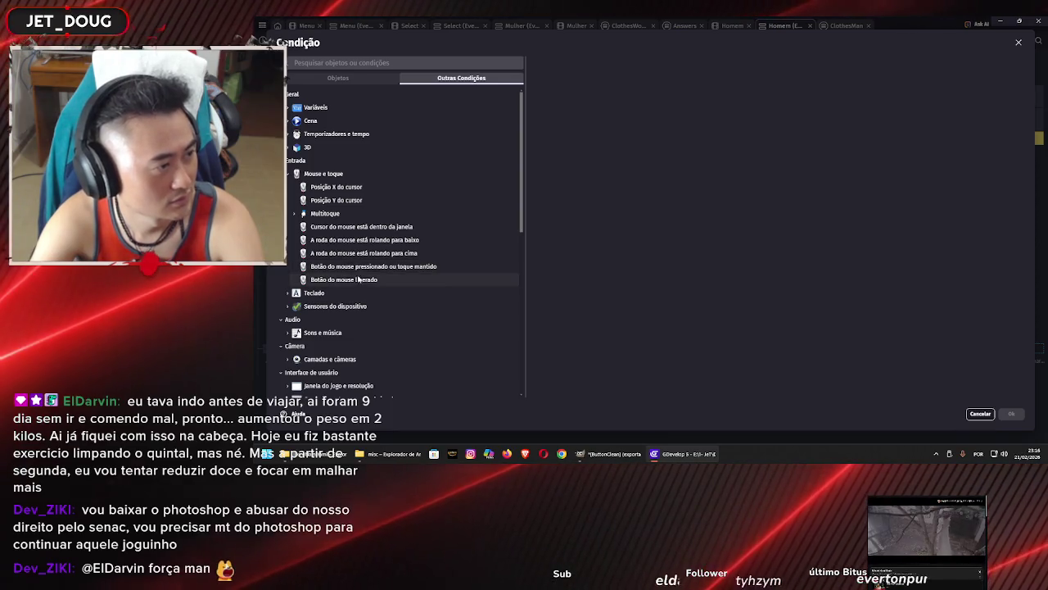
left_click(611, 92)
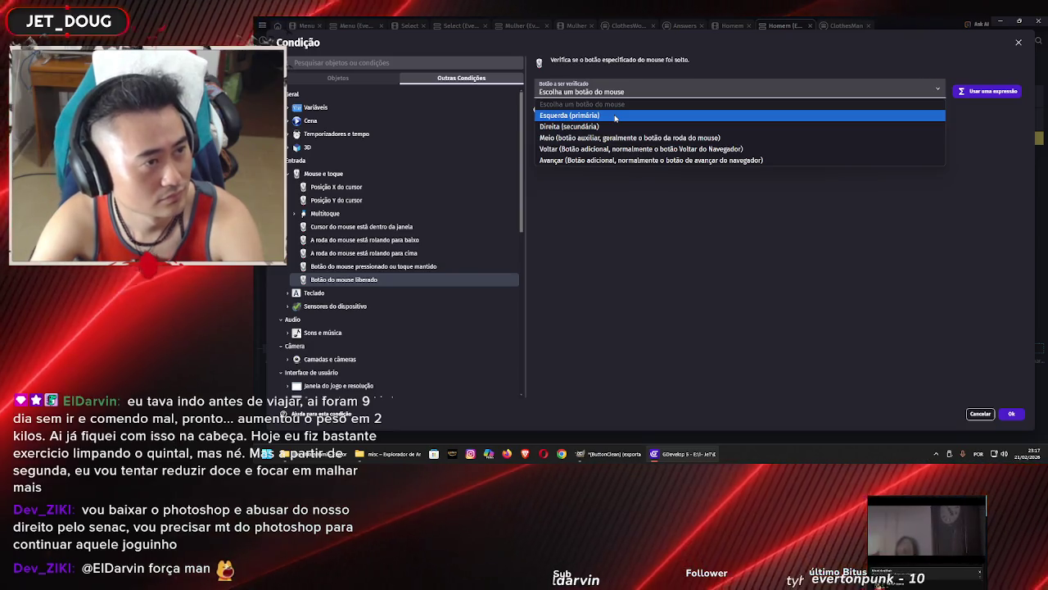
left_click(615, 117)
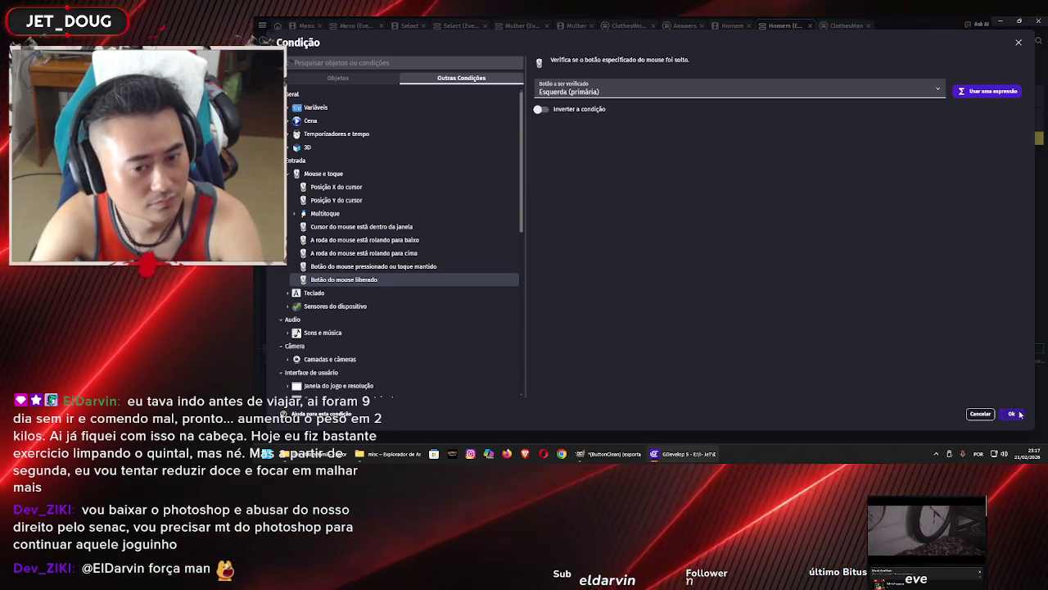
left_click(1012, 414)
Add a condition that the cursor/touch is over btnBack1
left_click(313, 358)
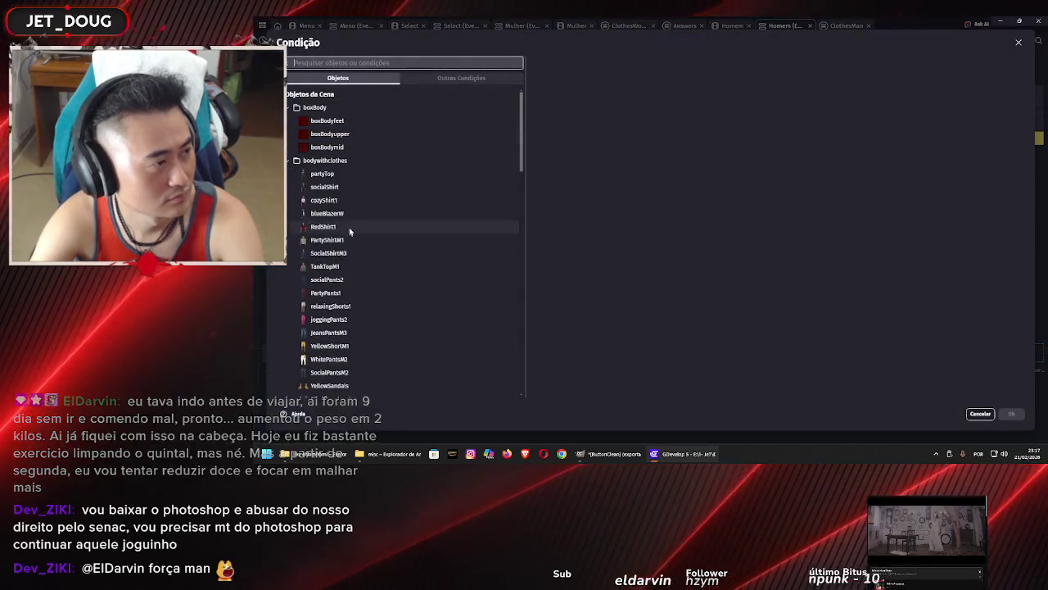
left_click(466, 82)
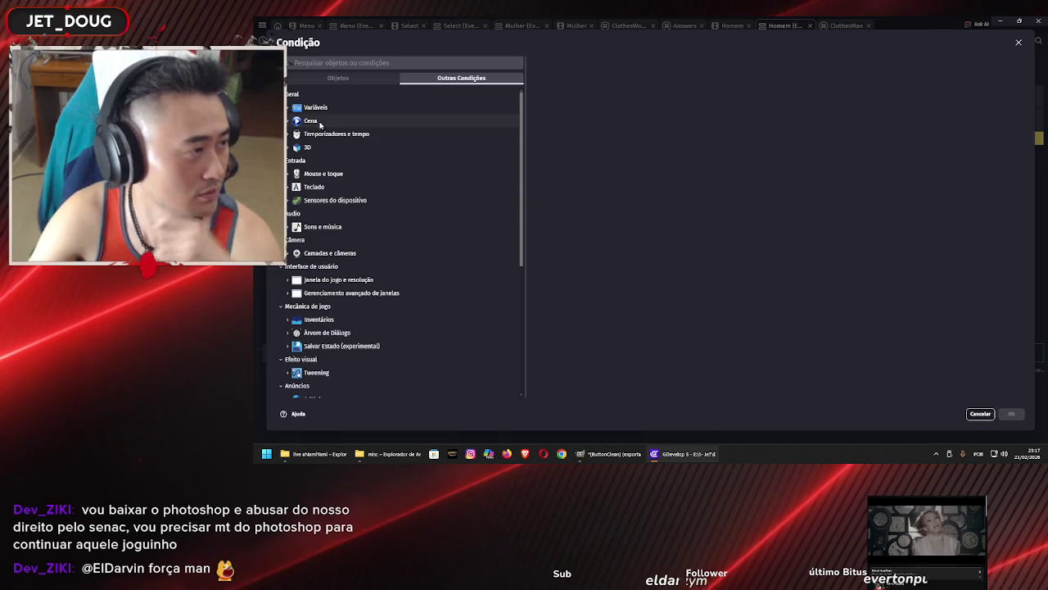
left_click(345, 79)
scroll(374, 203, "down", 10)
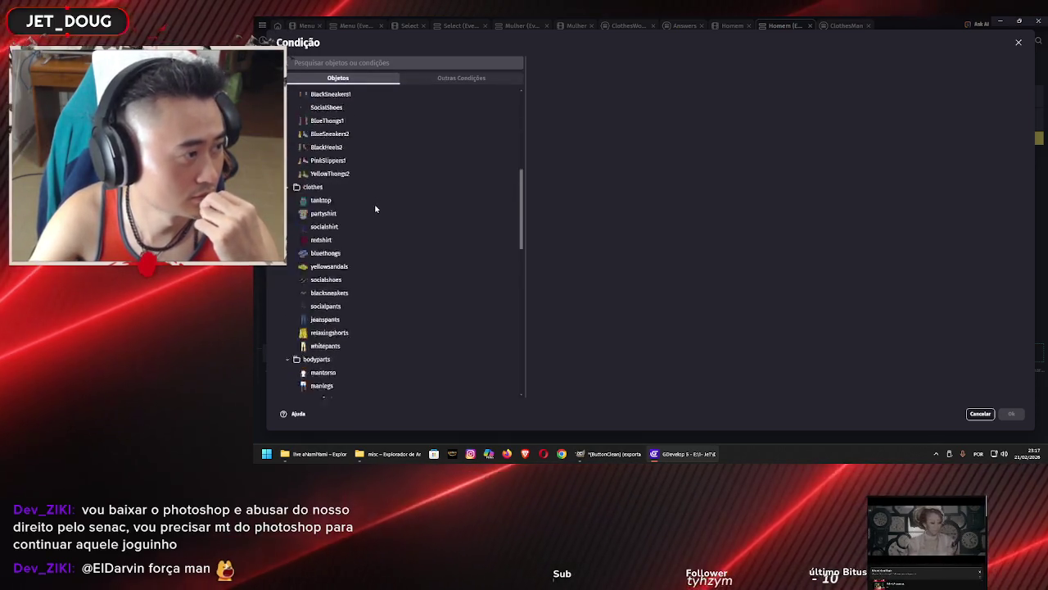
left_click(360, 313)
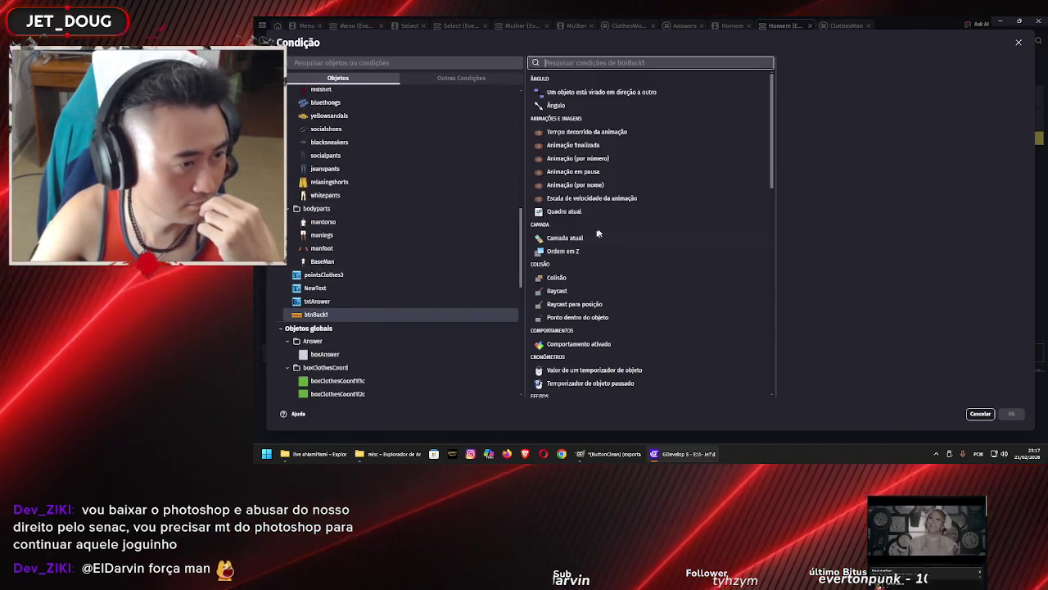
scroll(624, 148, "down", 3)
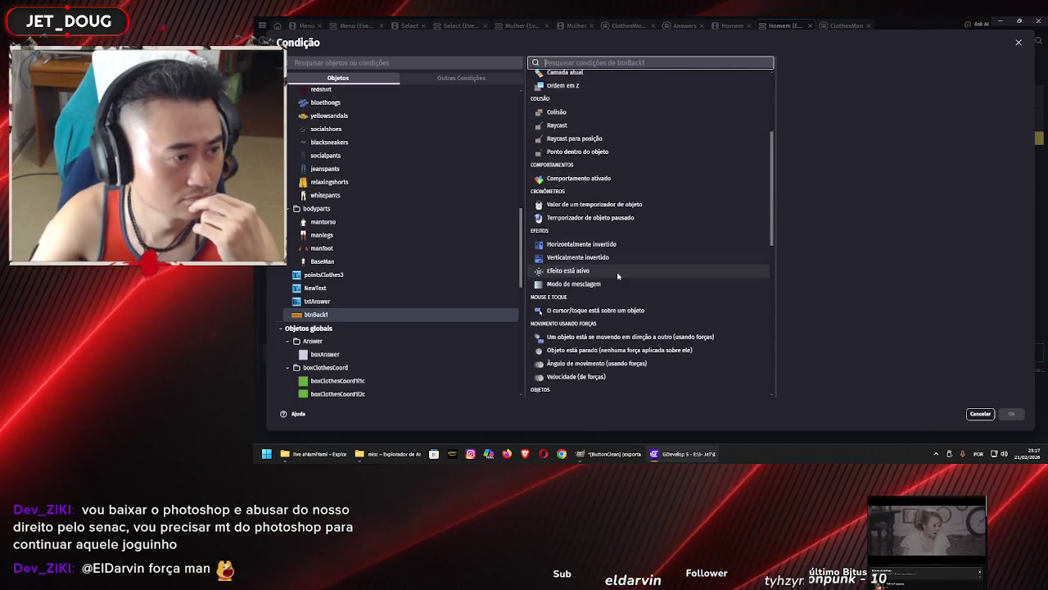
left_click(603, 312)
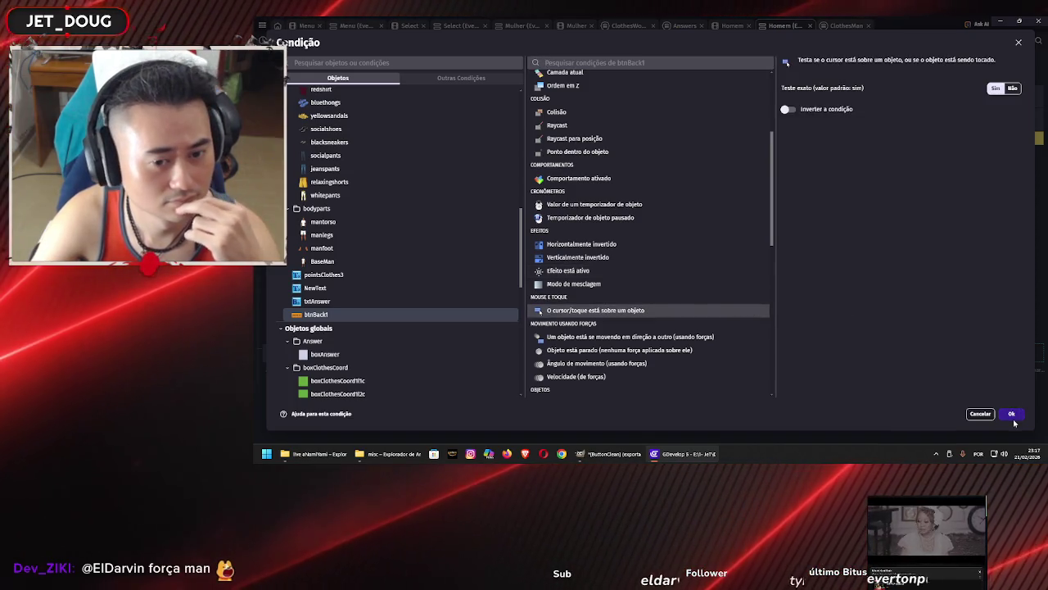
left_click(1011, 413)
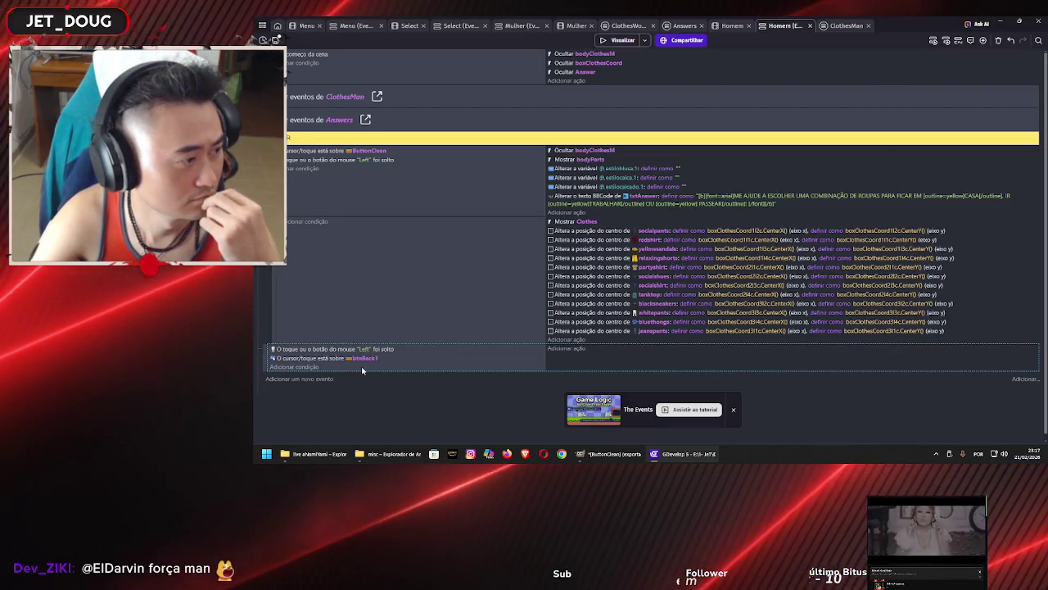
Put the btnBack1 check first, add a change-scene action to Select, and label the event 'botão VOLTAR'
left_click_drag(293, 361, 299, 346)
left_click(575, 349)
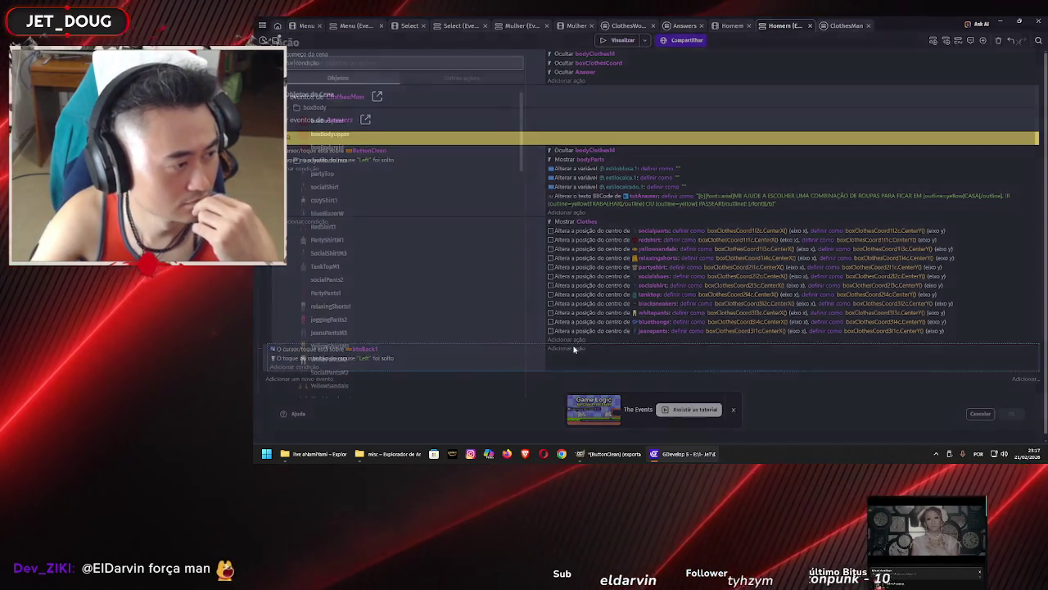
left_click(470, 78)
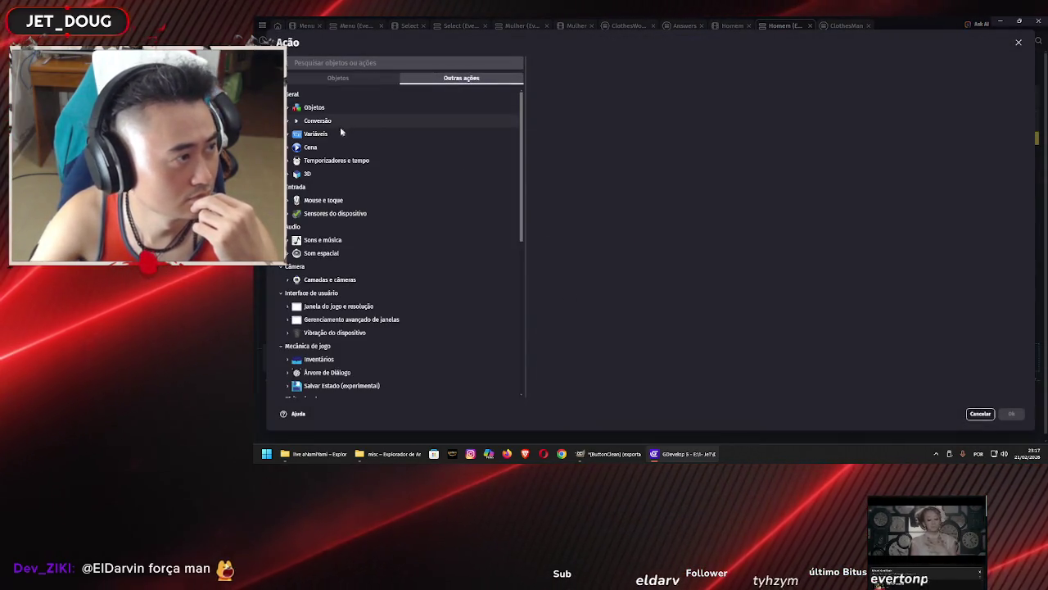
left_click(311, 147)
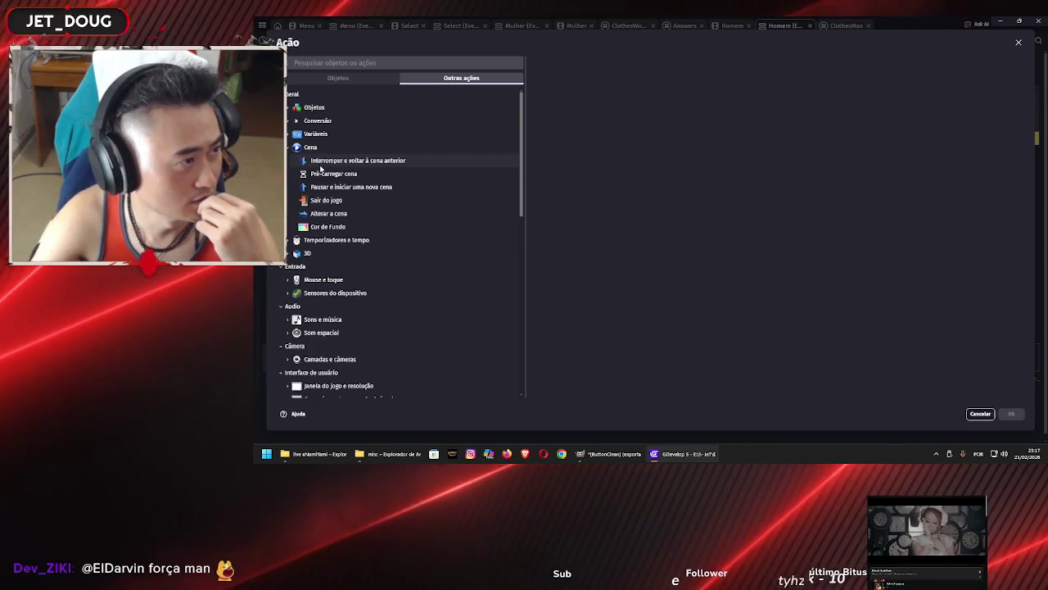
left_click(332, 213)
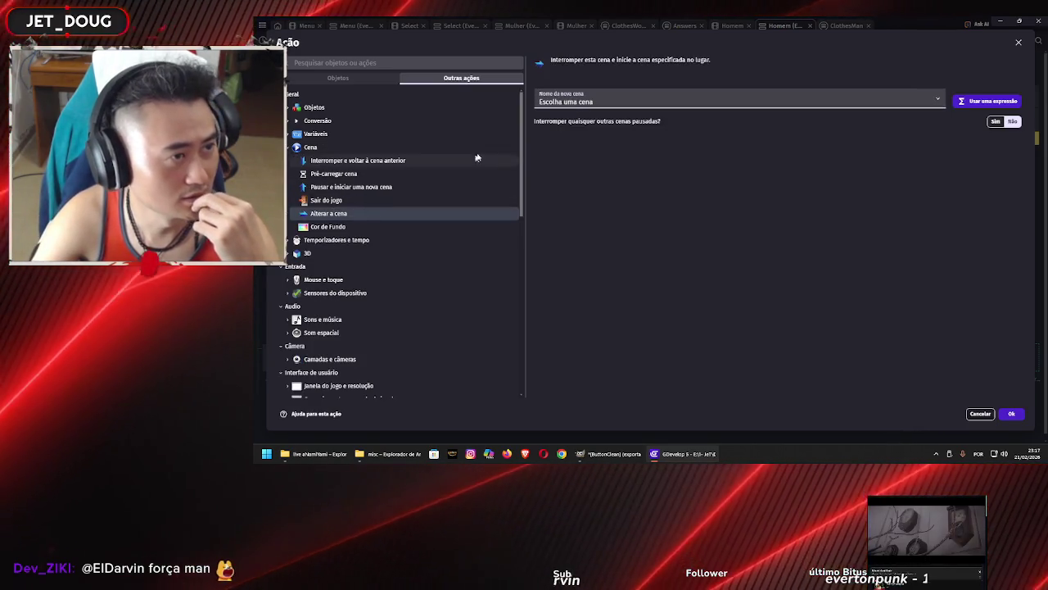
left_click(575, 102)
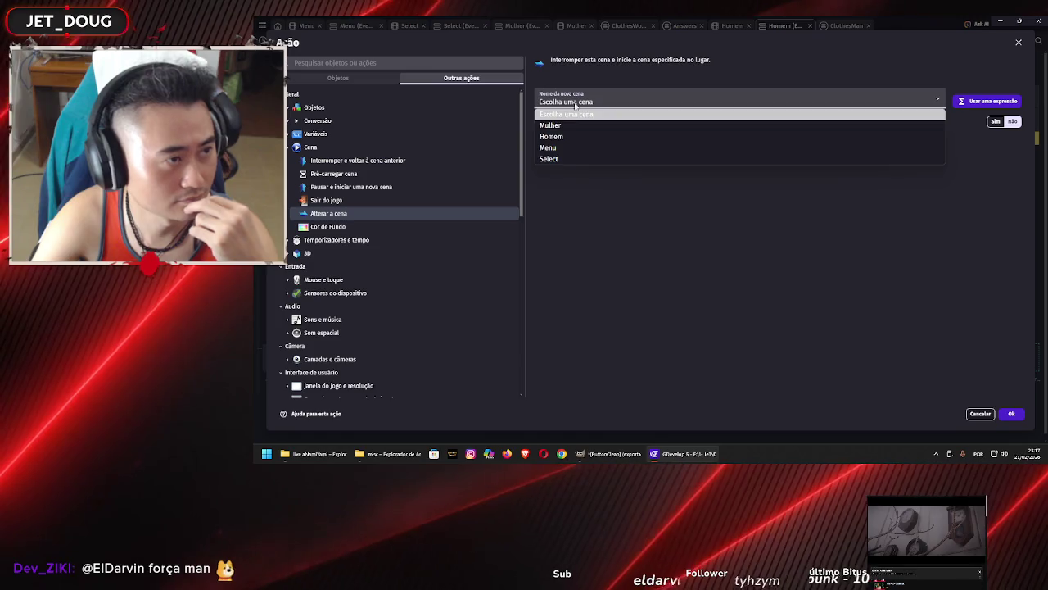
left_click(577, 160)
left_click(1010, 414)
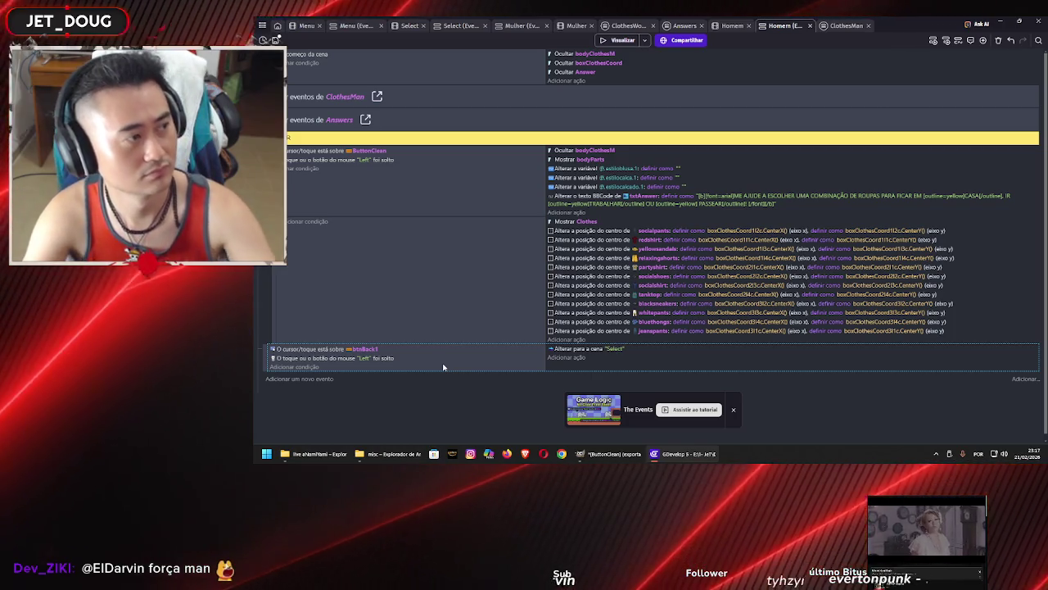
left_click(976, 39)
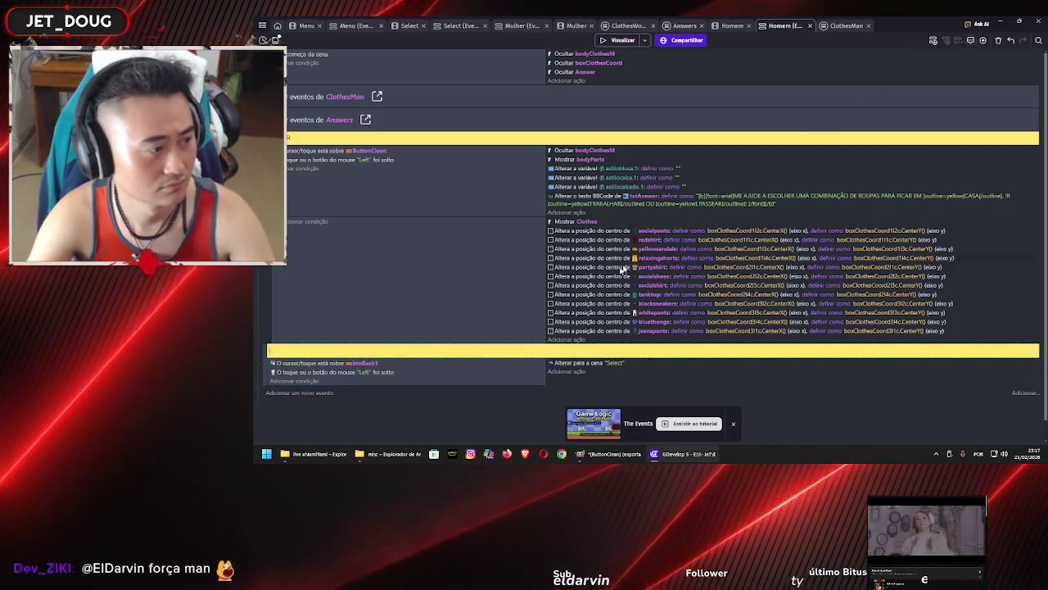
type("botão VOLTAR")
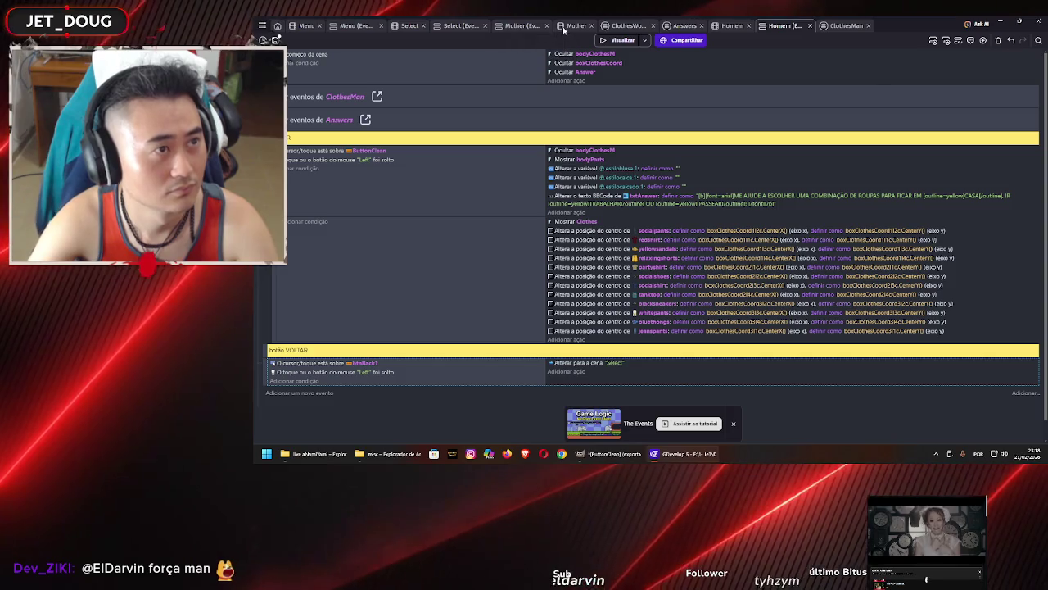
Paste the back-button event into the Mulher events and set its cursor condition object to btnBack
left_click(521, 25)
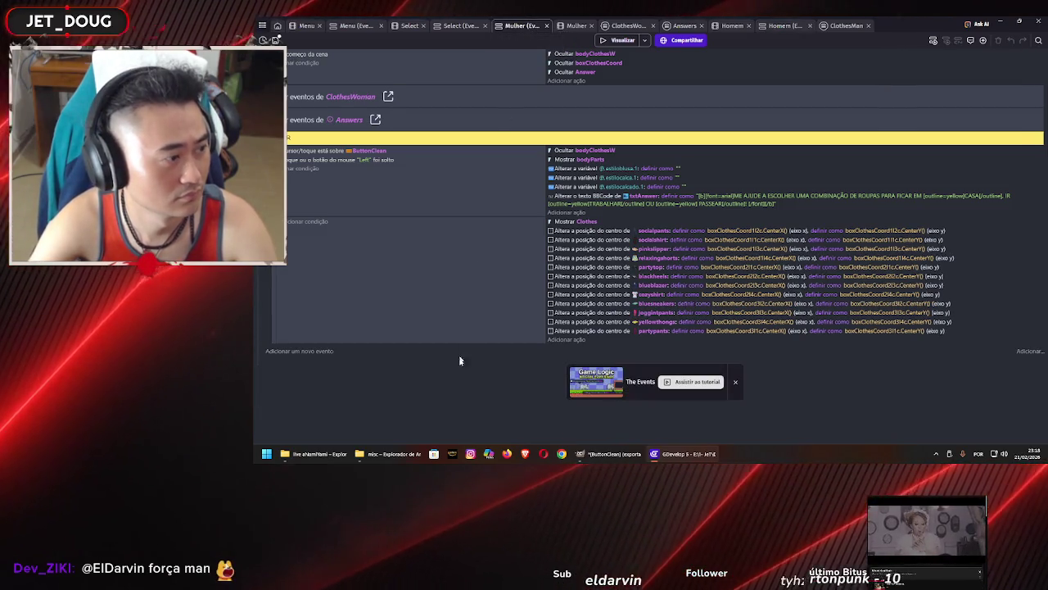
left_click(328, 353)
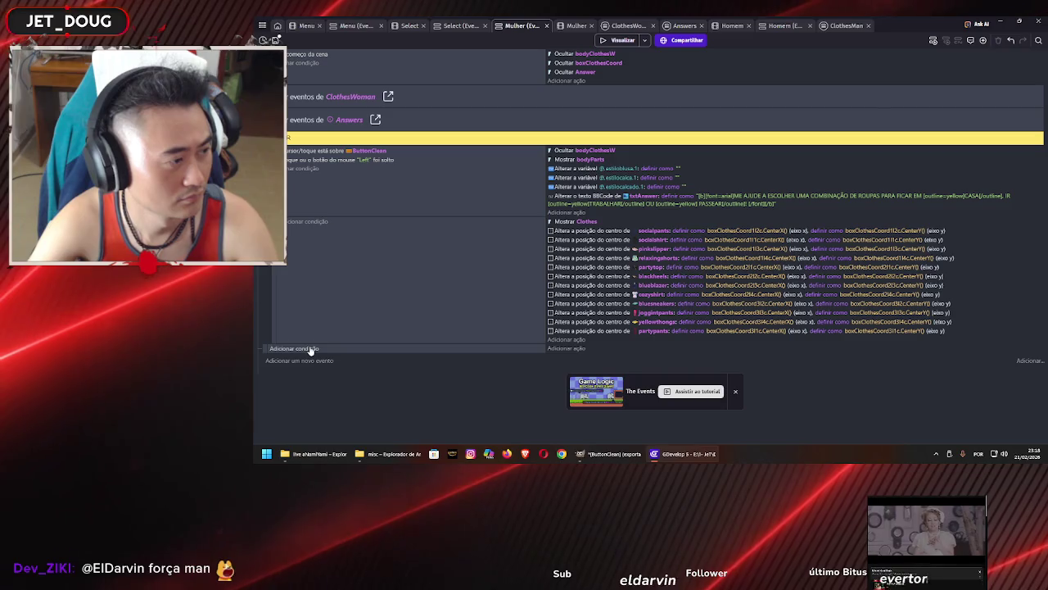
left_click(368, 352)
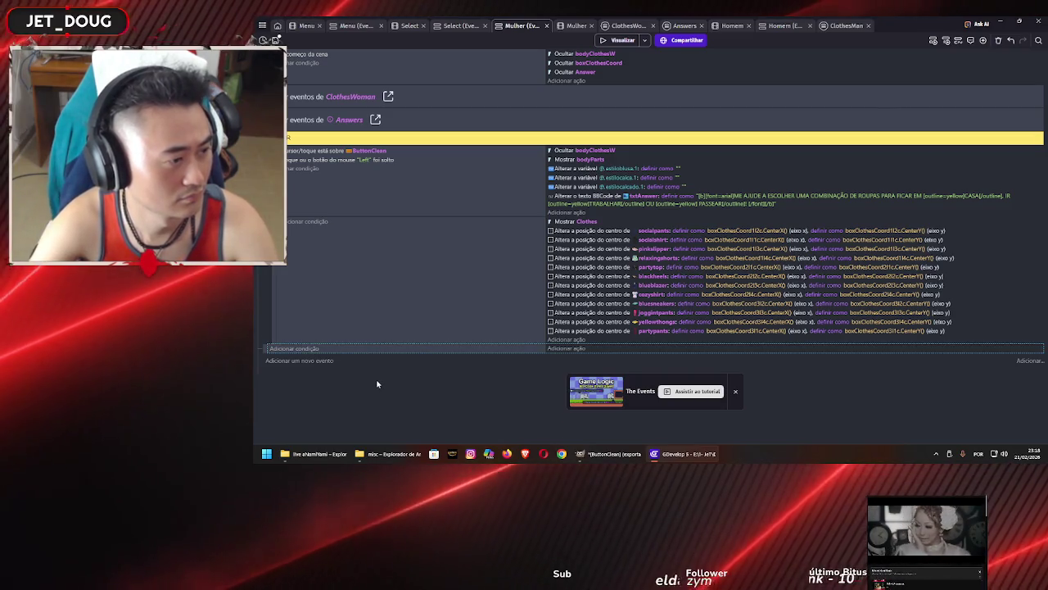
key("ctrl+v")
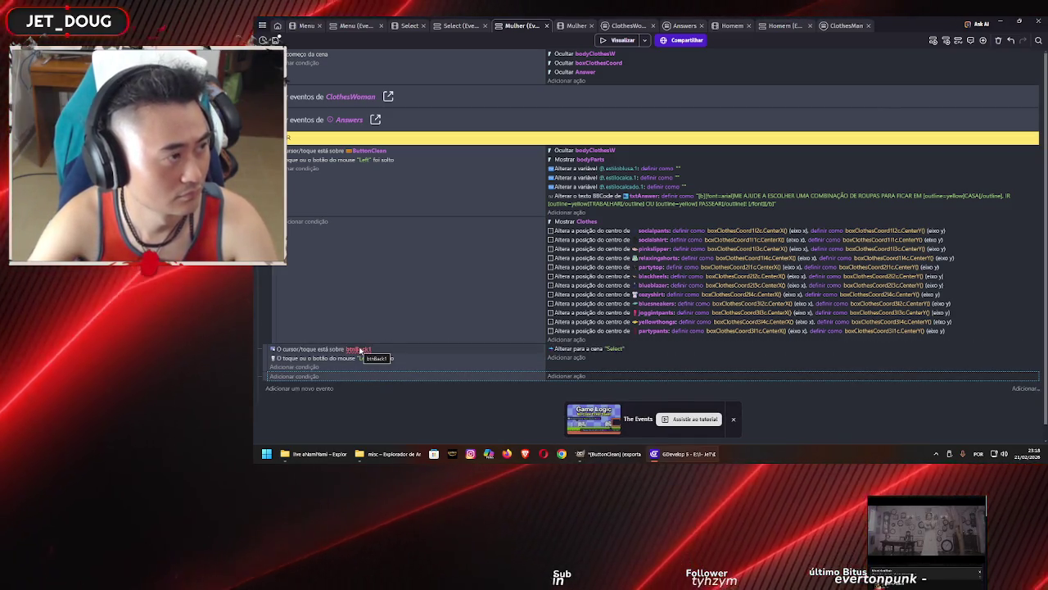
left_click(360, 350)
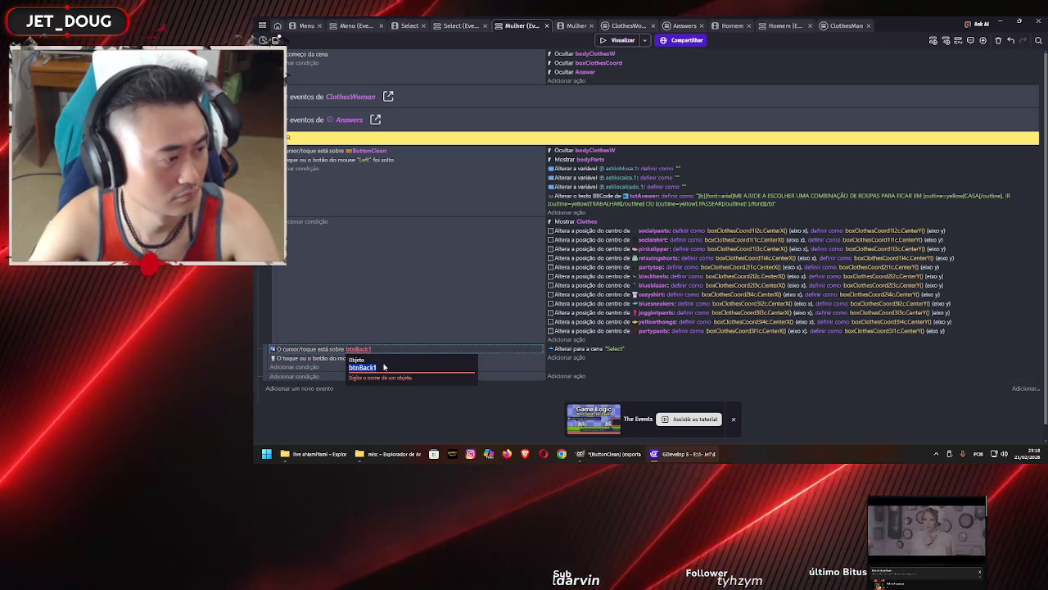
type("btnBack2")
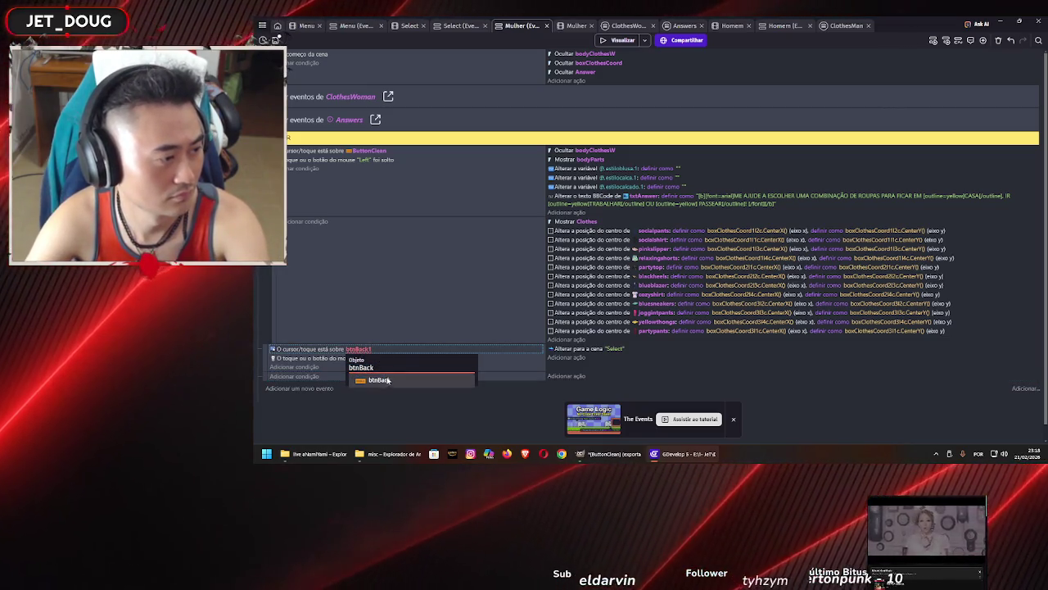
left_click(387, 382)
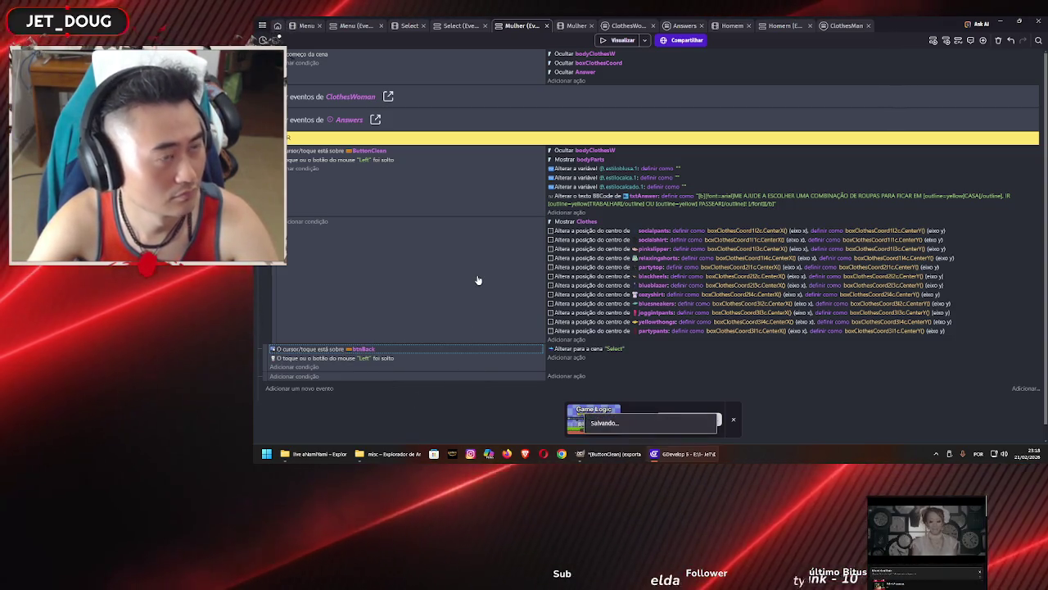
Add a 'botão VOLTAR' comment above the back-button event
left_click(445, 334)
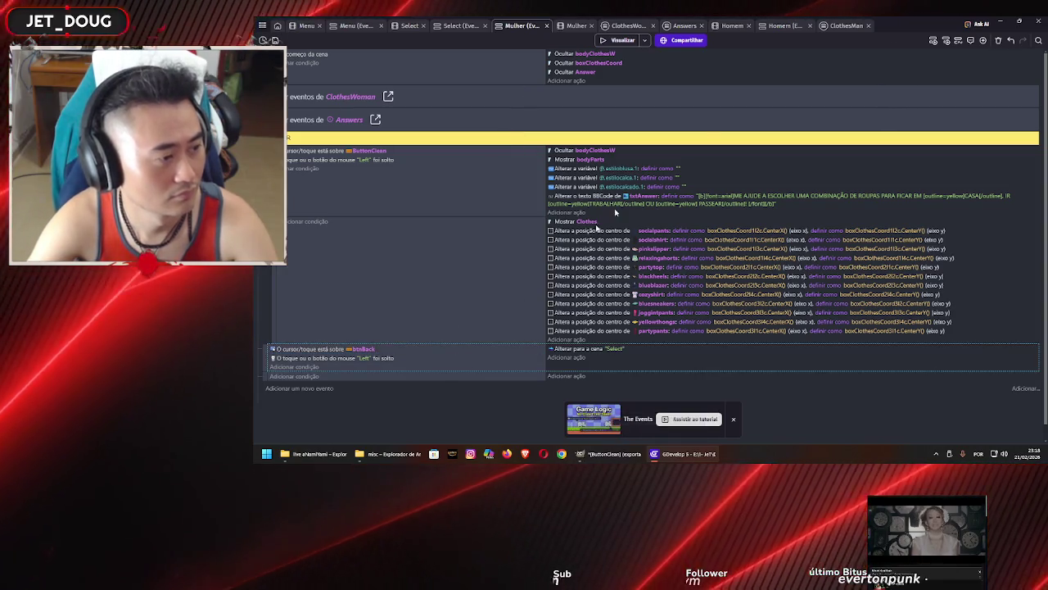
key("shift+c")
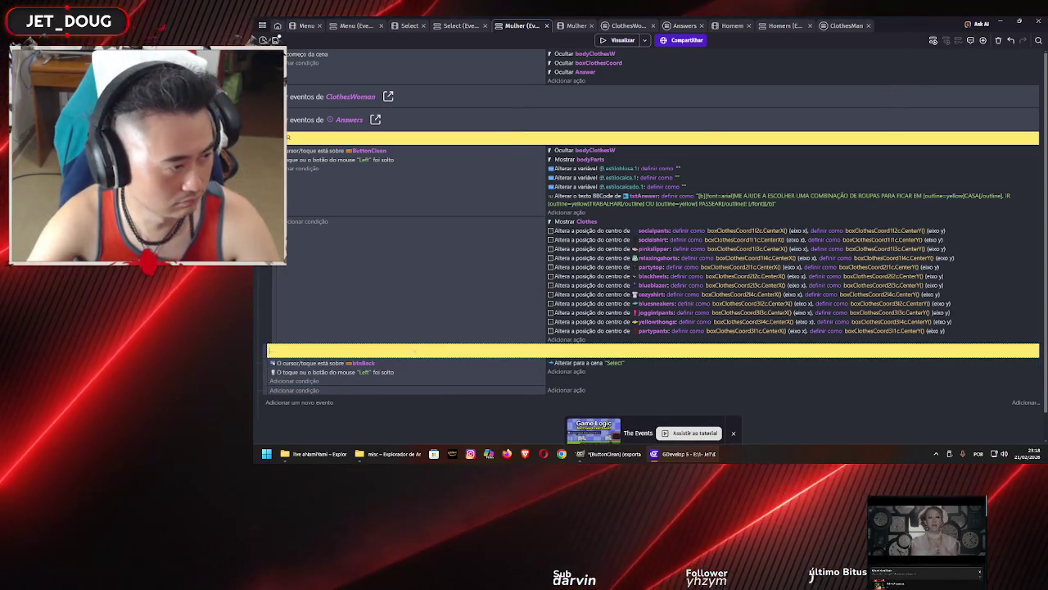
type("BOT")
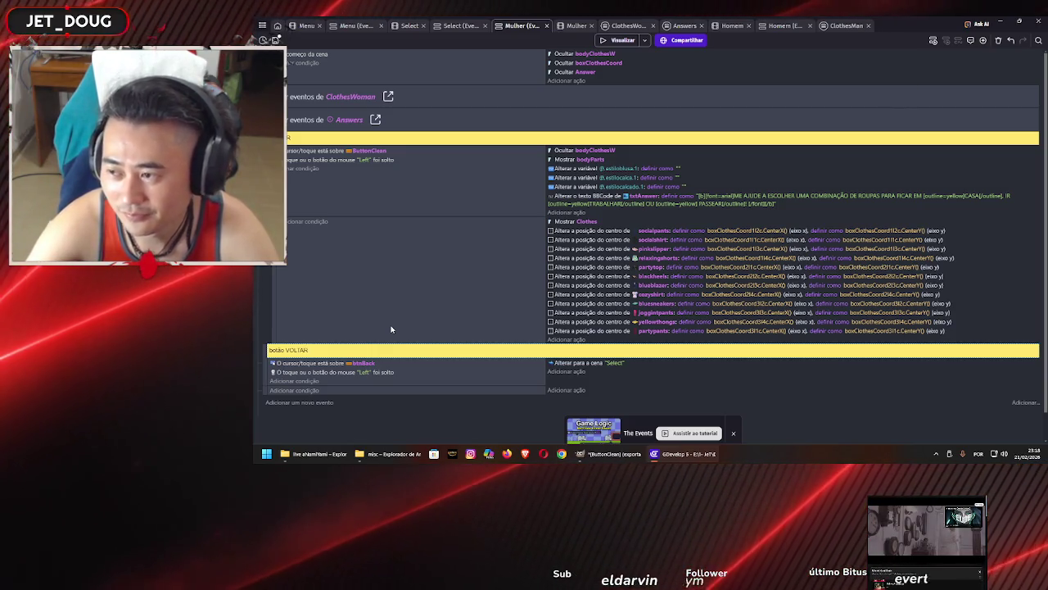
Preview the game, moving between gender selection and the male and female outfit screens, ending on male outfits
left_click(607, 41)
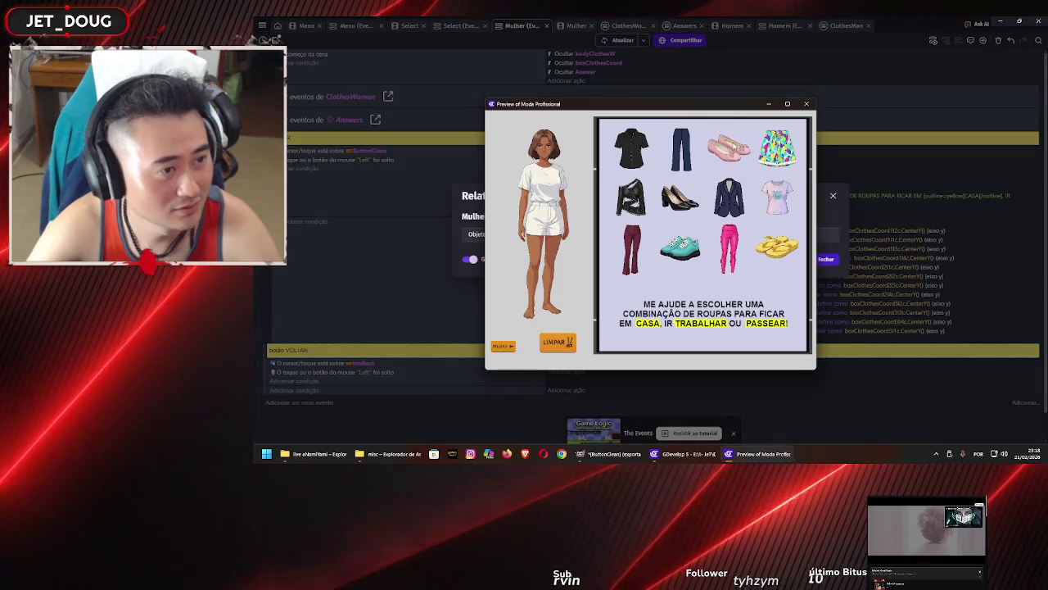
left_click(510, 342)
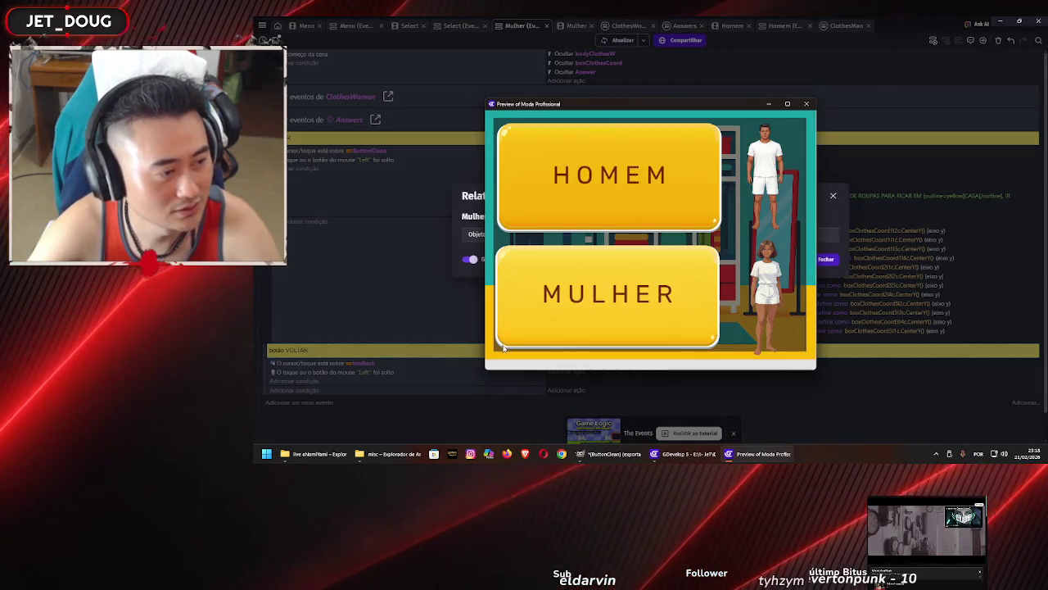
left_click(643, 196)
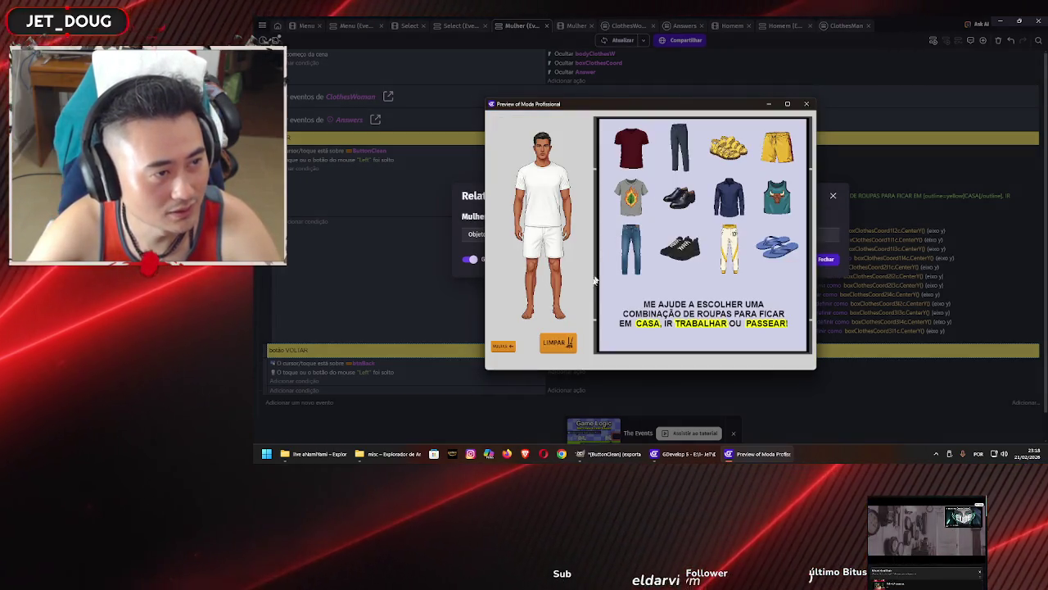
left_click(503, 347)
left_click(554, 343)
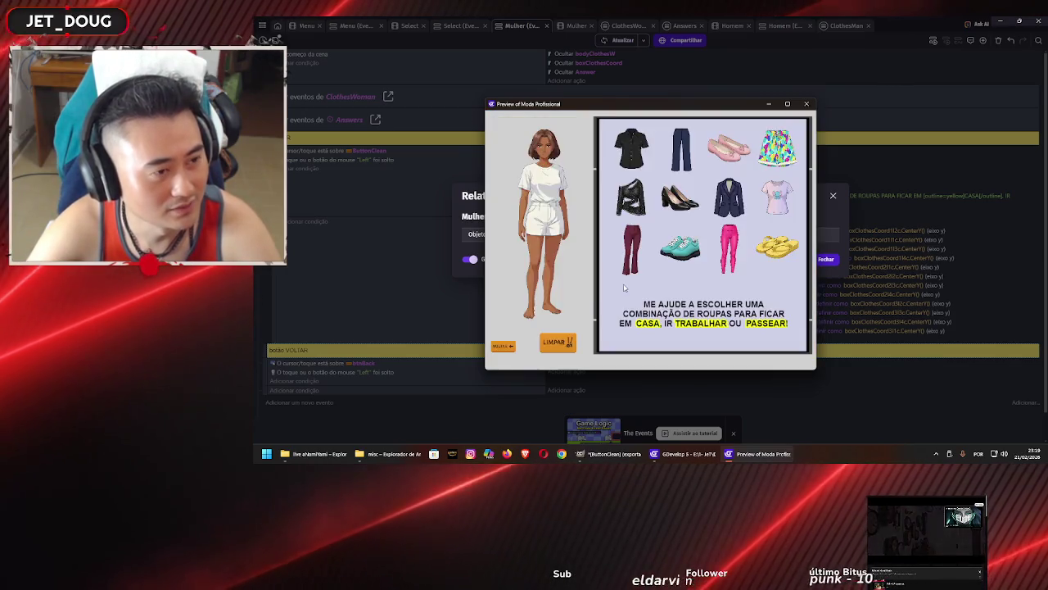
left_click(557, 344)
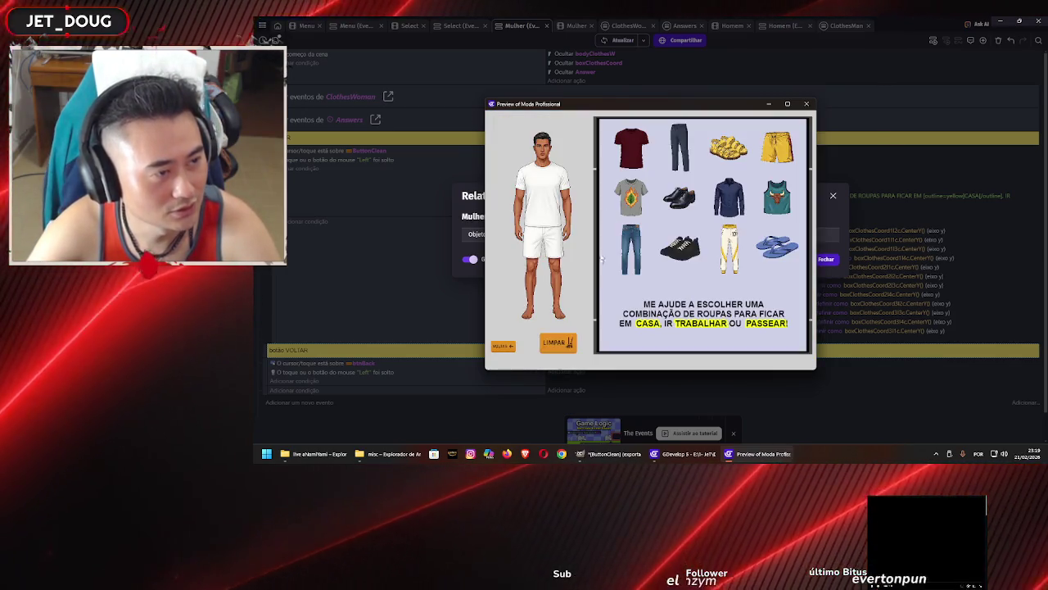
left_click(558, 343)
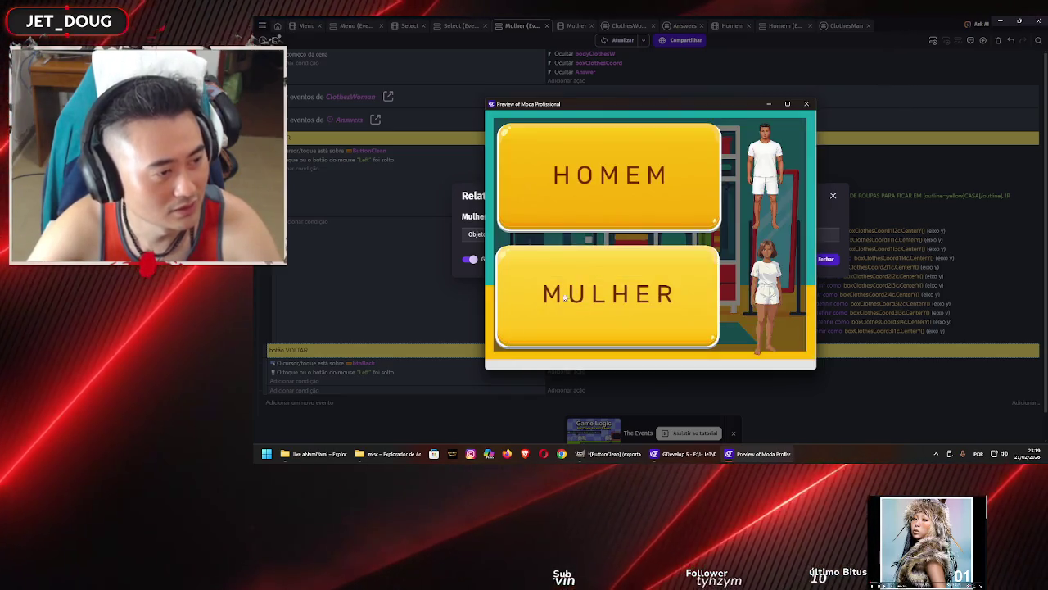
left_click(579, 301)
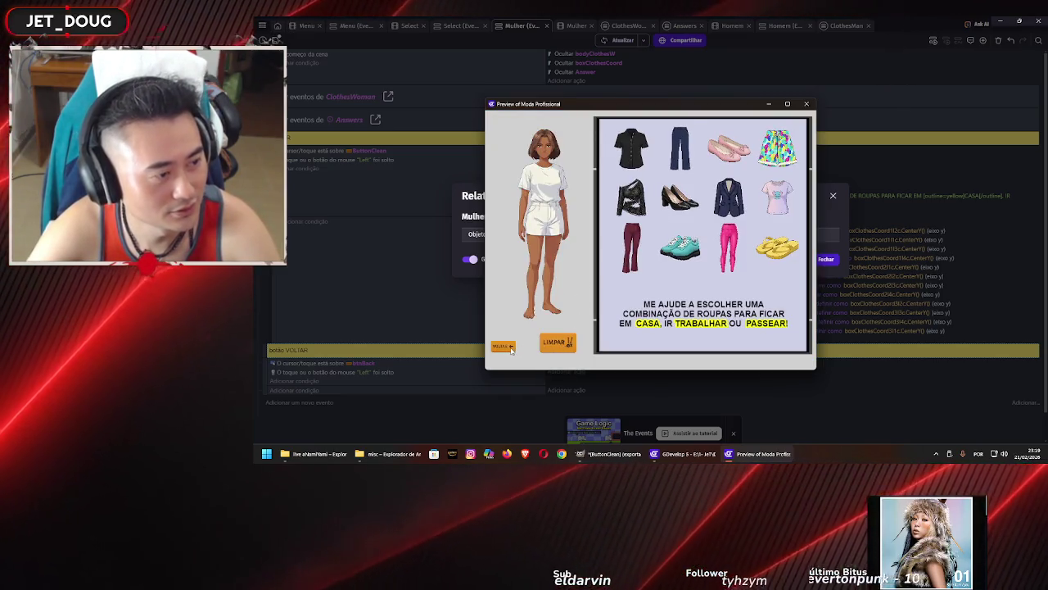
left_click(597, 220)
left_click(597, 220)
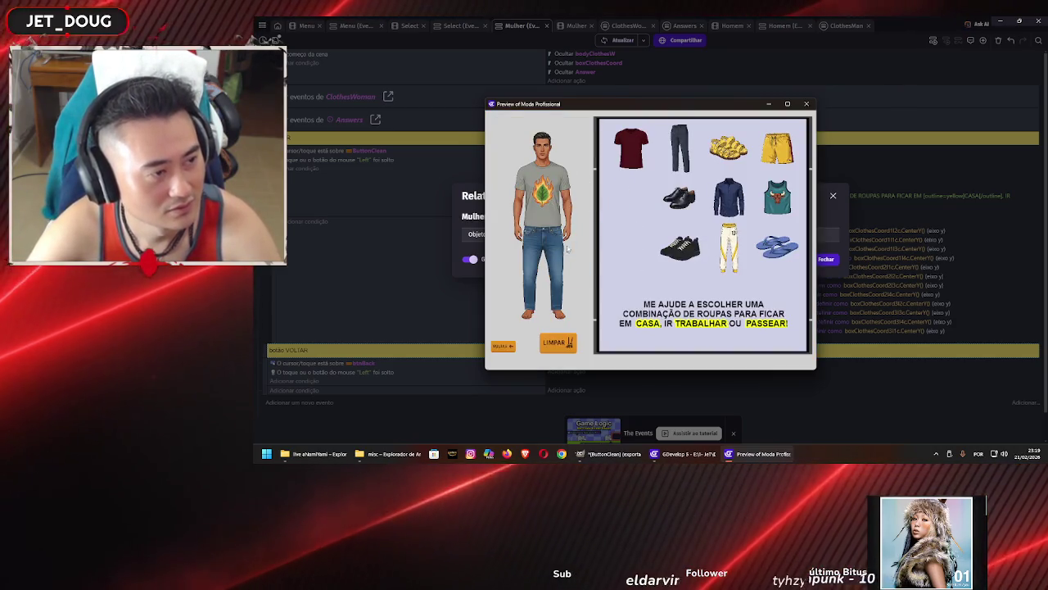
Close the game preview and the Relatório de Diagnóstico, then return to the Answers events
left_click(807, 104)
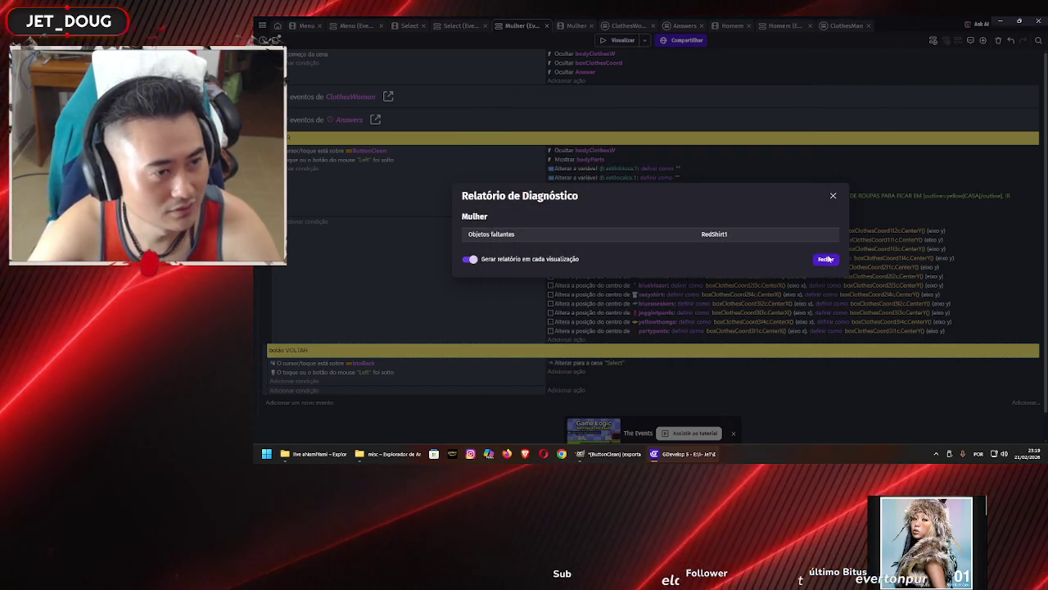
left_click(826, 258)
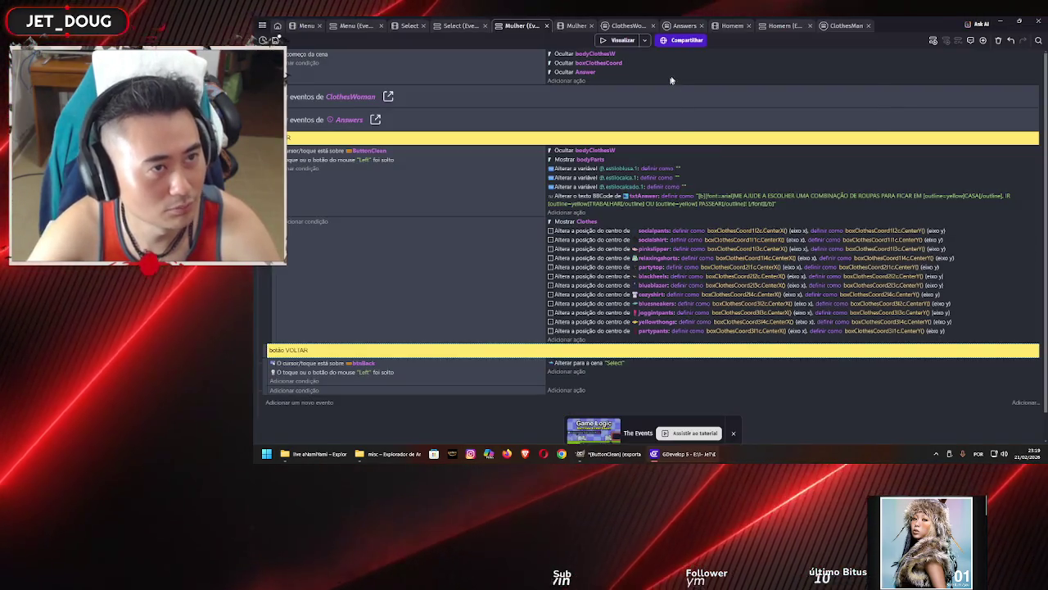
left_click(686, 25)
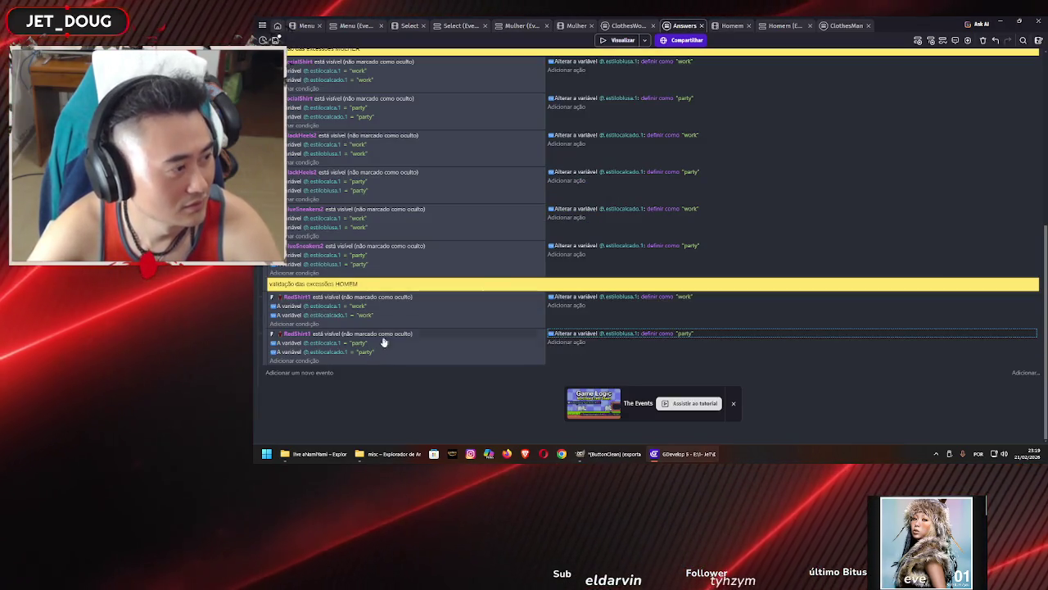
Insert an empty event after the RedShirt1 party validation event in the HOMEM section
left_click(417, 361)
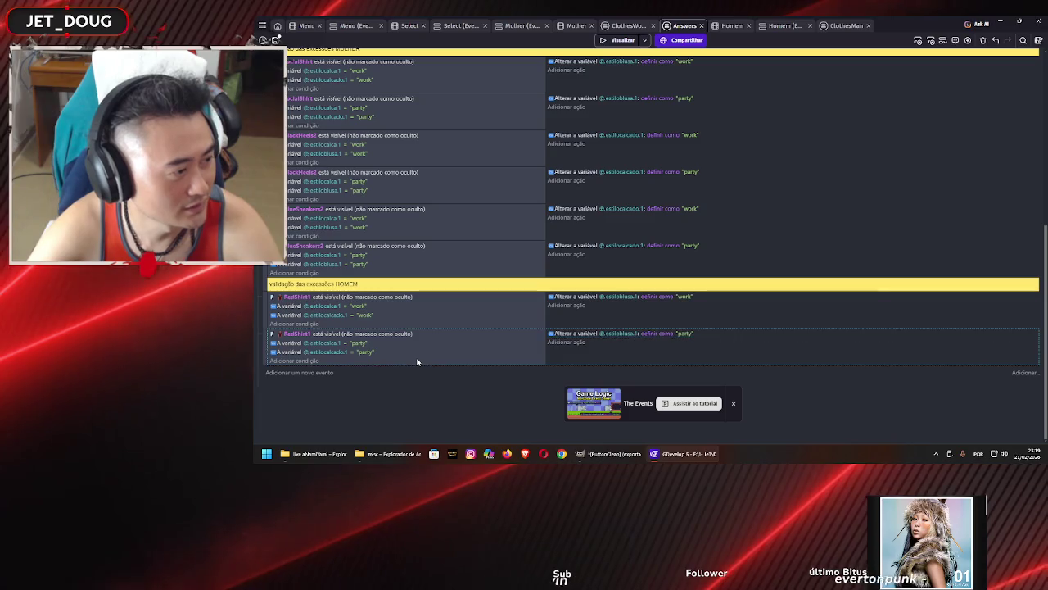
left_click(321, 372)
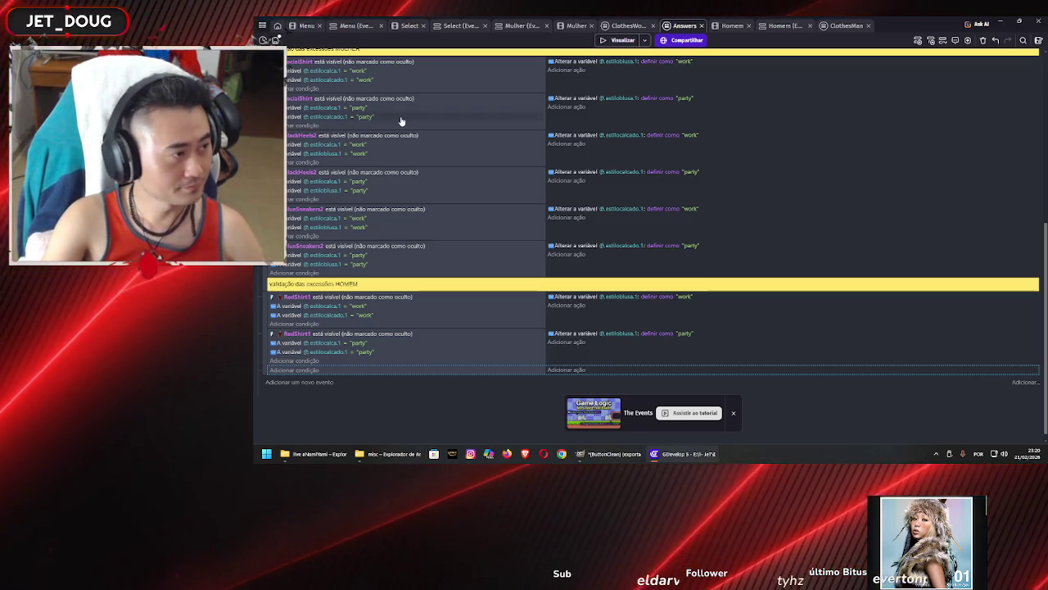
scroll(482, 248, "up", 3)
scroll(482, 250, "down", 3)
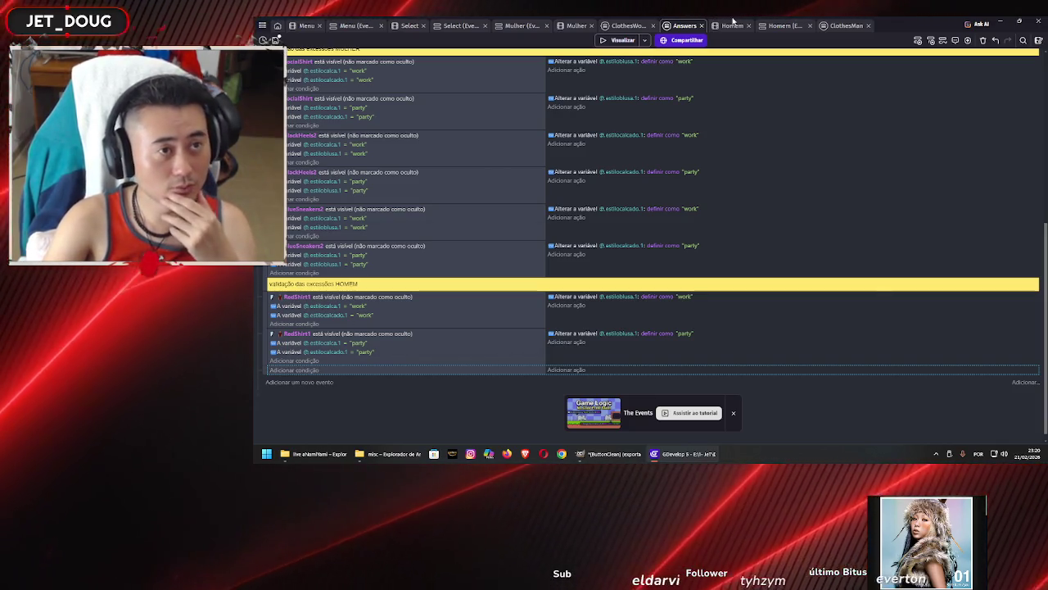
Move the ClothesMan editor tab so it sits right after the Answers tab
left_click(775, 27)
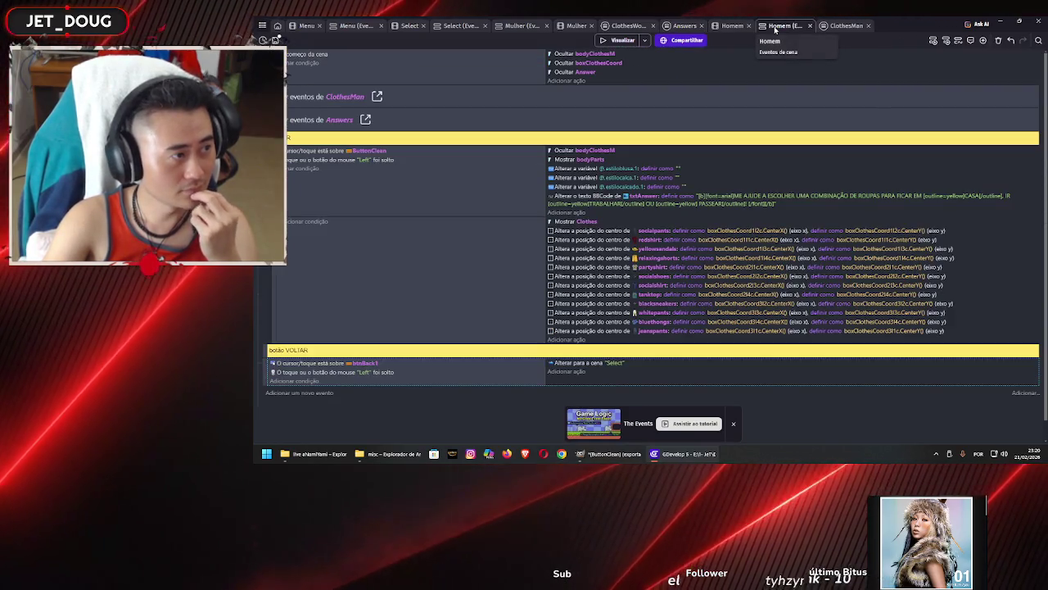
left_click(848, 27)
left_click_drag(847, 28, 724, 27)
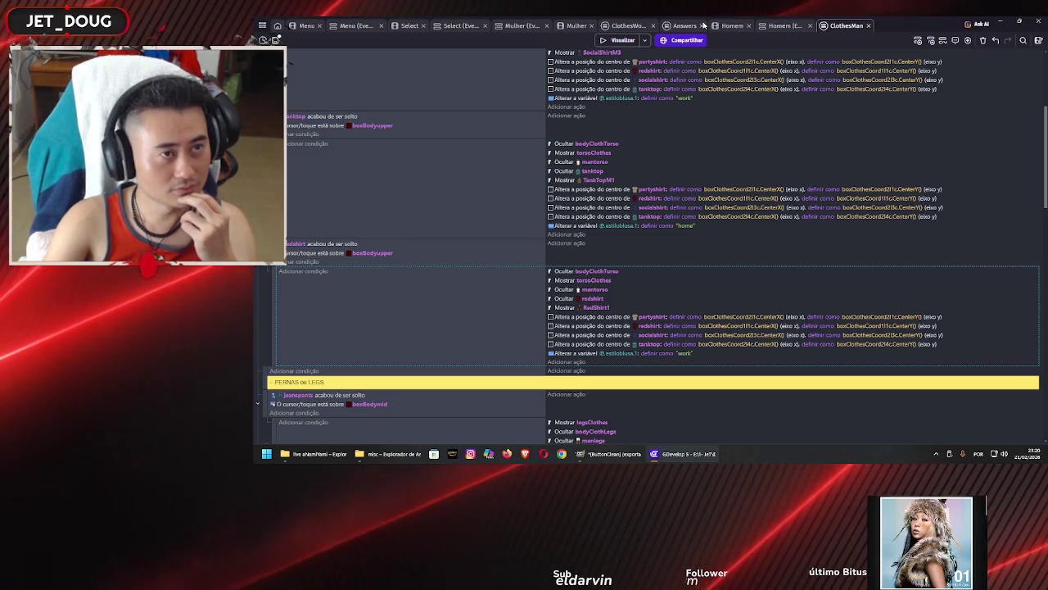
left_click_drag(780, 31, 692, 29)
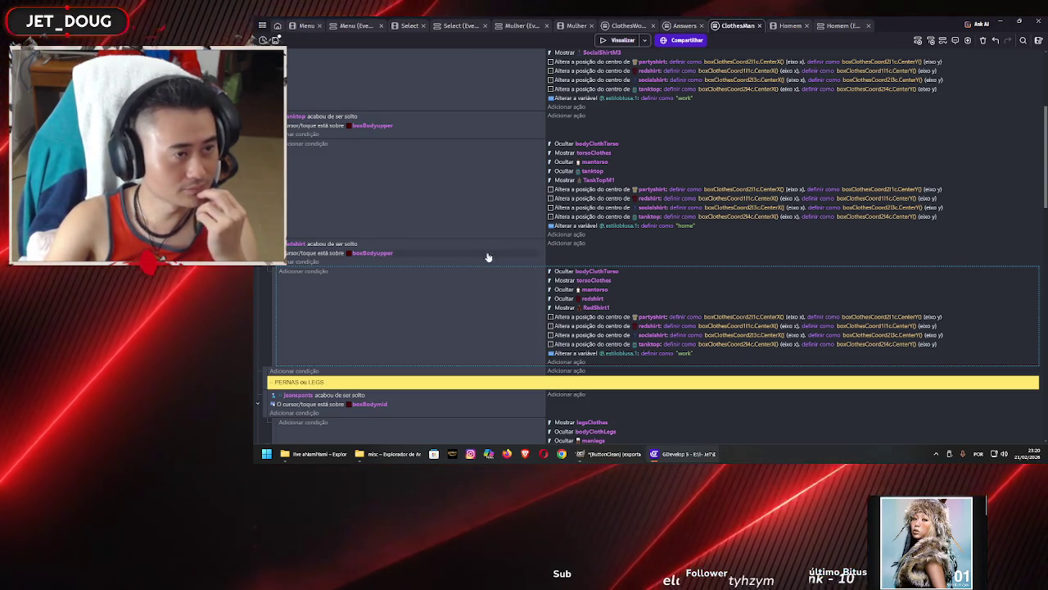
Scroll through the ClothesMan men's clothing events, comparing them with Answers, and end on Answers
scroll(503, 238, "up", 3)
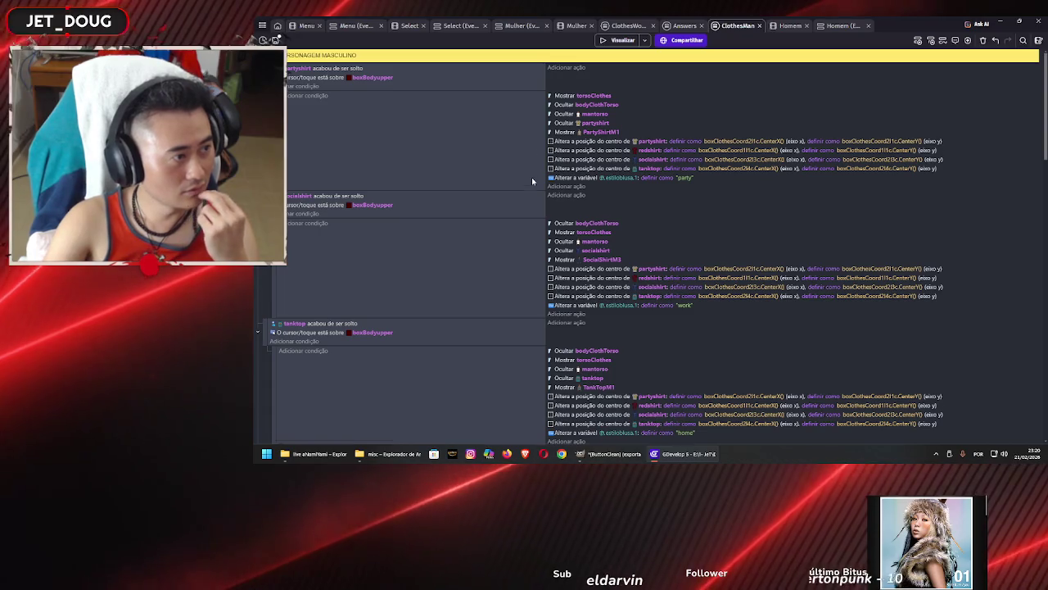
scroll(524, 205, "down", 2)
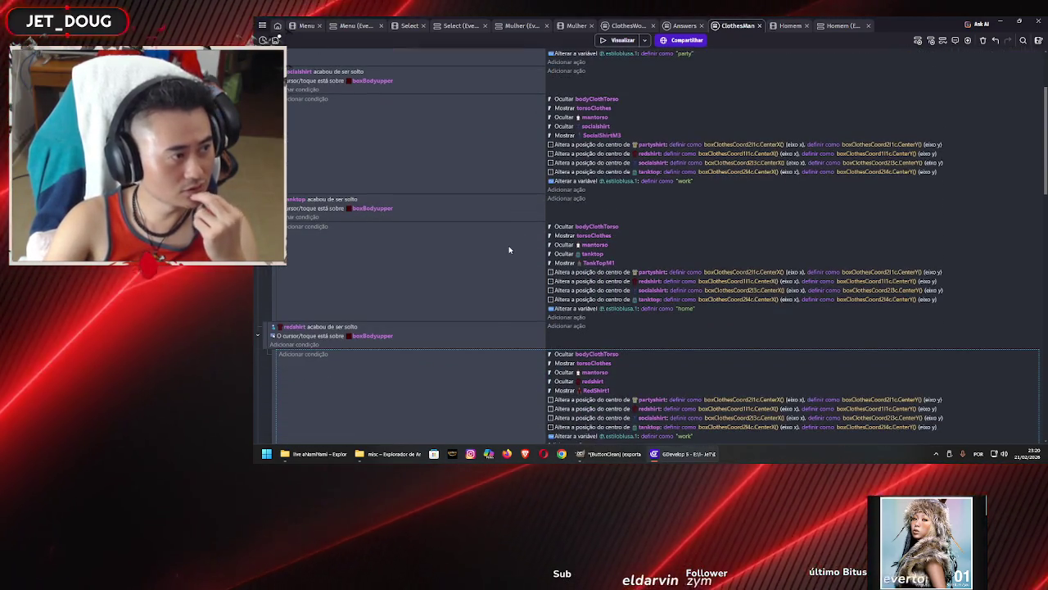
scroll(507, 251, "down", 2)
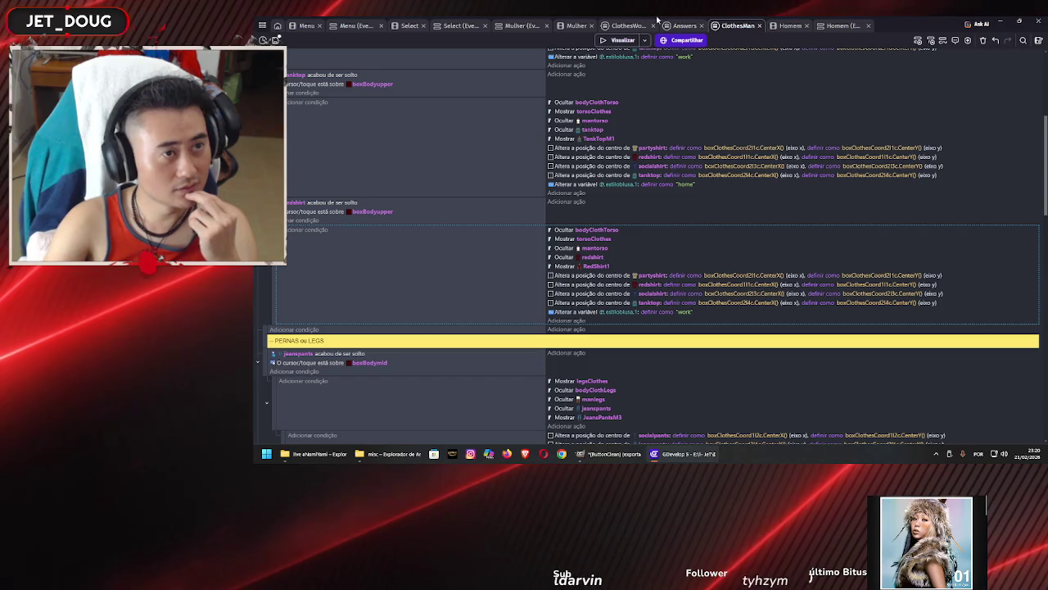
left_click(674, 26)
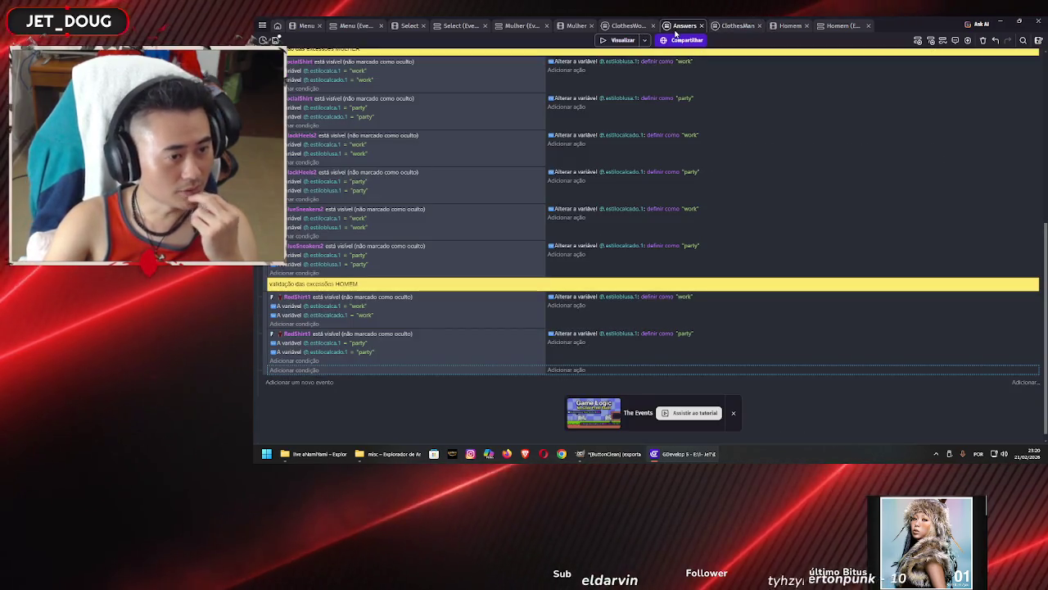
left_click(745, 26)
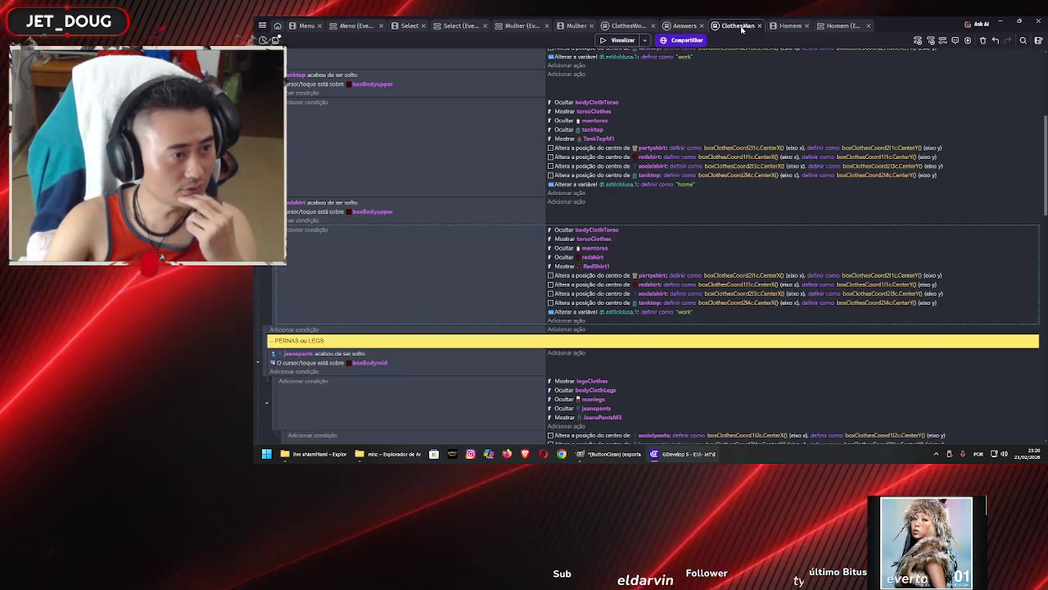
scroll(511, 201, "down", 3)
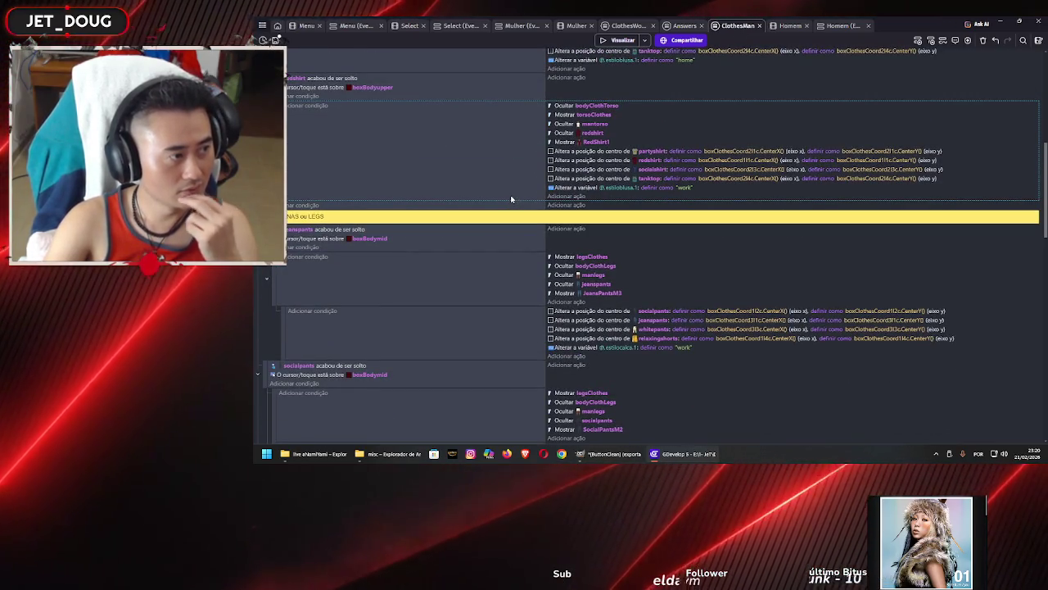
scroll(511, 200, "down", 2)
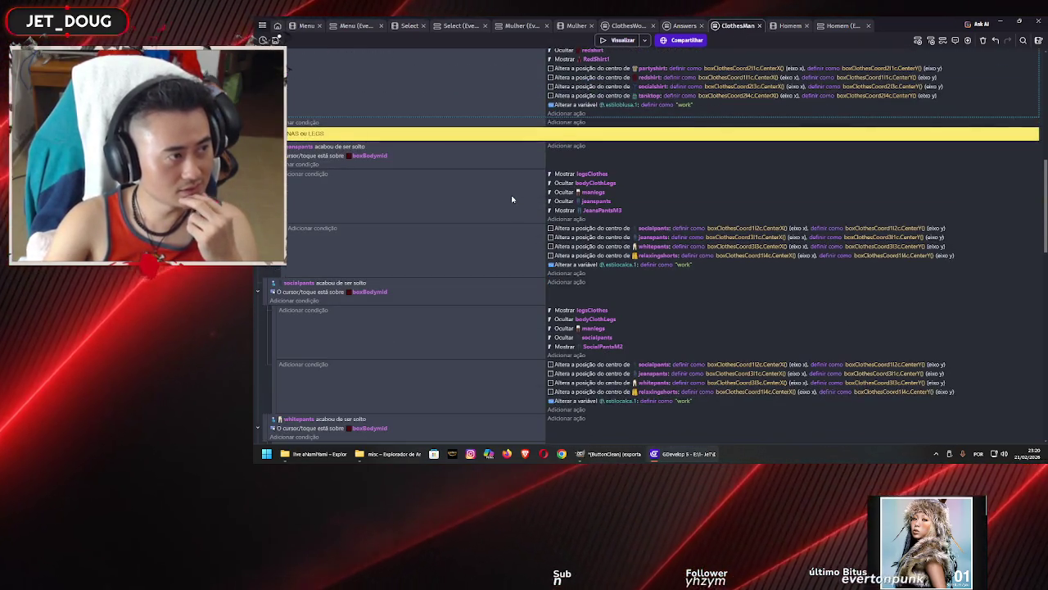
scroll(511, 199, "down", 1)
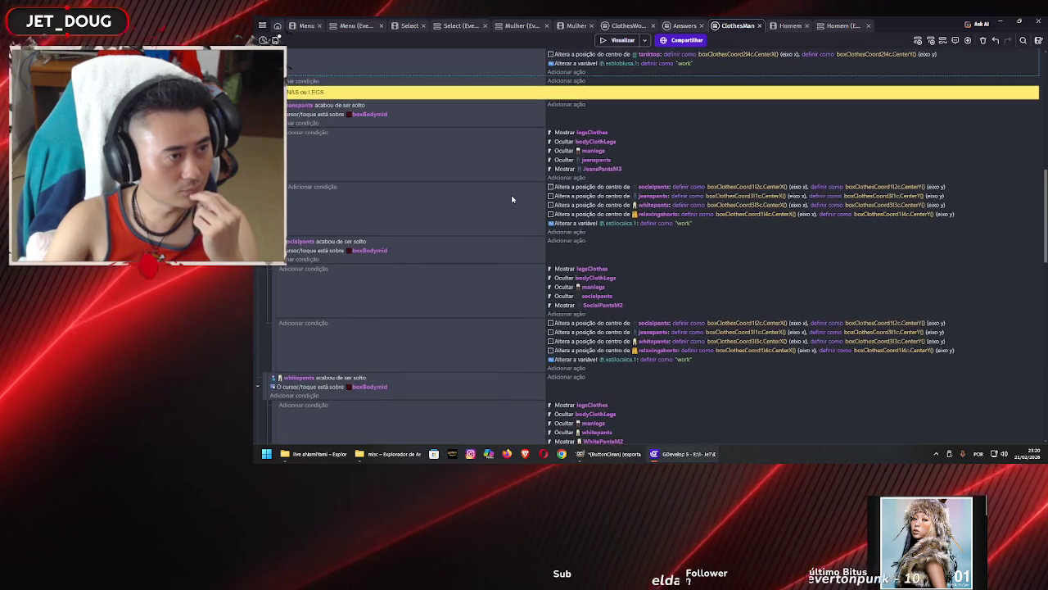
left_click(678, 26)
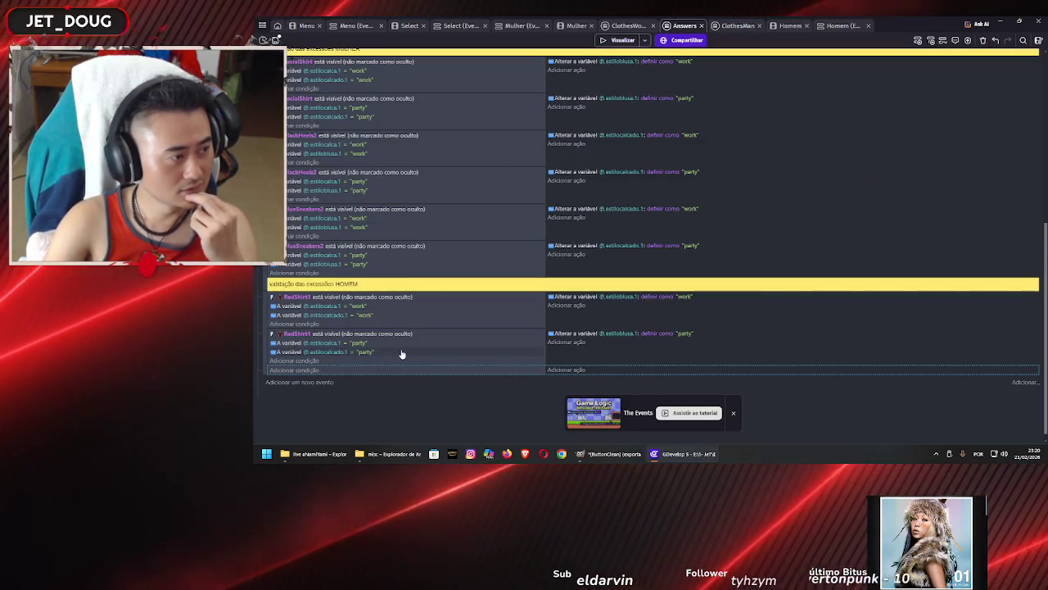
Give the new event a condition checking that JeansPantsM3 is visible
left_click(313, 371)
scroll(398, 237, "down", 3)
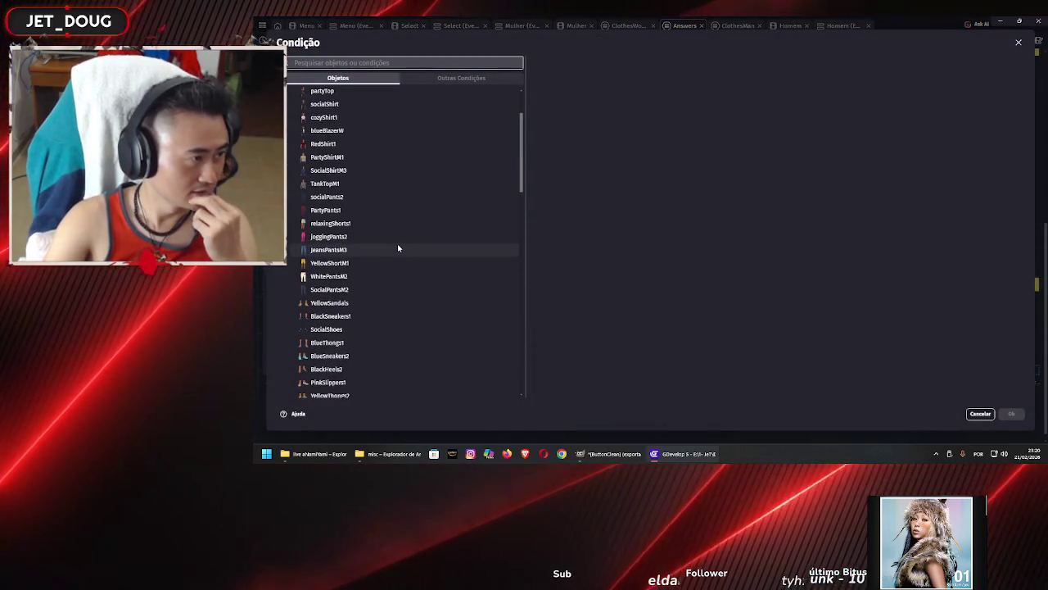
scroll(399, 249, "down", 1)
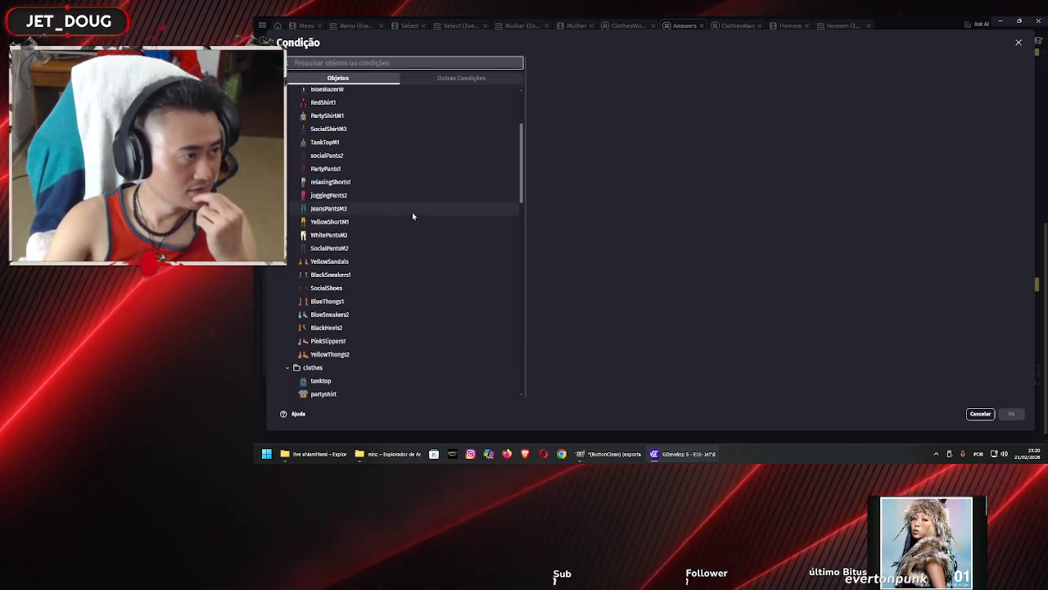
left_click(413, 215)
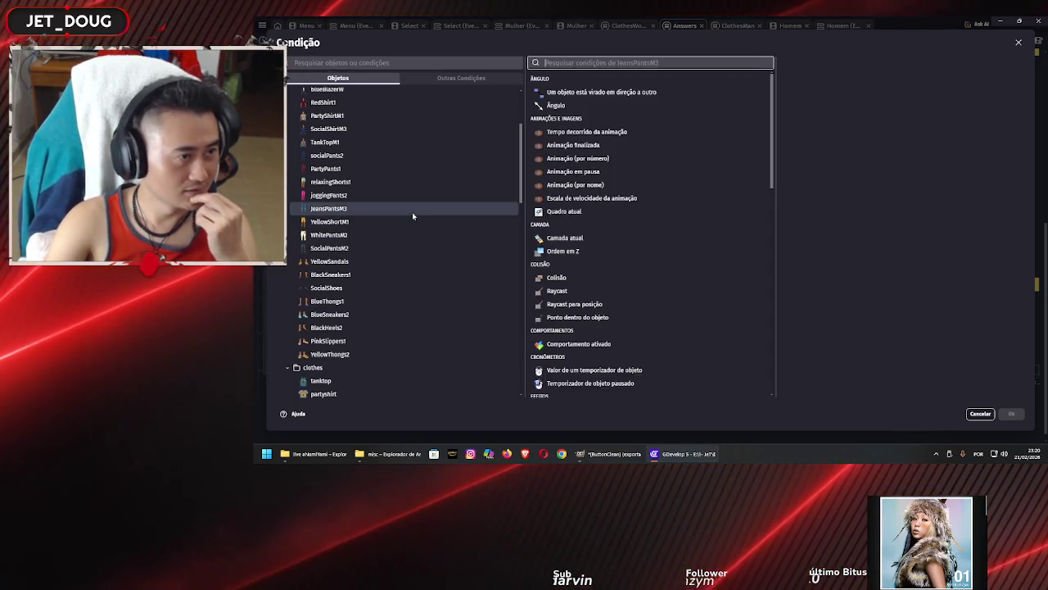
scroll(697, 222, "down", 10)
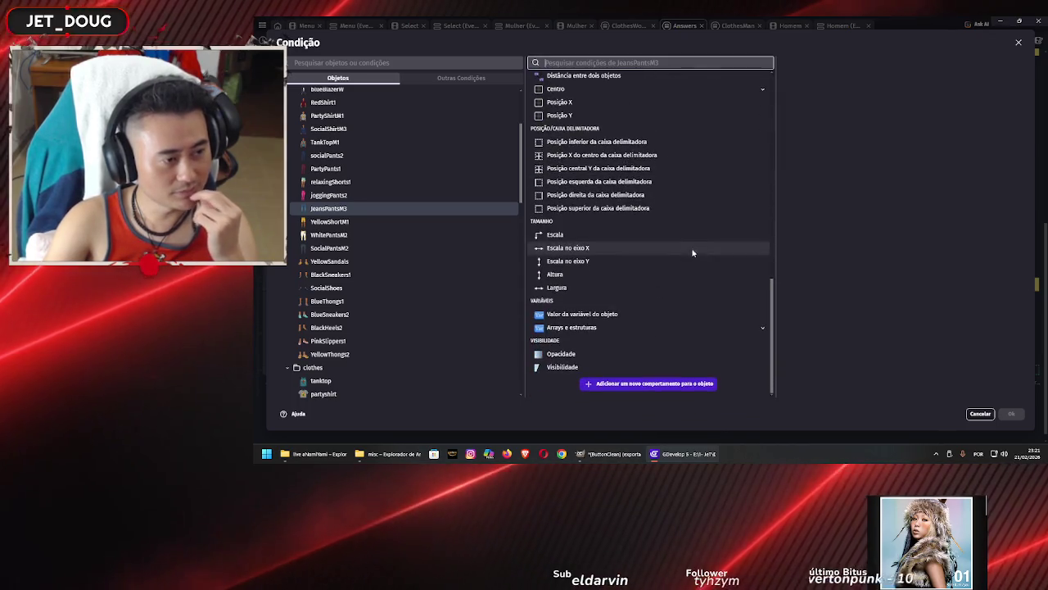
left_click(642, 366)
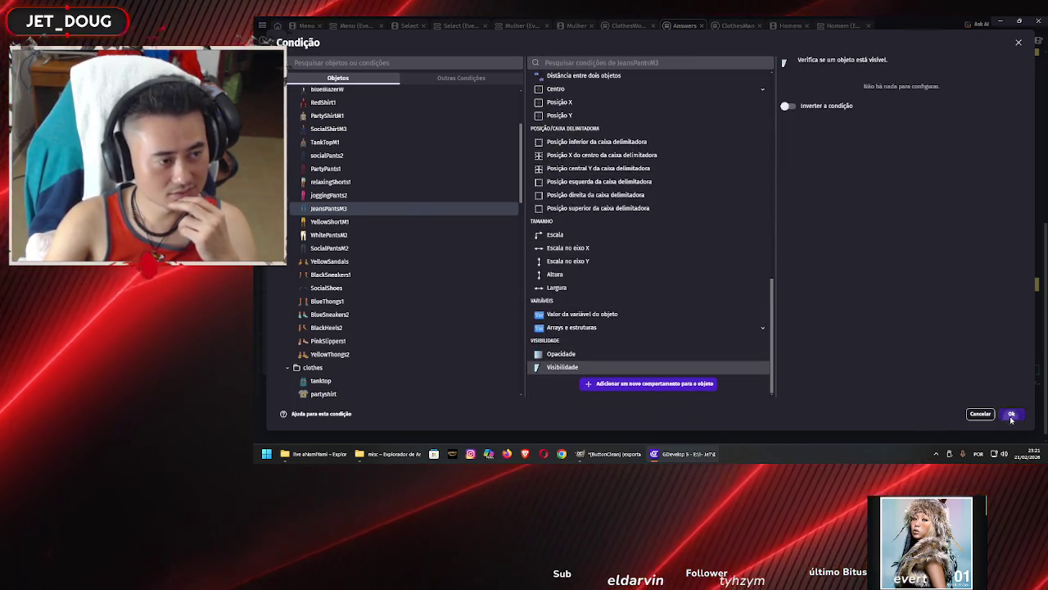
left_click(1012, 414)
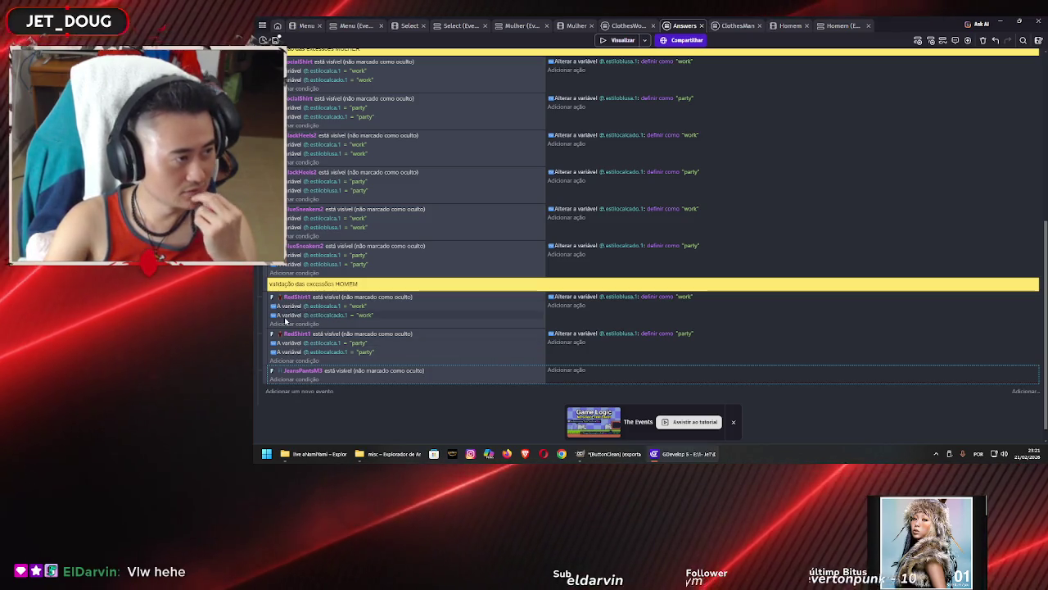
Add an estilocalcado.1 = "party" variable condition to the JeansPantsM3 event
left_click(290, 228)
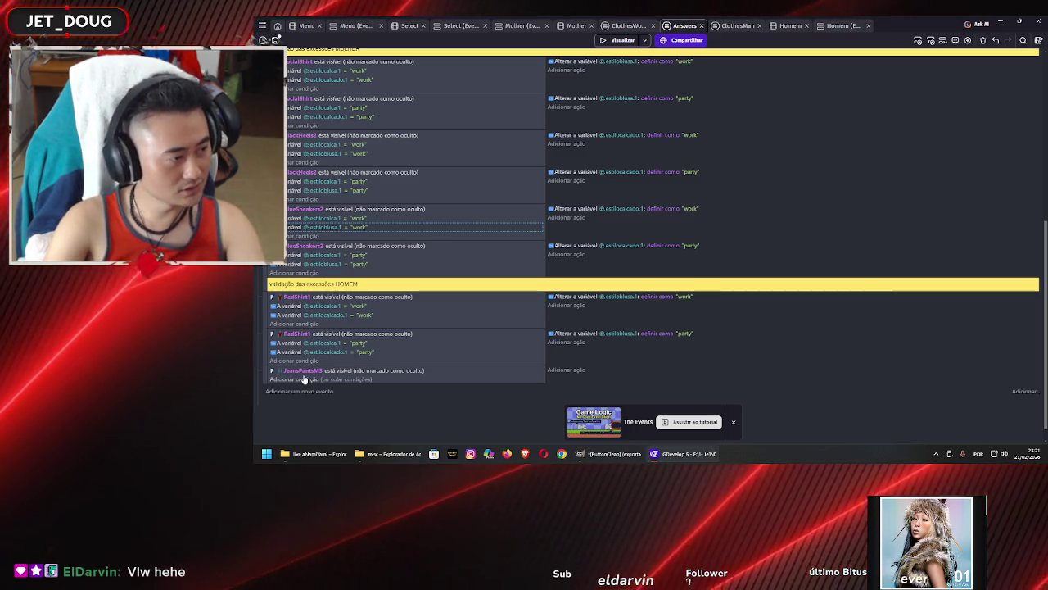
left_click(295, 324)
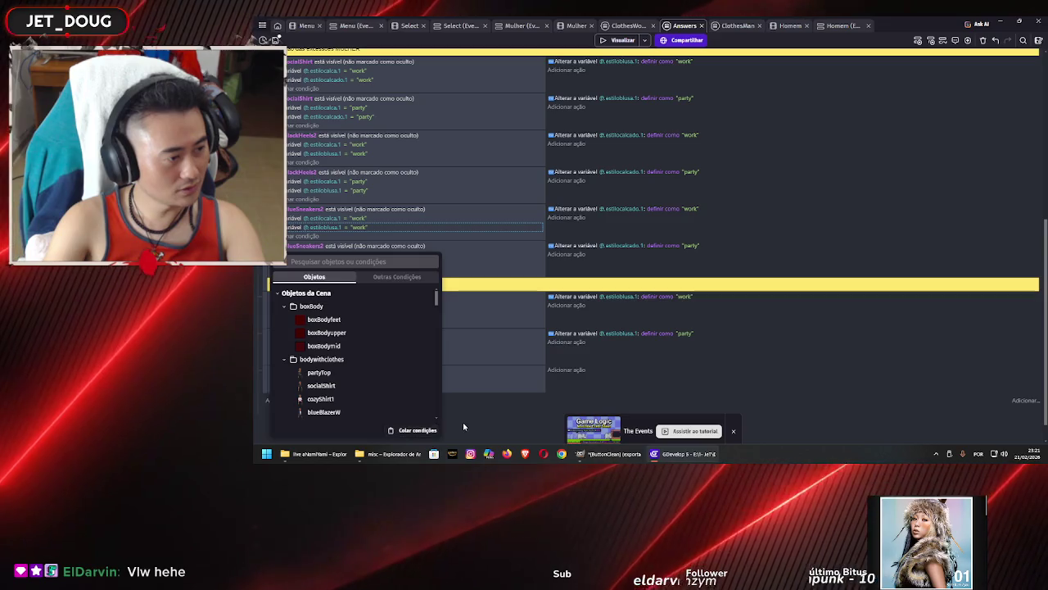
left_click(463, 422)
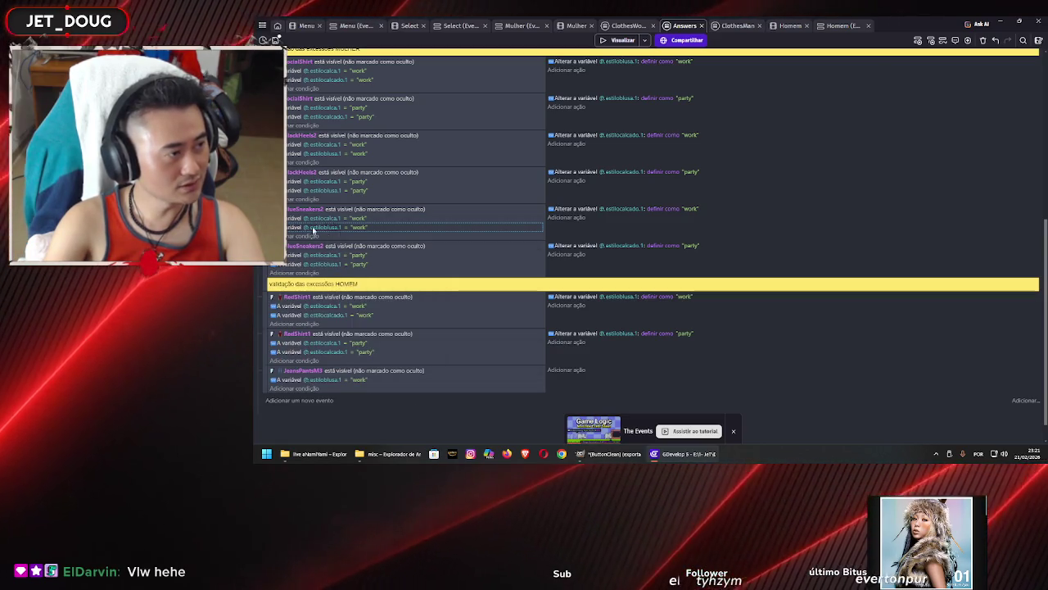
right_click(293, 121)
left_click(305, 137)
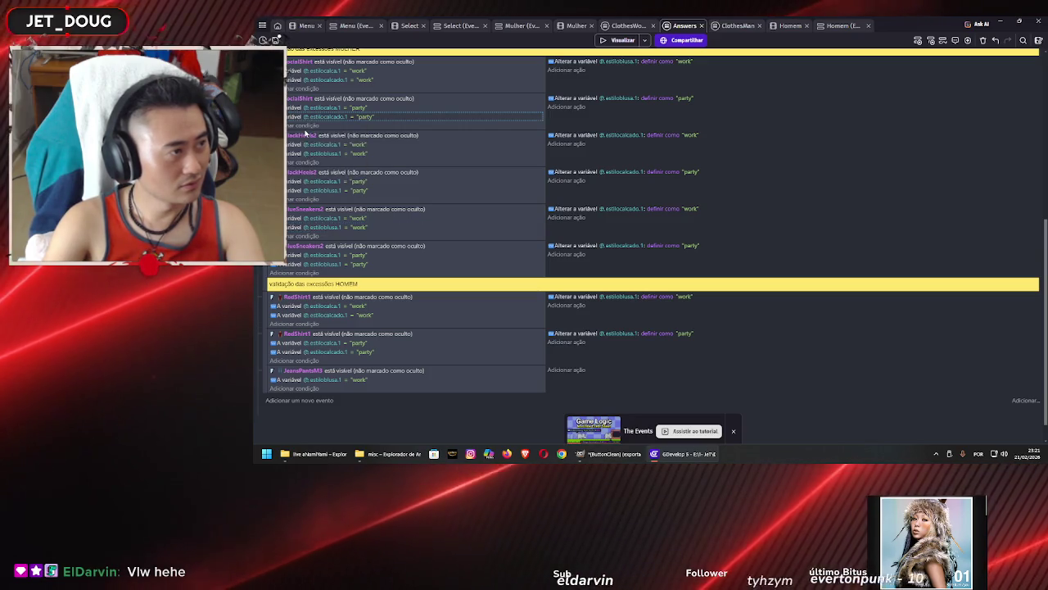
left_click(308, 389)
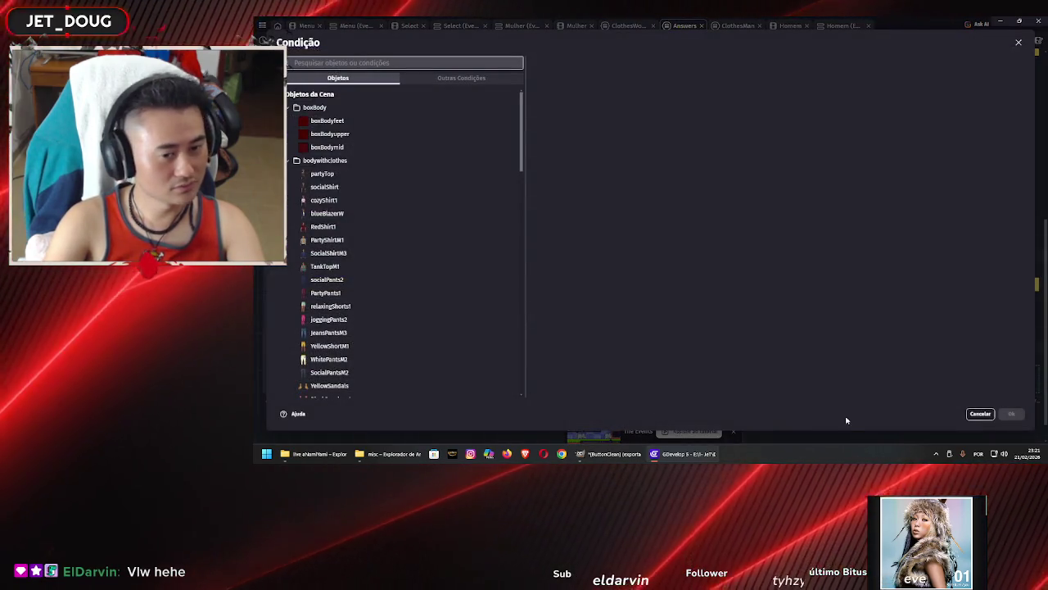
key("Escape")
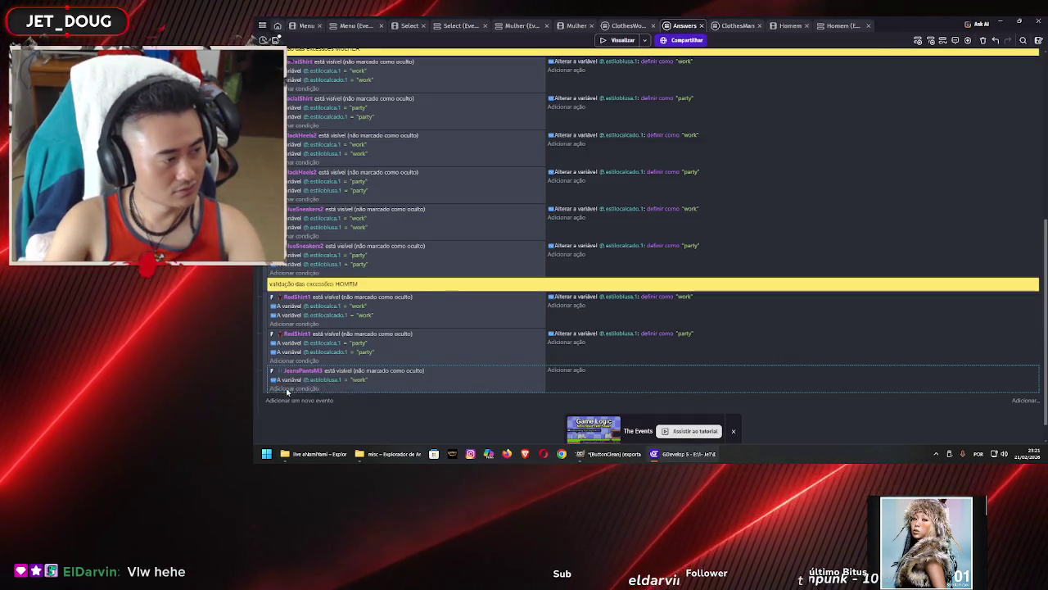
left_click(285, 390)
left_click(416, 431)
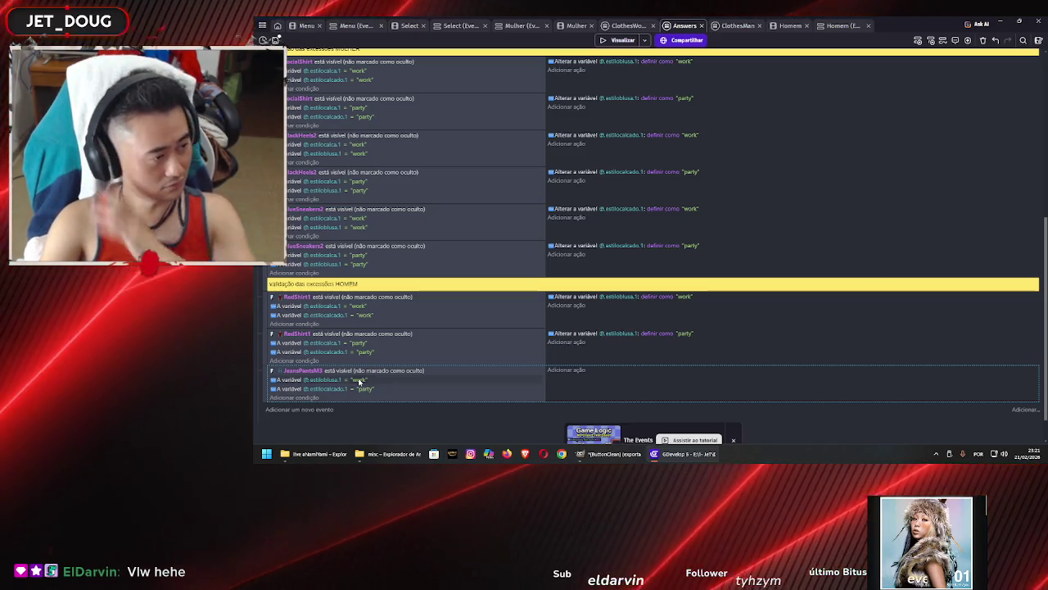
Change the JeansPantsM3 estiloblusa.1 comparison from "work" to "party"
left_click(359, 380)
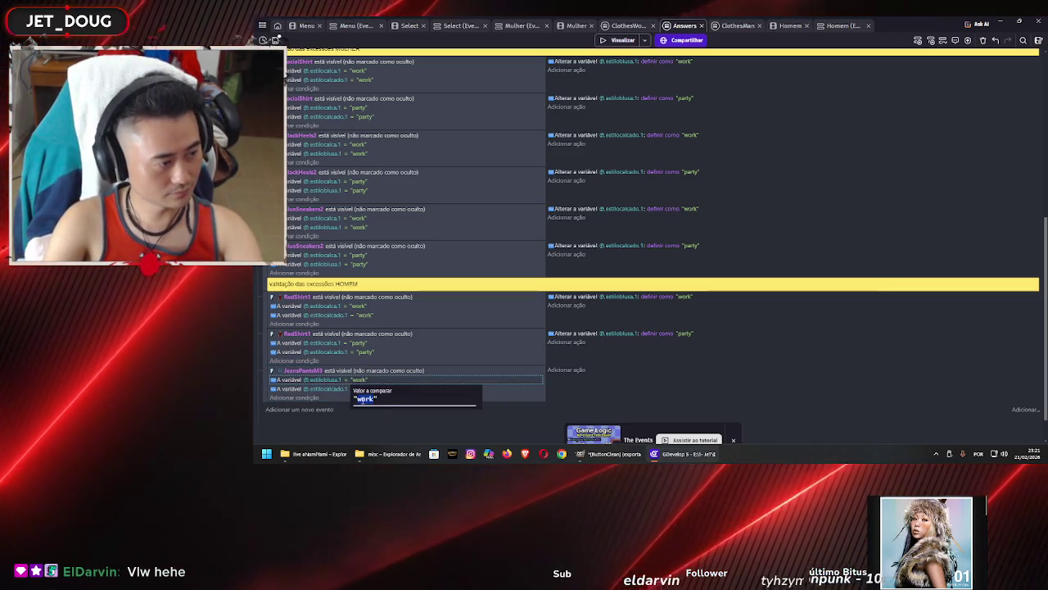
type("party")
key("Return")
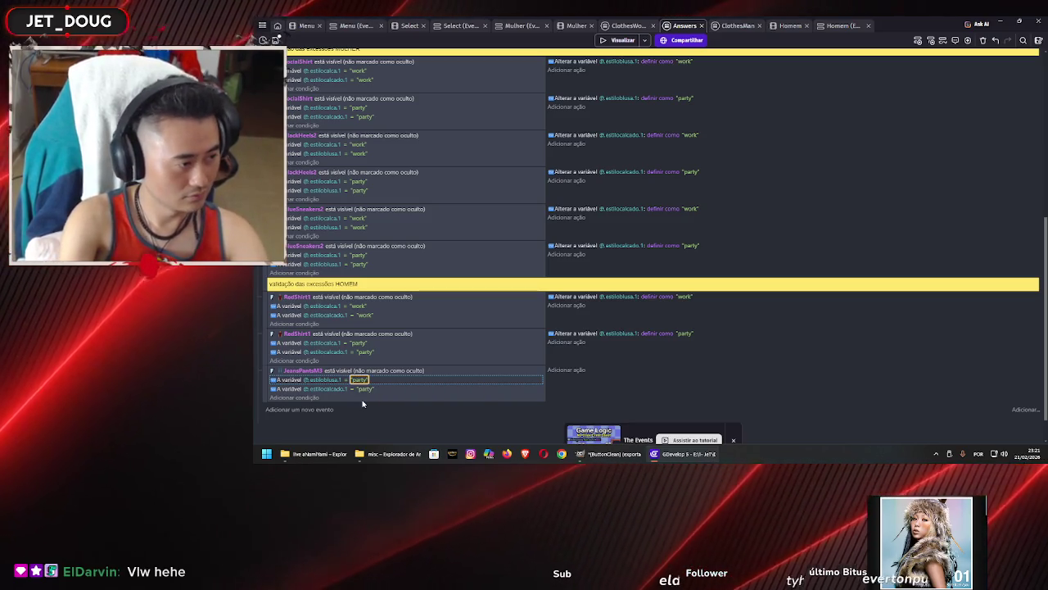
left_click(580, 337)
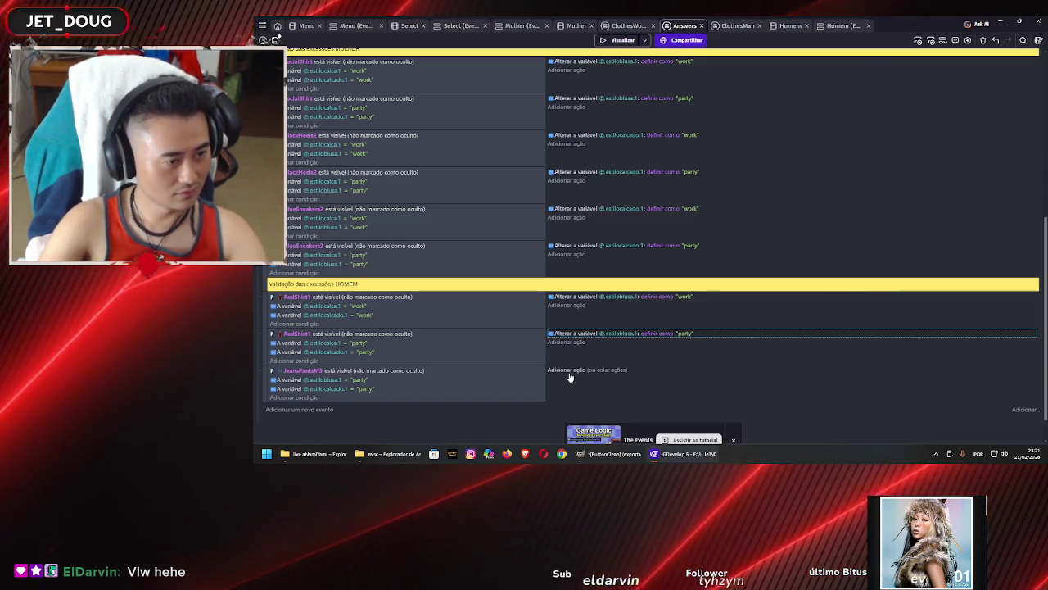
Paste the copied action into the JeansPantsM3 event so it sets estilocalca.1 to "party"
left_click(566, 370)
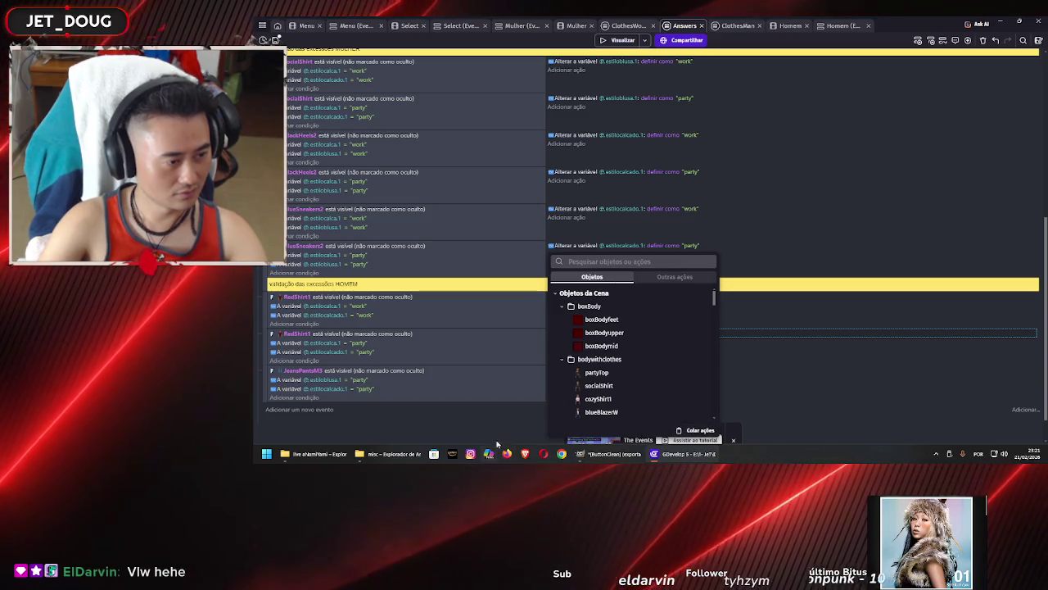
left_click(497, 427)
left_click(616, 370)
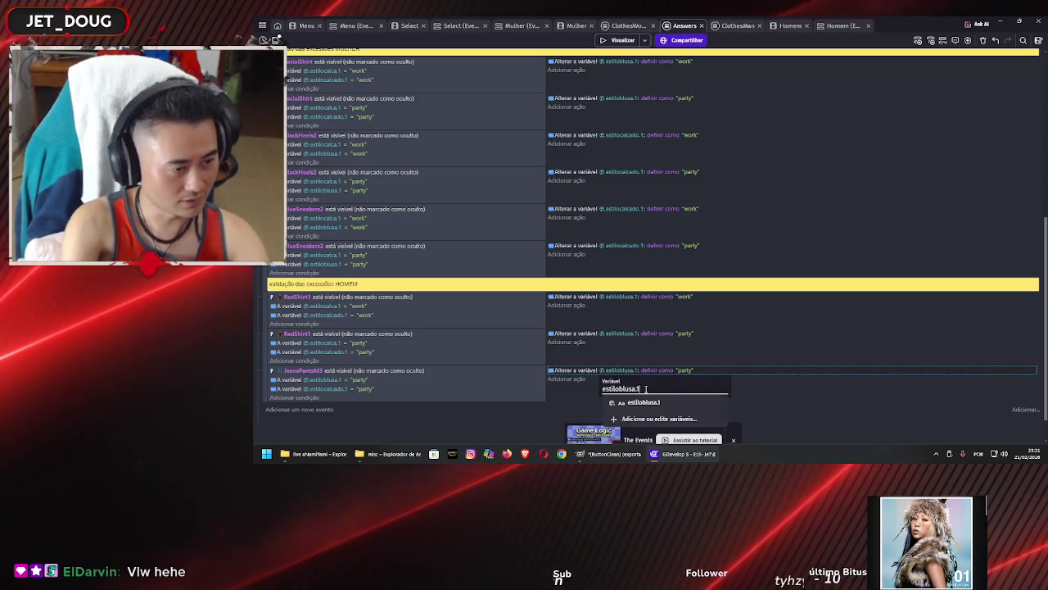
key("BackSpace")
key("BackSpace")
key("BackSpace")
key("BackSpace")
type("ca")
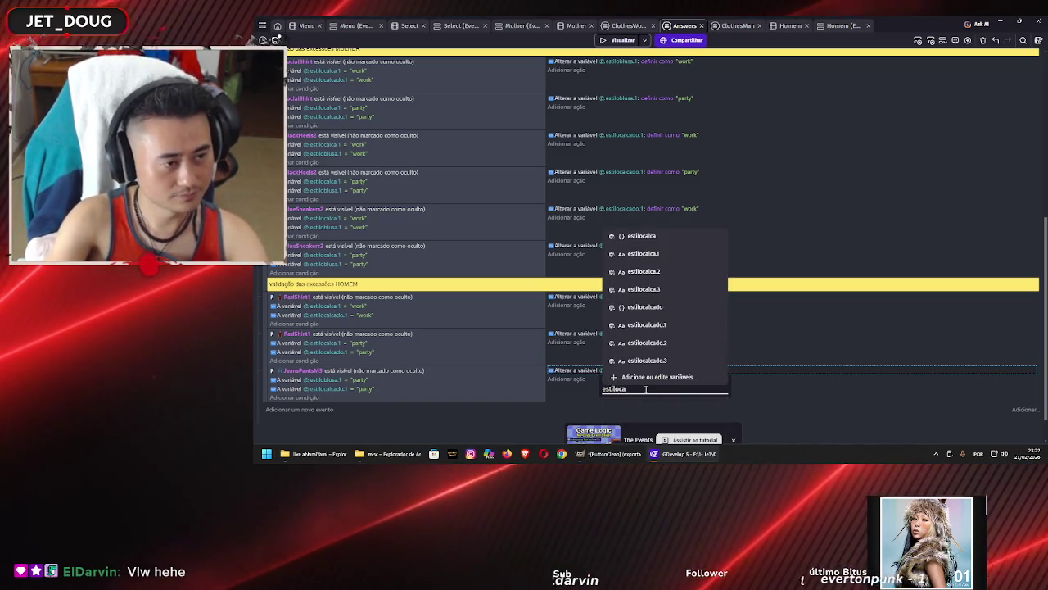
key("Down")
key("Return")
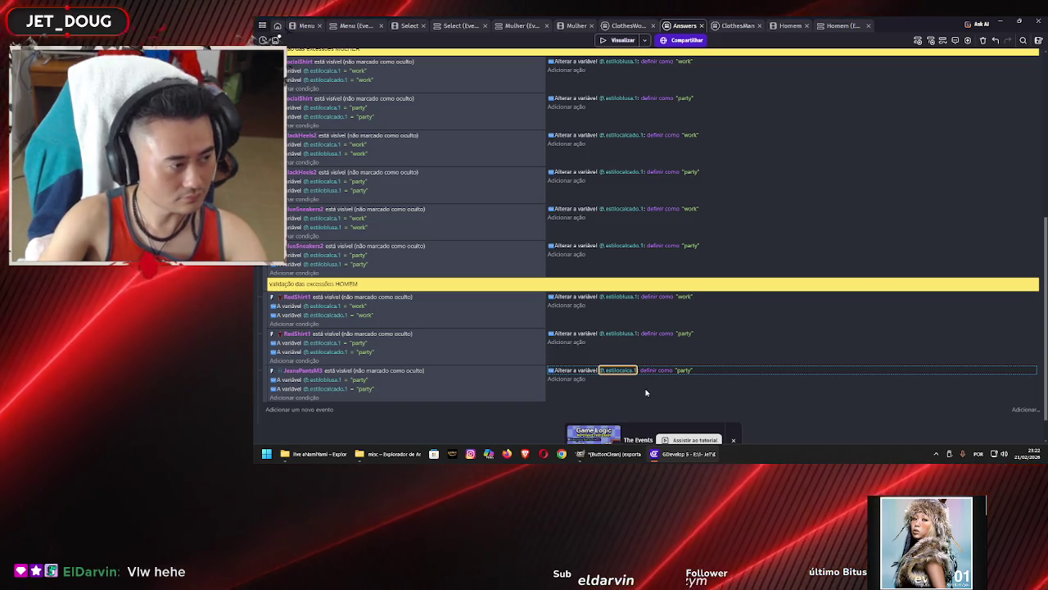
left_click(571, 392)
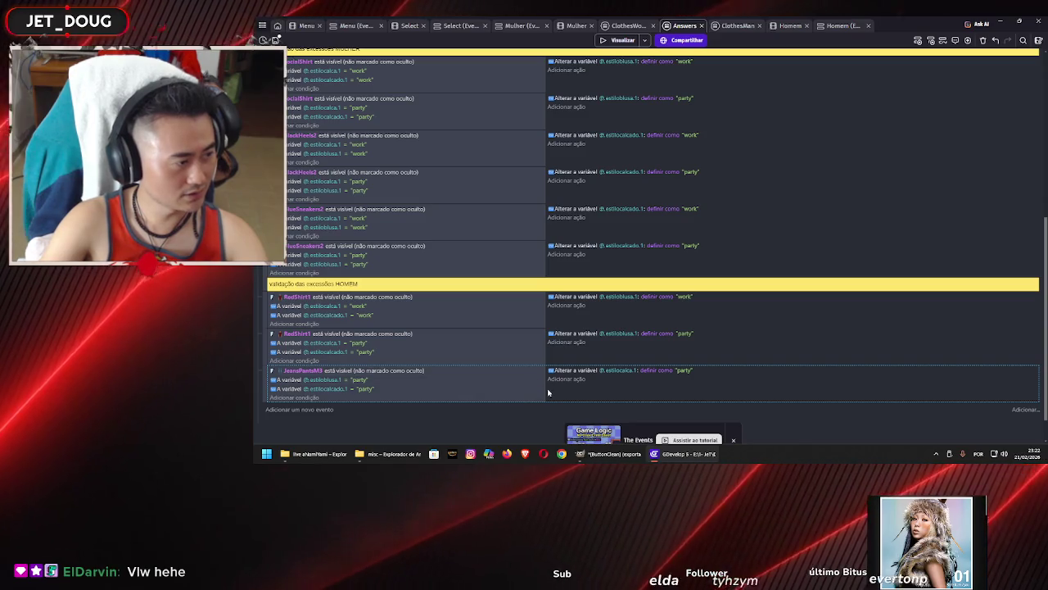
Duplicate the JeansPantsM3 event and change its shirt, shoe and assigned pants values to "work"
key("ctrl+v")
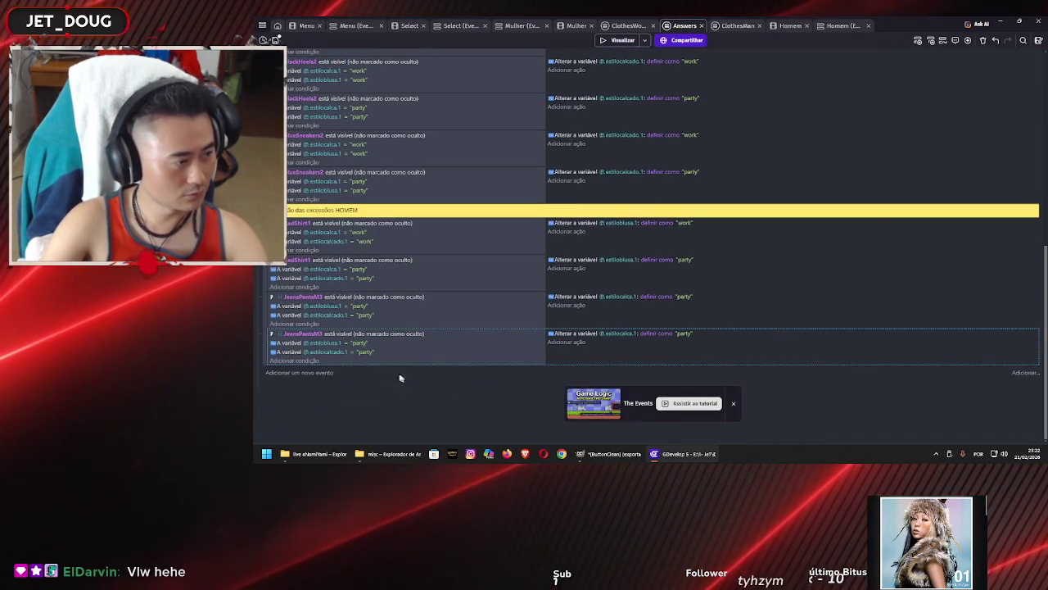
left_click(358, 344)
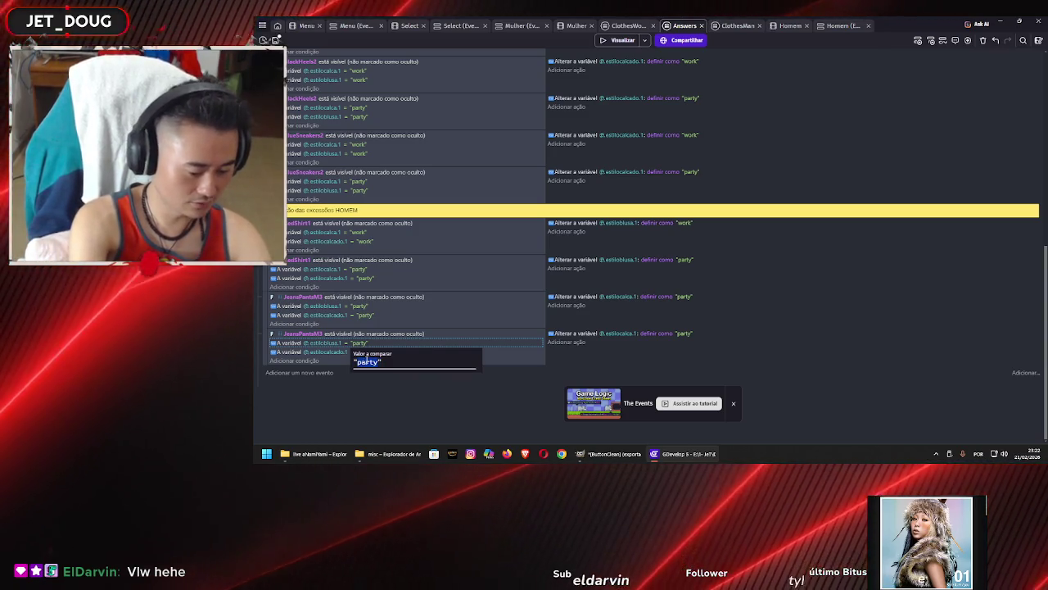
type("work")
key("Return")
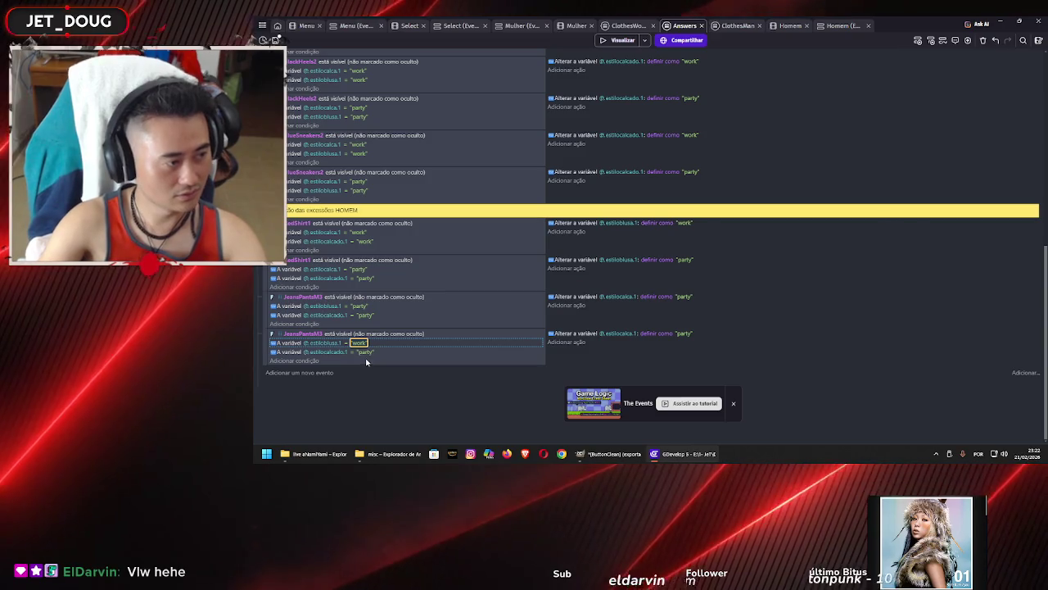
left_click(365, 352)
double_click(379, 371)
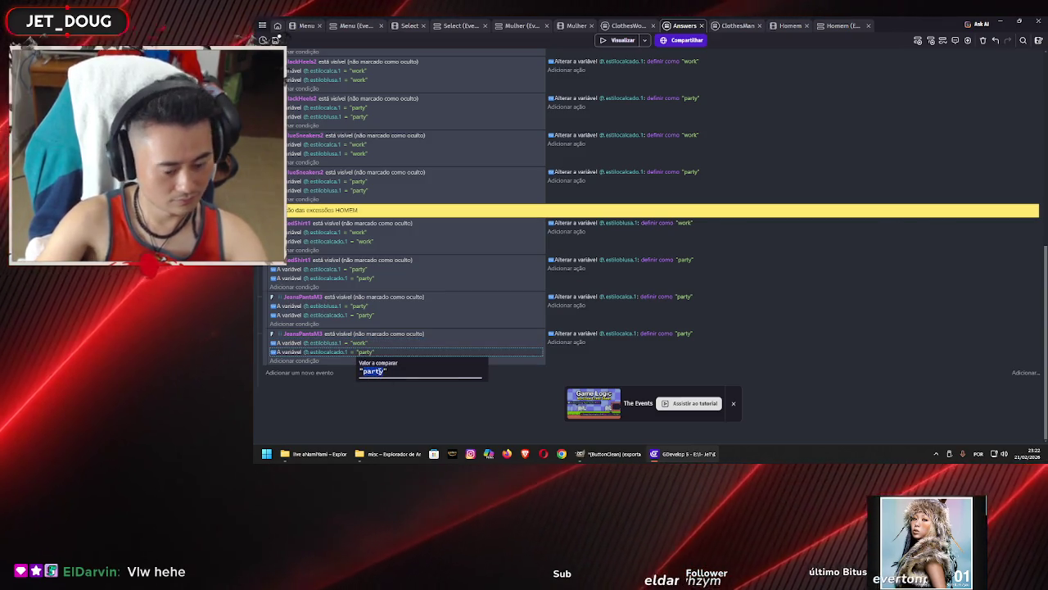
type("work")
key("Return")
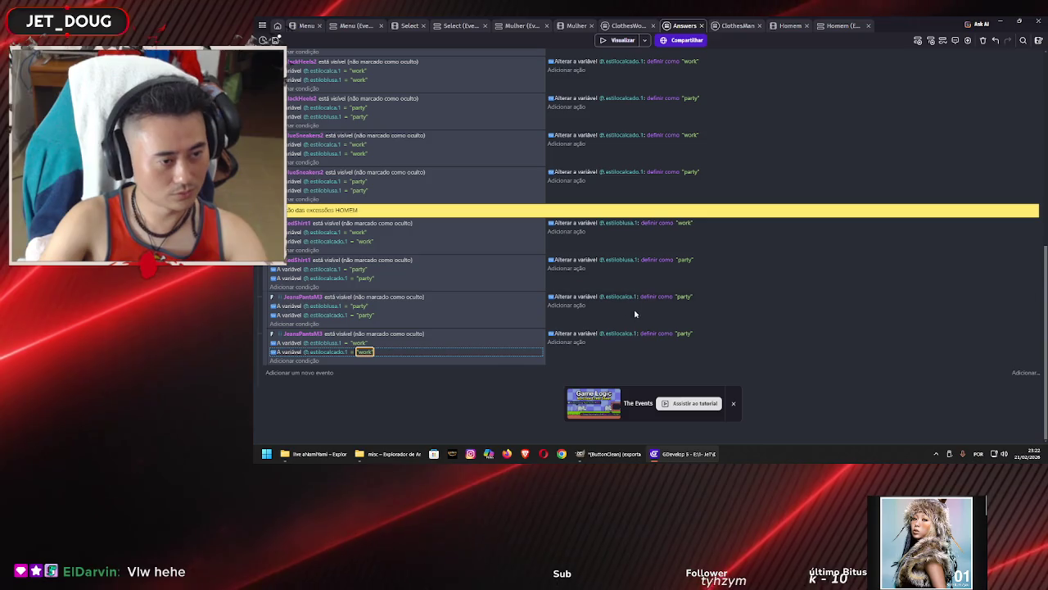
left_click(687, 333)
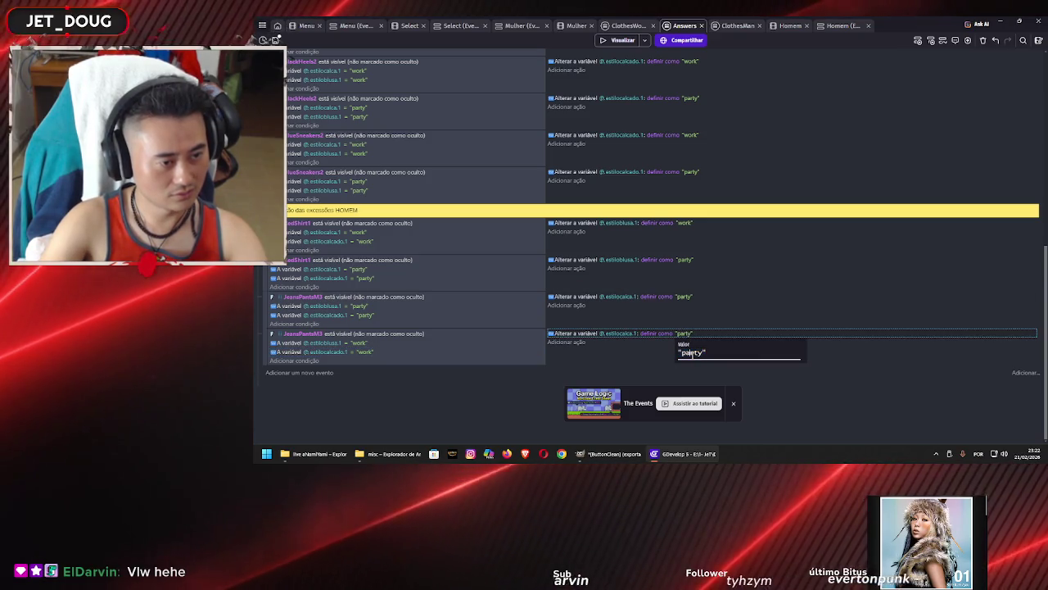
type("work")
key("Return")
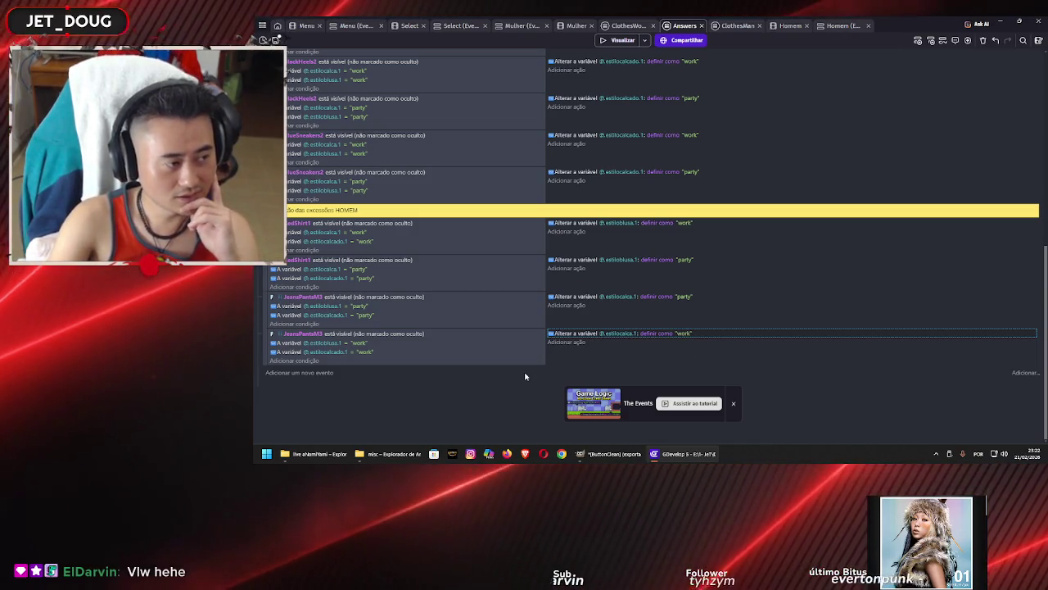
Review the party and work JeansPantsM3 events, then go to the ClothesMan events
left_click(585, 321)
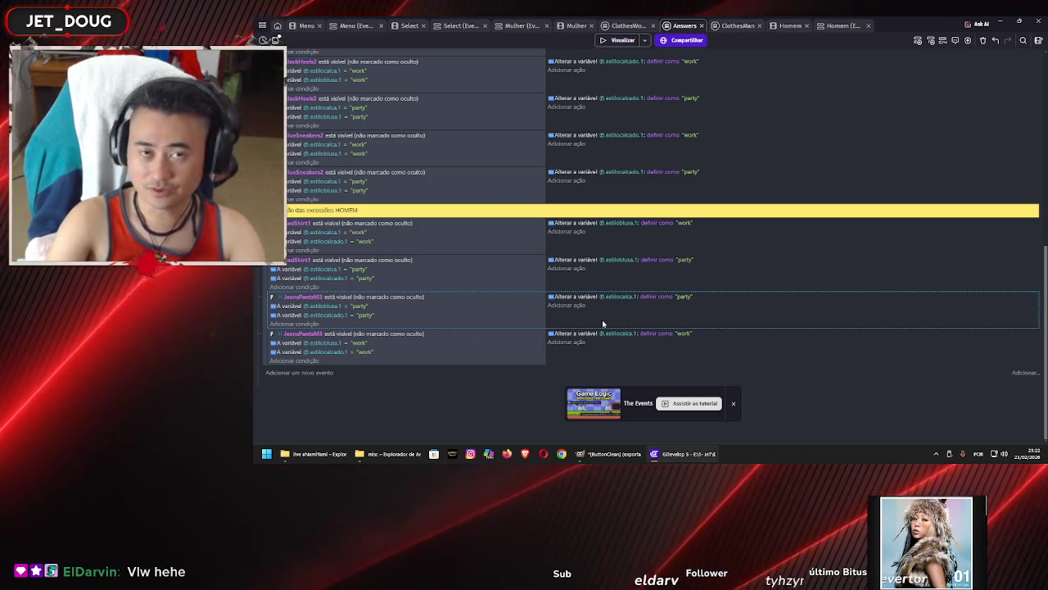
left_click(573, 358)
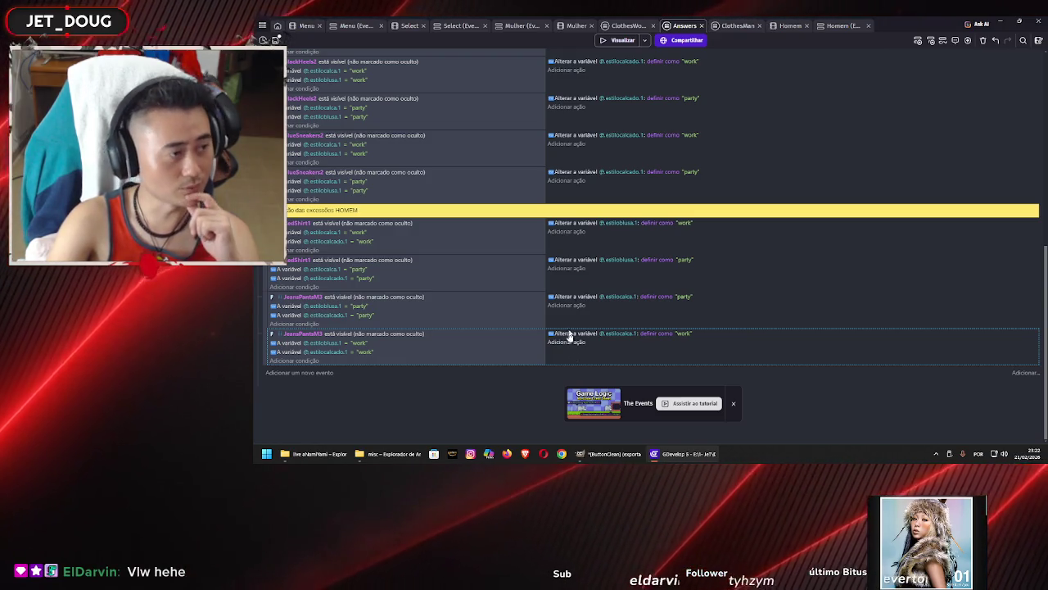
left_click(728, 29)
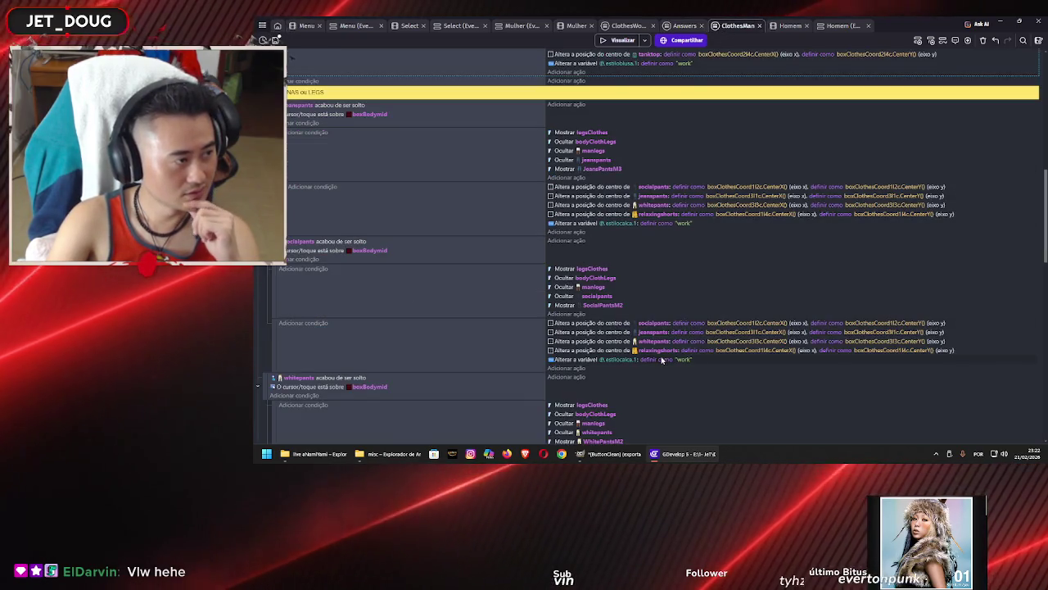
scroll(661, 359, "down", 1)
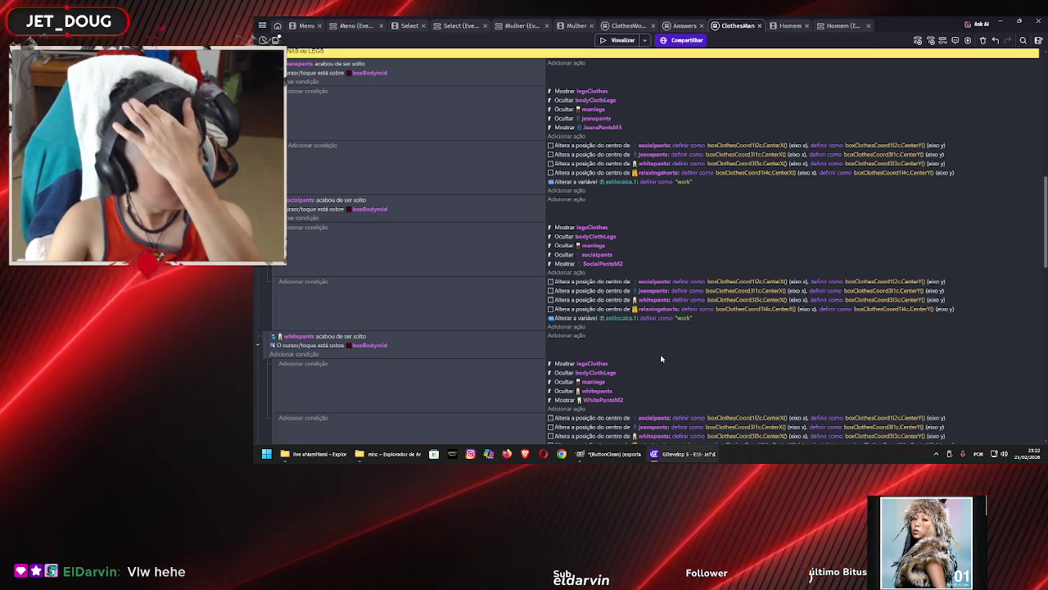
scroll(661, 346, "down", 3)
scroll(661, 343, "down", 2)
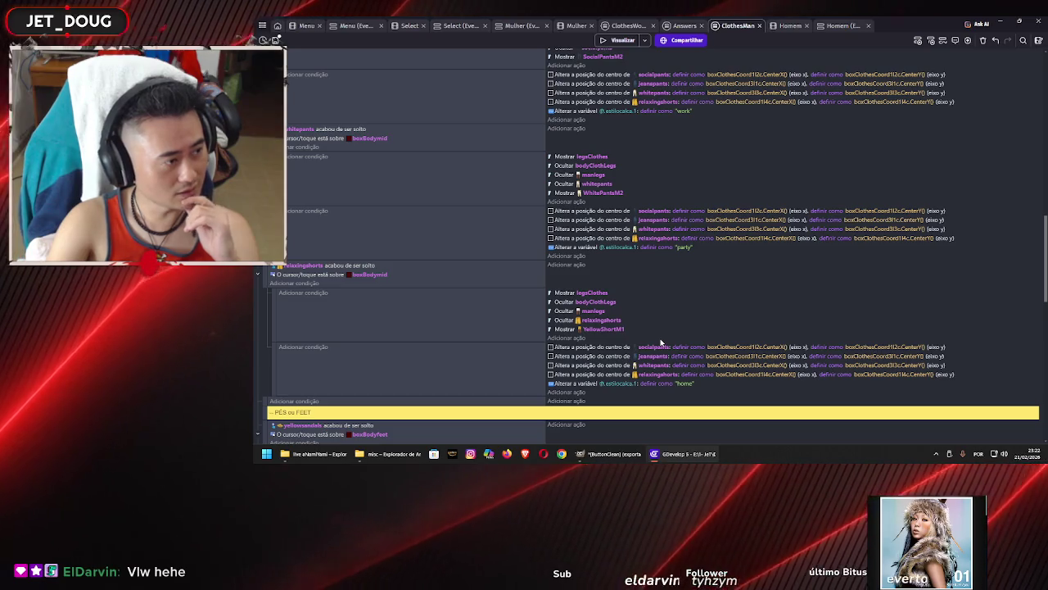
scroll(662, 344, "up", 2)
scroll(661, 331, "up", 4)
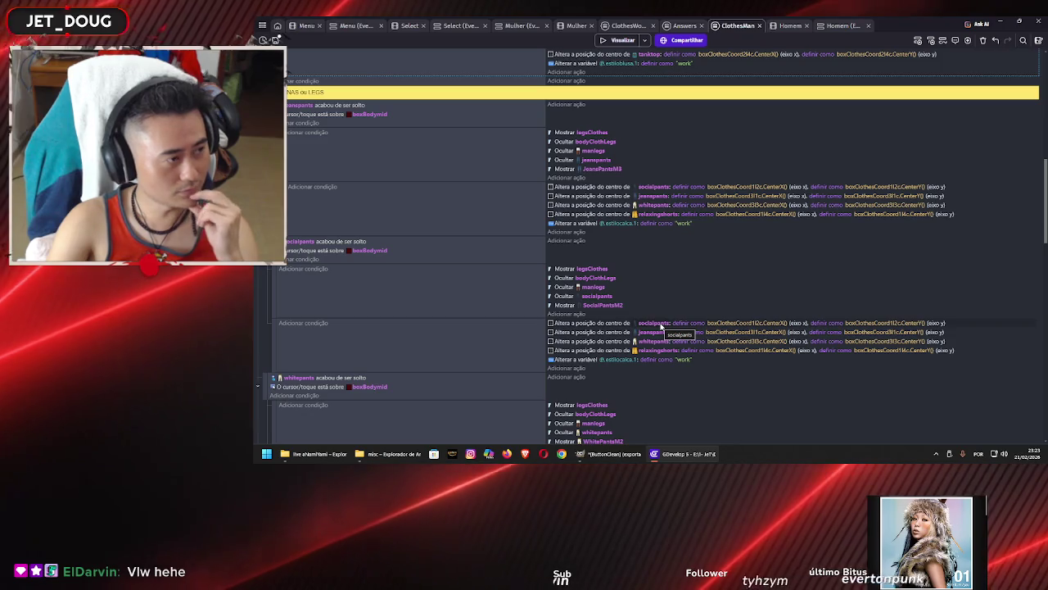
scroll(661, 325, "up", 1)
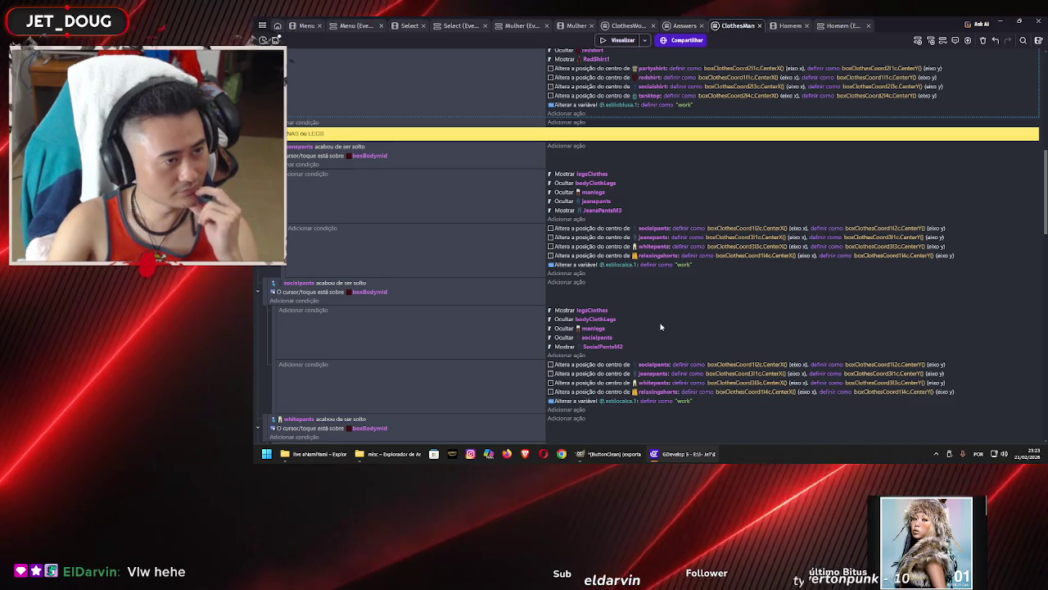
scroll(661, 326, "down", 2)
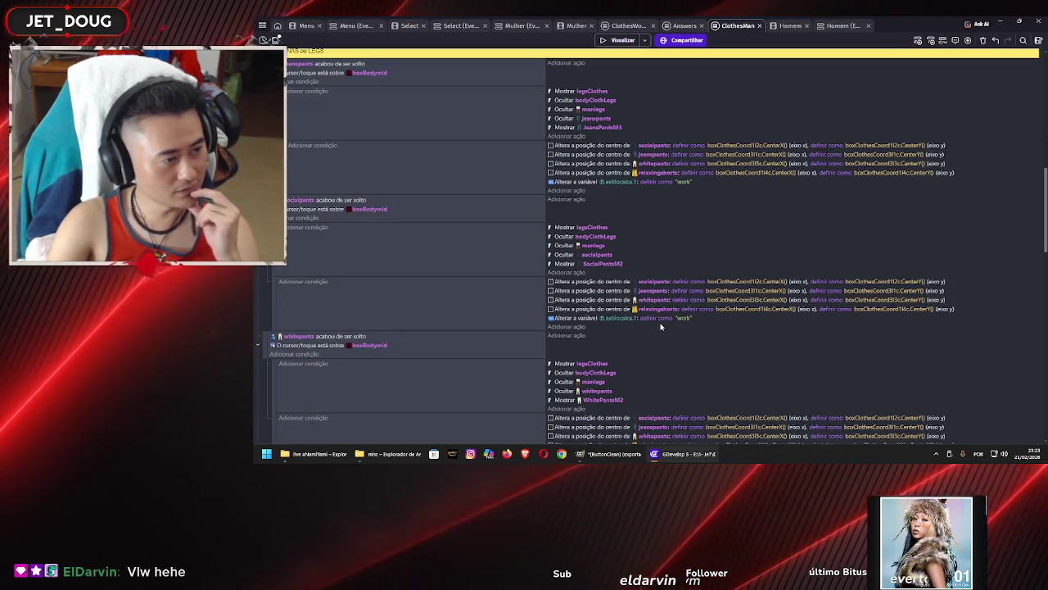
scroll(662, 326, "down", 10)
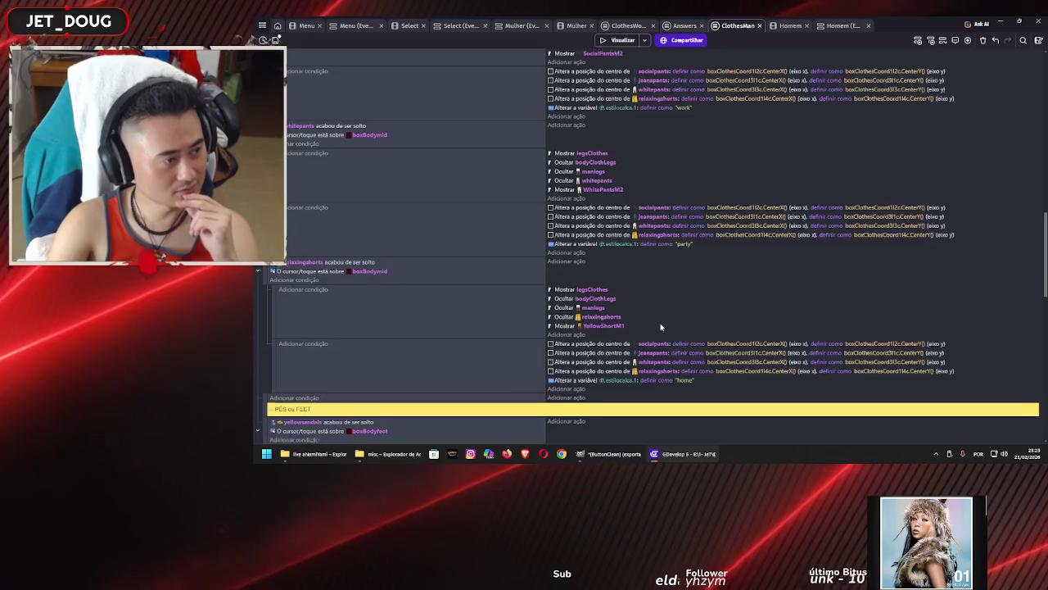
scroll(661, 327, "down", 1)
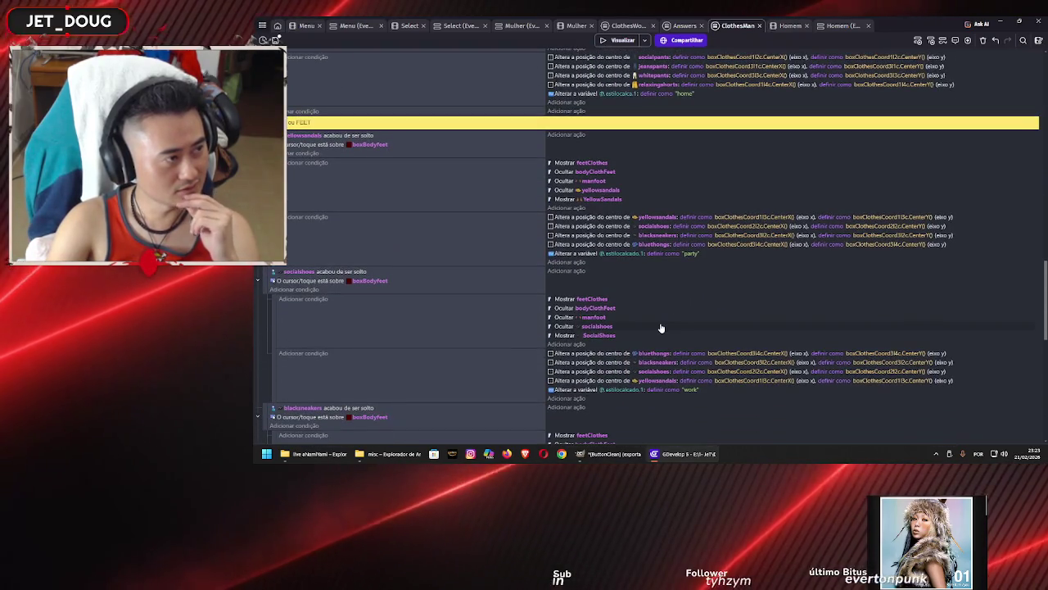
scroll(662, 327, "down", 1)
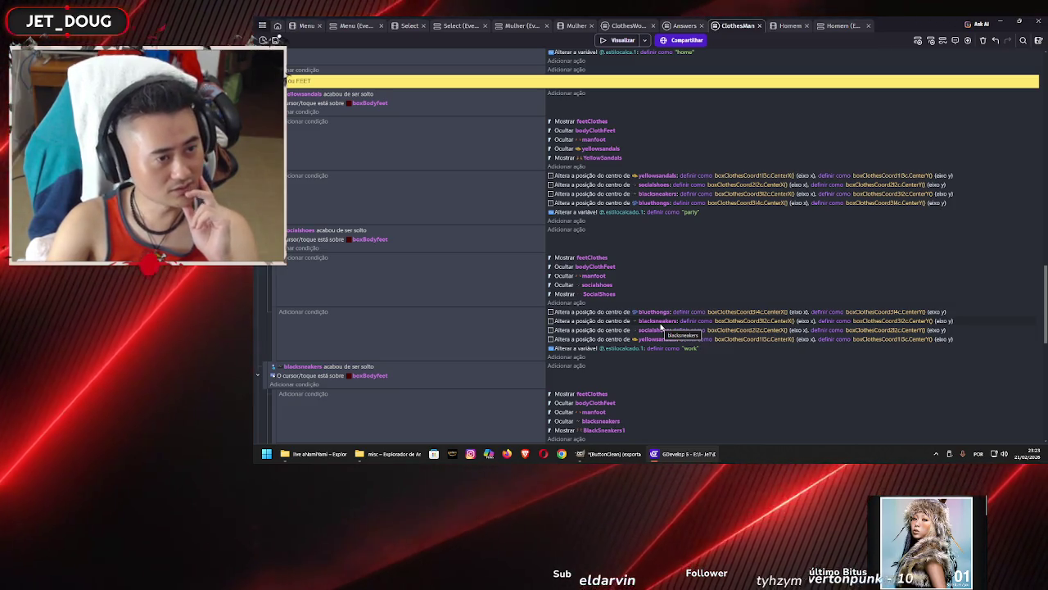
scroll(661, 326, "down", 2)
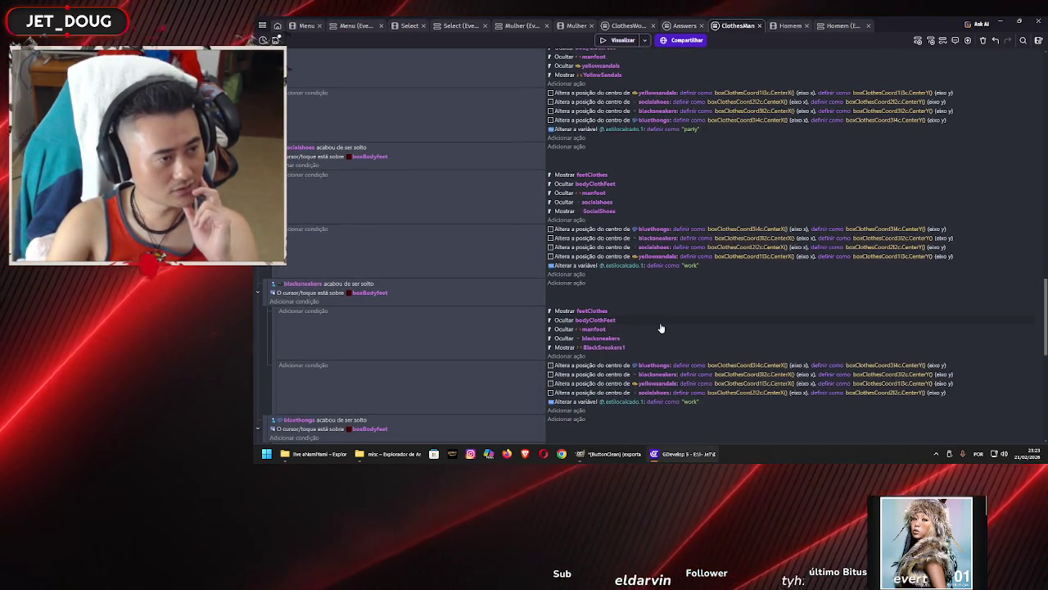
scroll(661, 327, "down", 1)
scroll(661, 327, "down", 1)
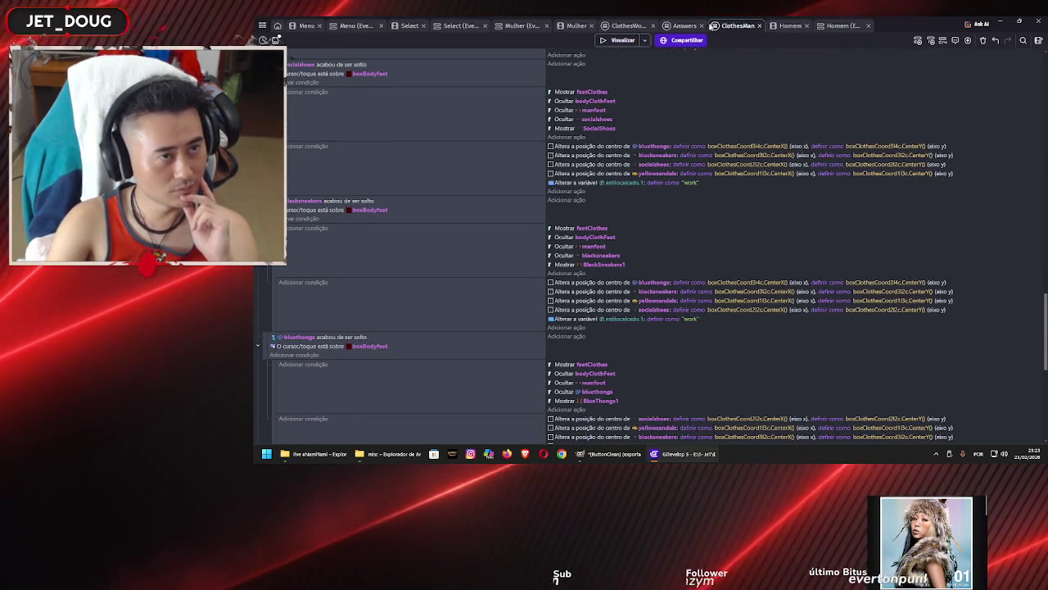
key("ctrl+shift+Tab")
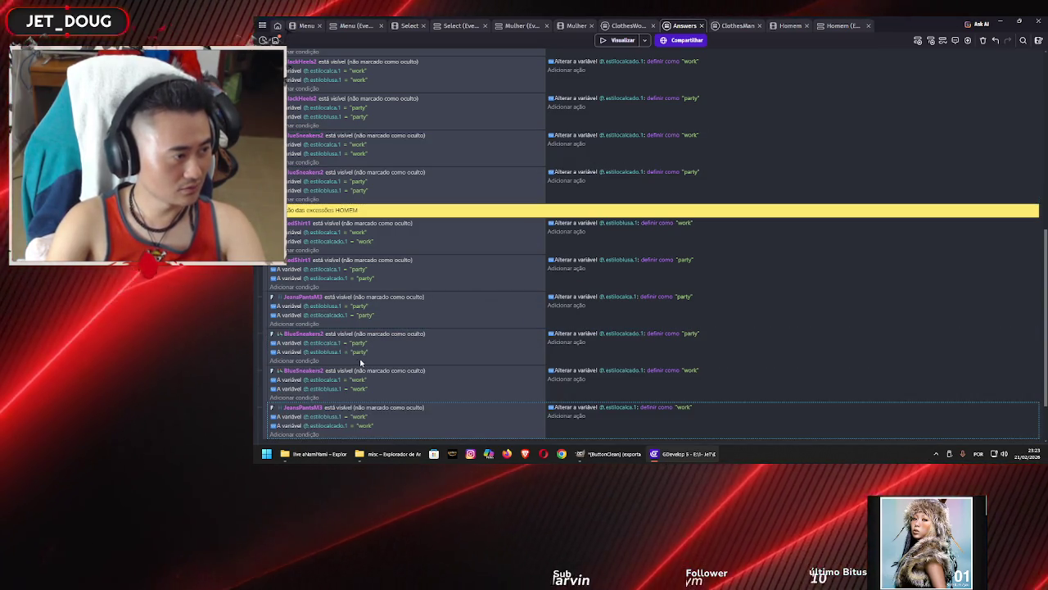
Paste the BlueSneakers2 party/work events after JeansPantsM3 and switch the first to BlackSneakers1
key("ctrl+v")
left_click_drag(263, 342, 274, 262)
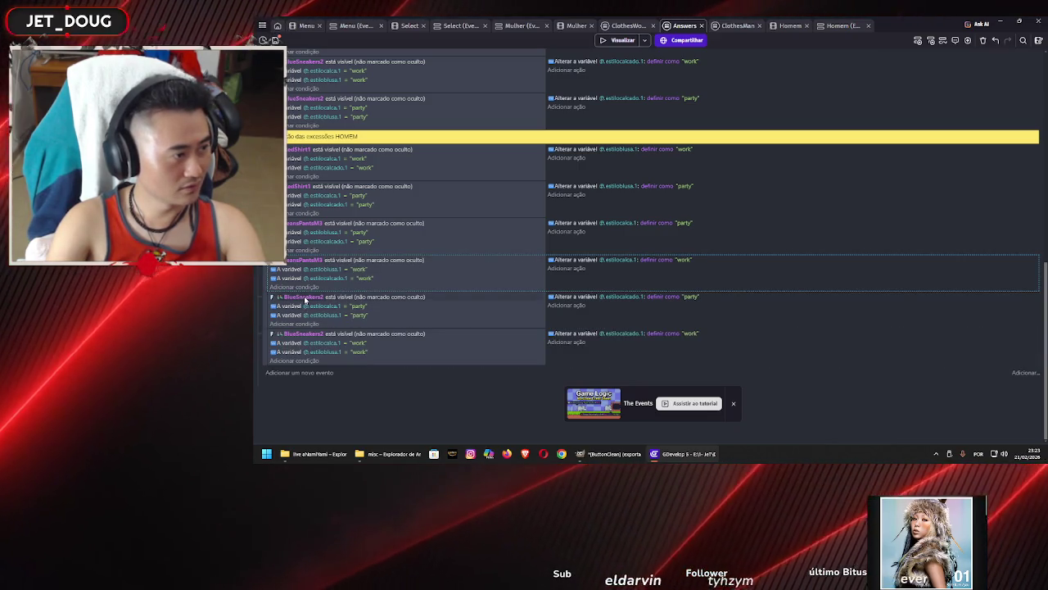
left_click(304, 297)
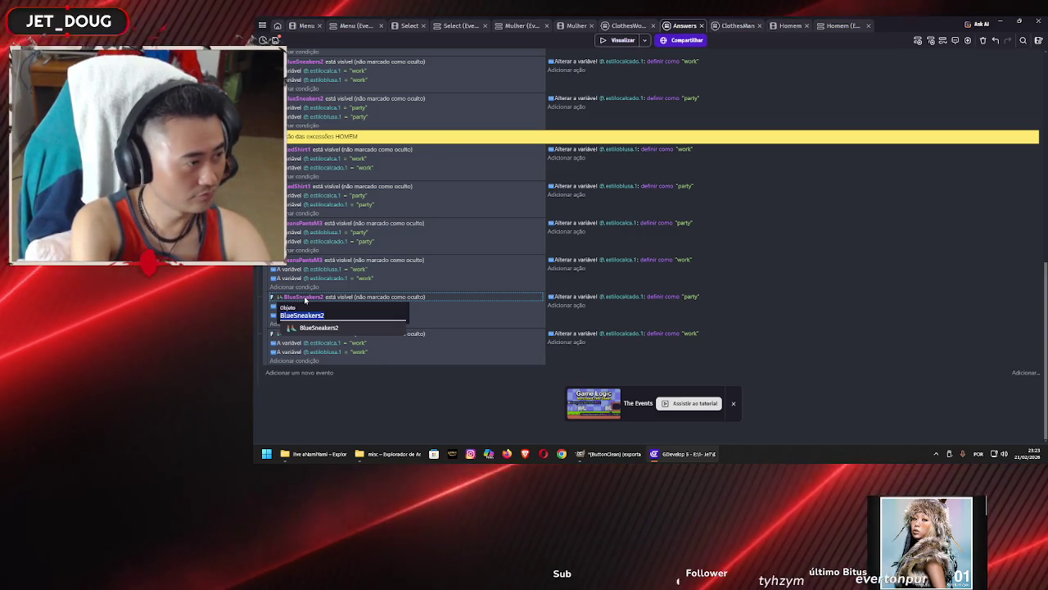
type("bla")
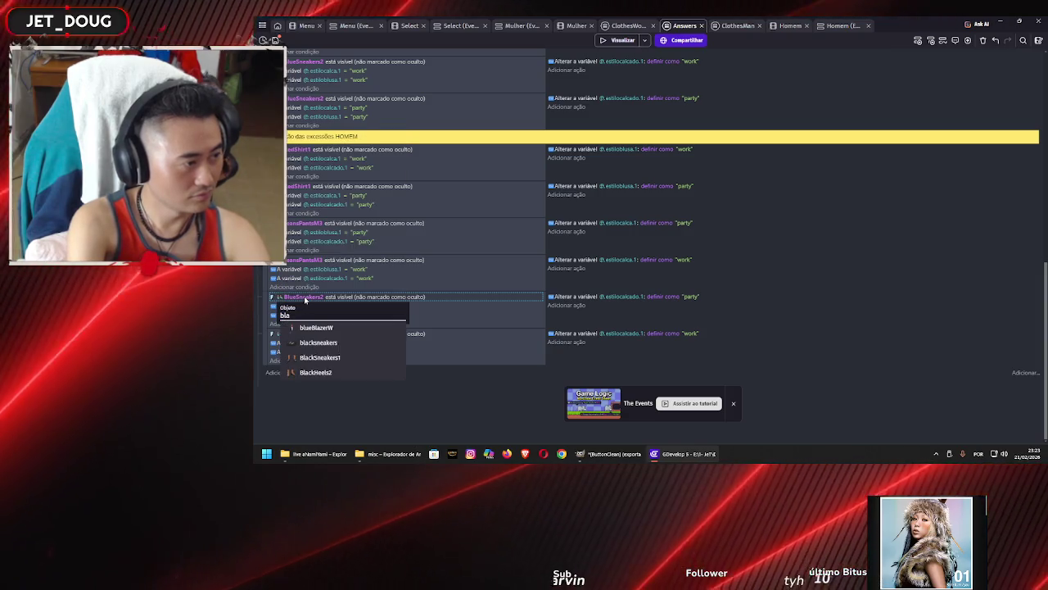
key("Down")
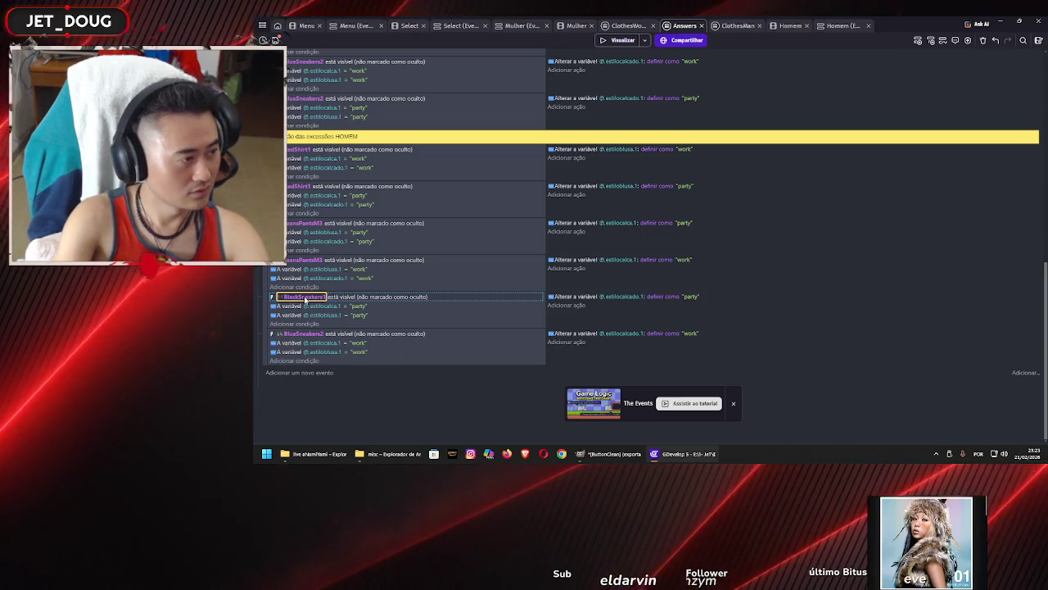
key("Return")
Switch the second shoe event's object to BlackSneakers1 as well and save the project
left_click(302, 335)
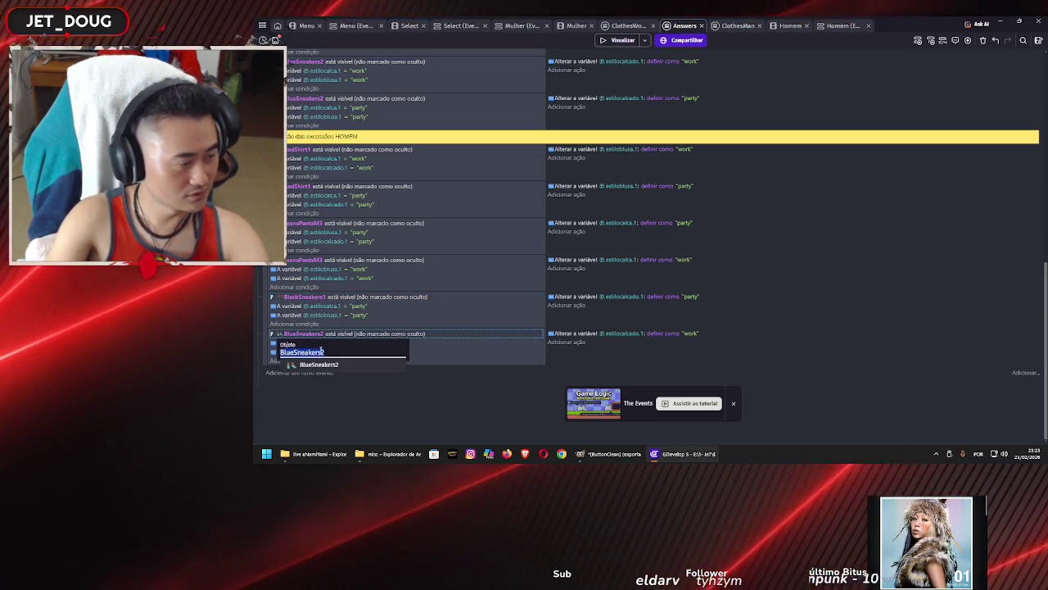
type("black")
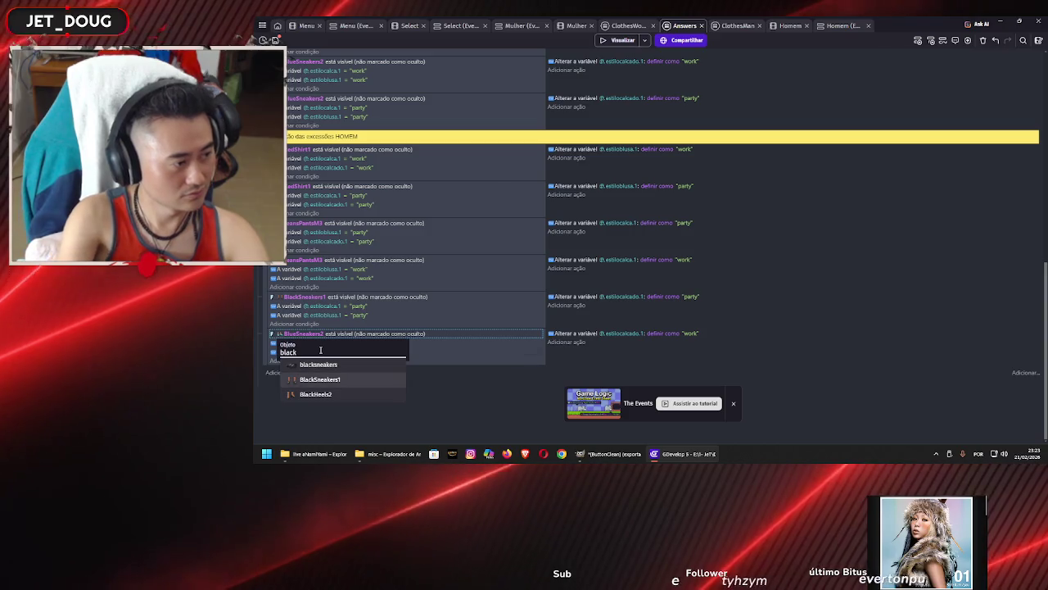
left_click(320, 379)
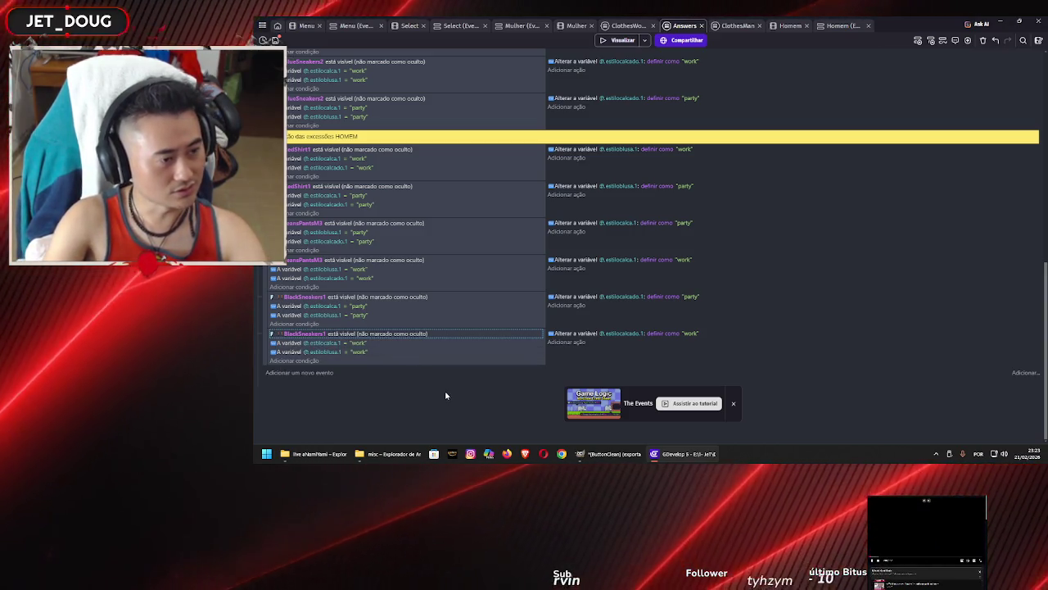
key("ctrl+s")
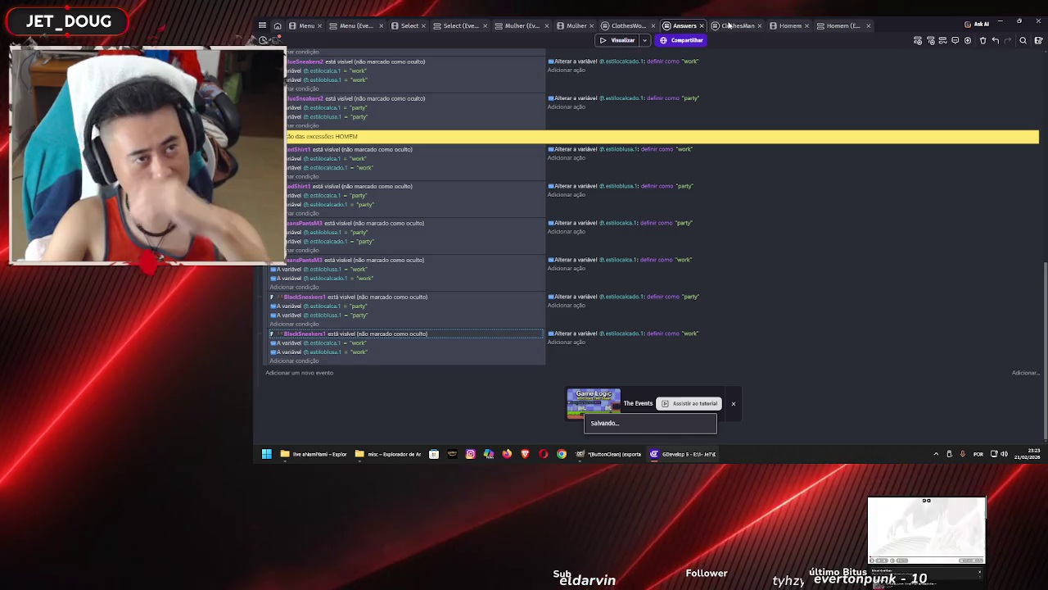
left_click(733, 25)
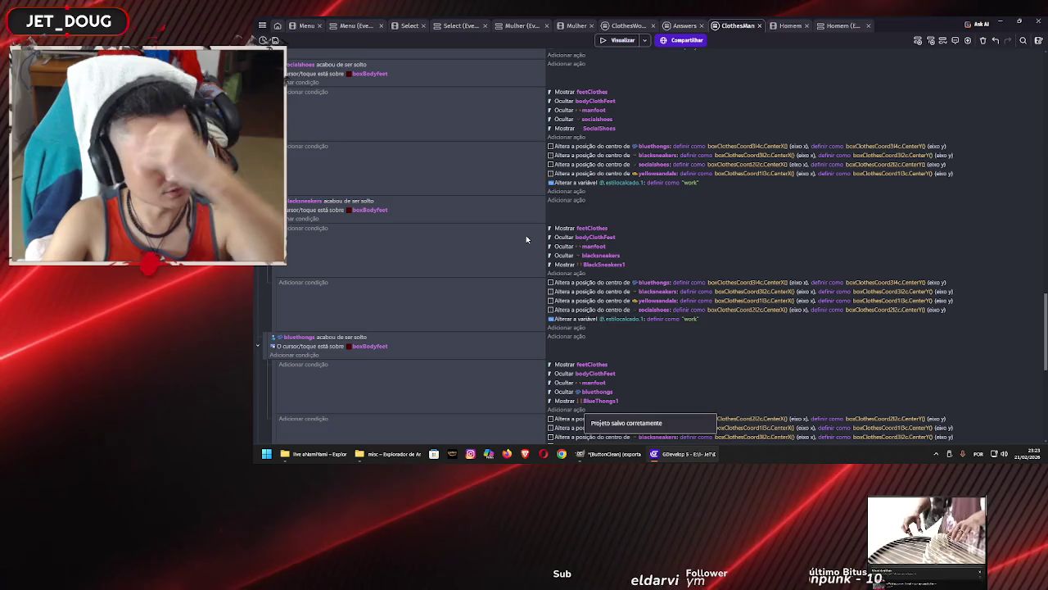
scroll(527, 239, "down", 2)
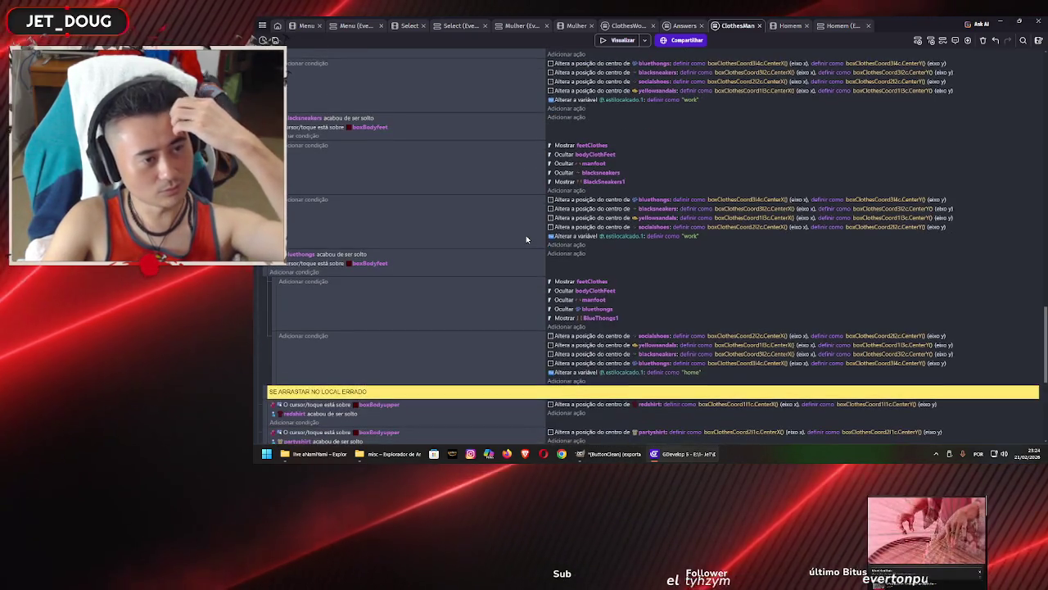
scroll(526, 239, "down", 1)
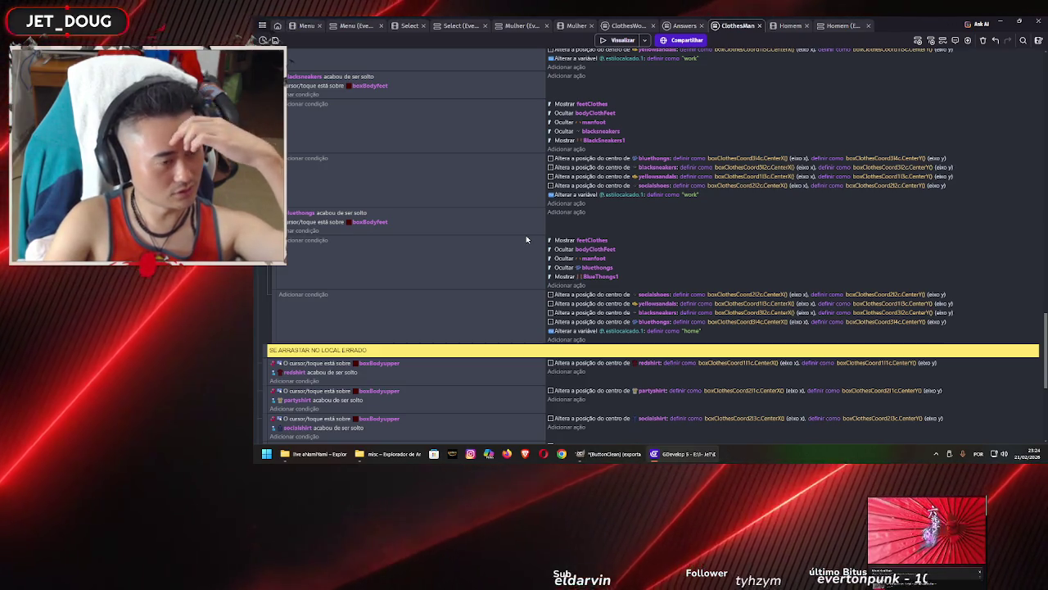
scroll(526, 239, "down", 1)
scroll(527, 238, "up", 8)
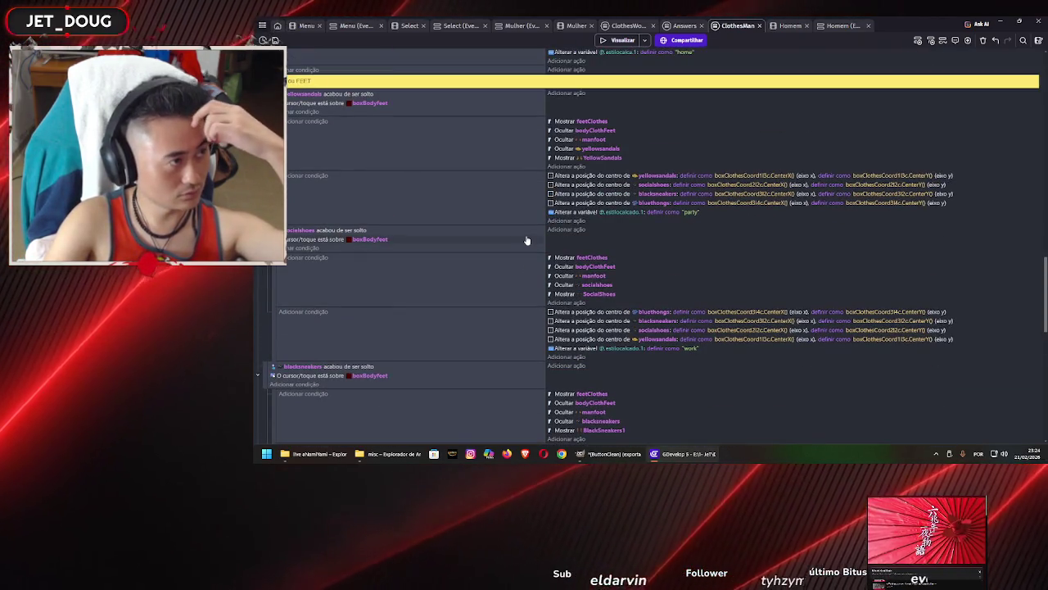
scroll(527, 240, "down", 13)
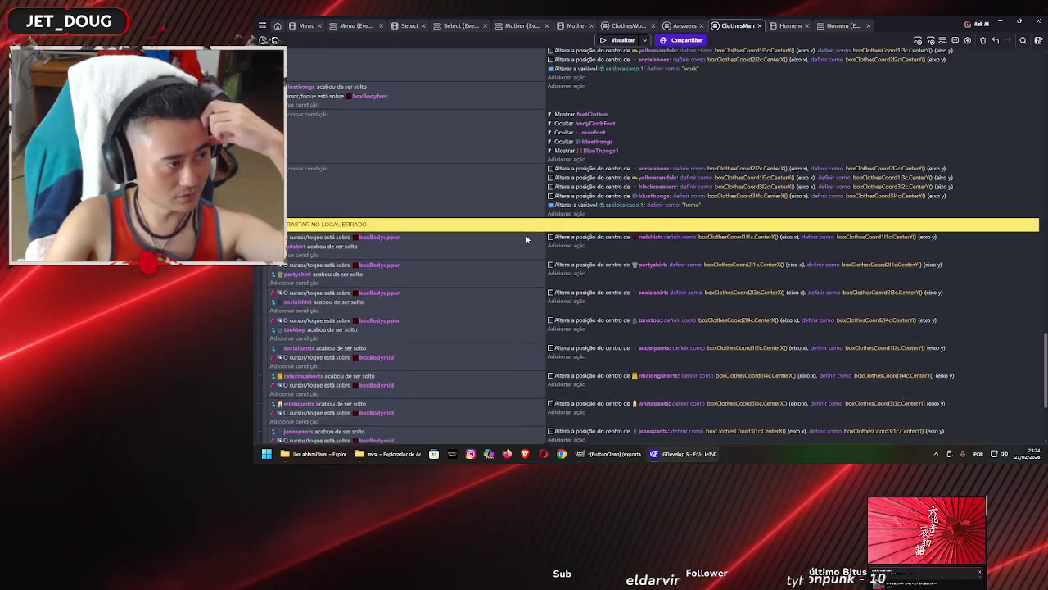
scroll(527, 240, "up", 8)
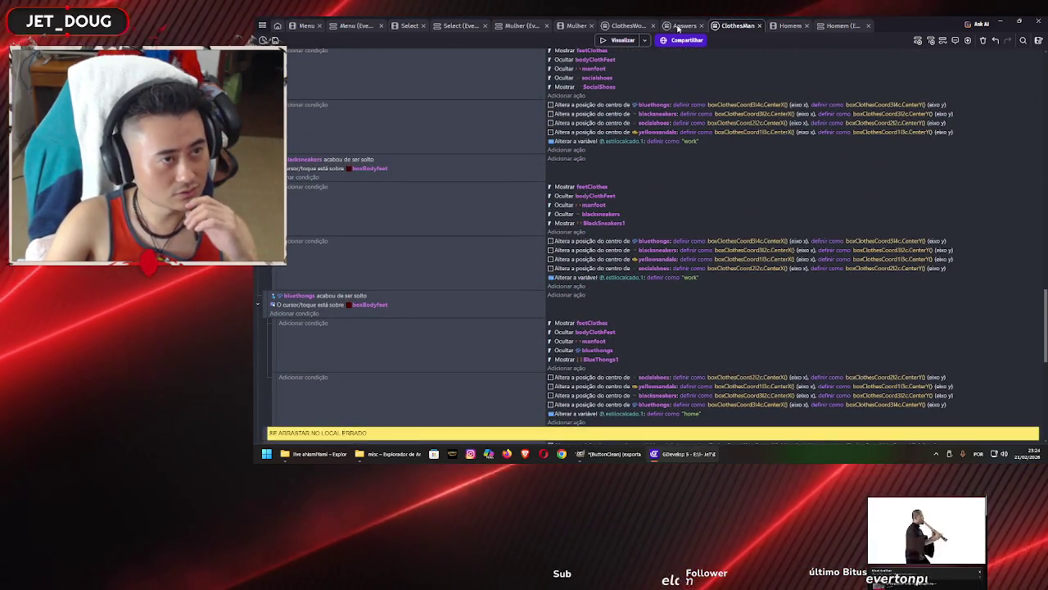
left_click(678, 27)
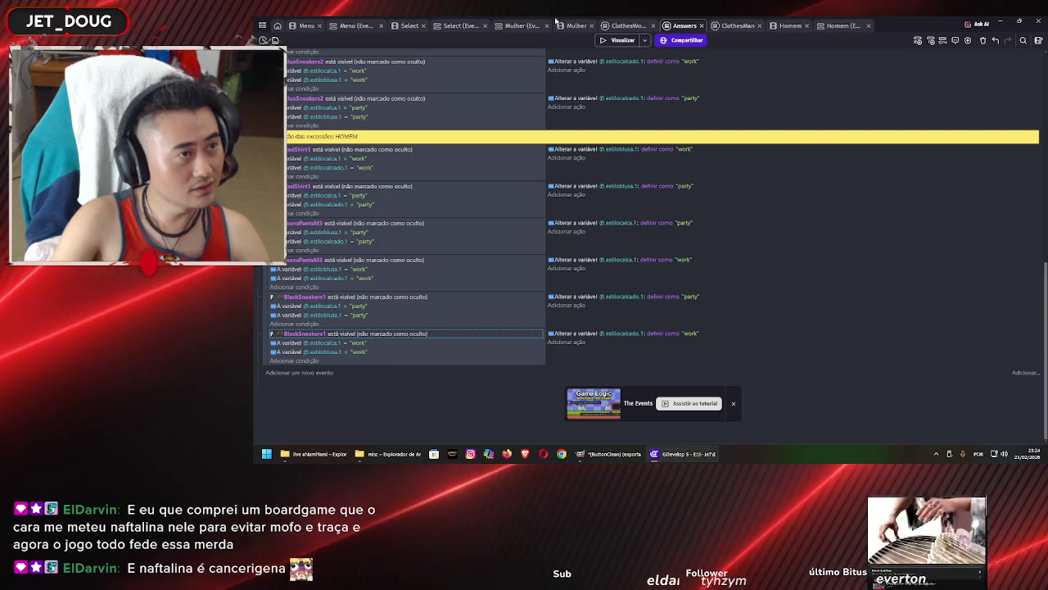
In the Mulher scene layout, add a new Sprite object, NewSprite, from the objects panel
left_click(518, 25)
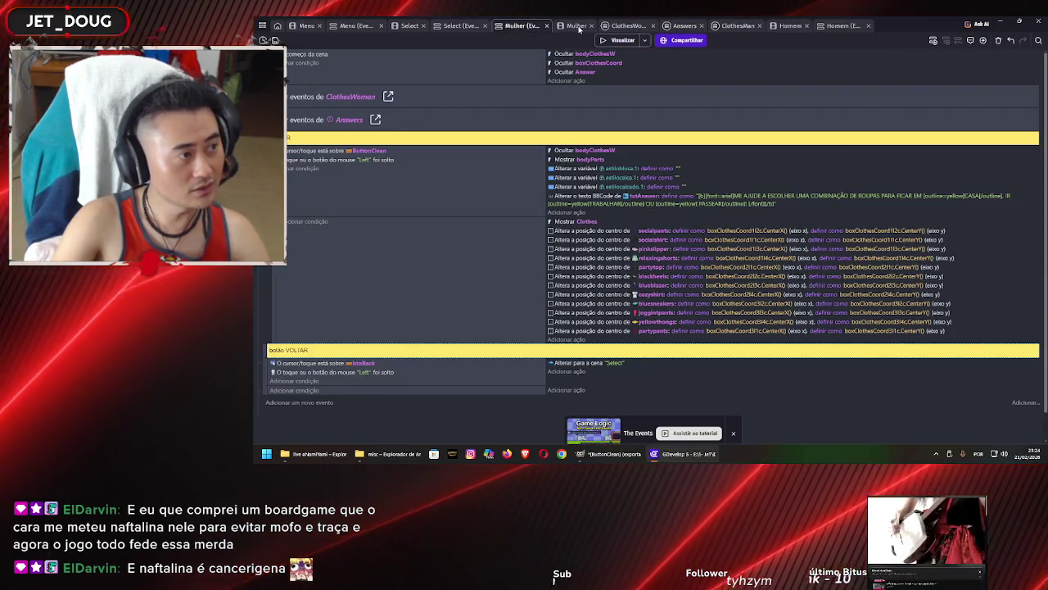
left_click(578, 26)
left_click(538, 163)
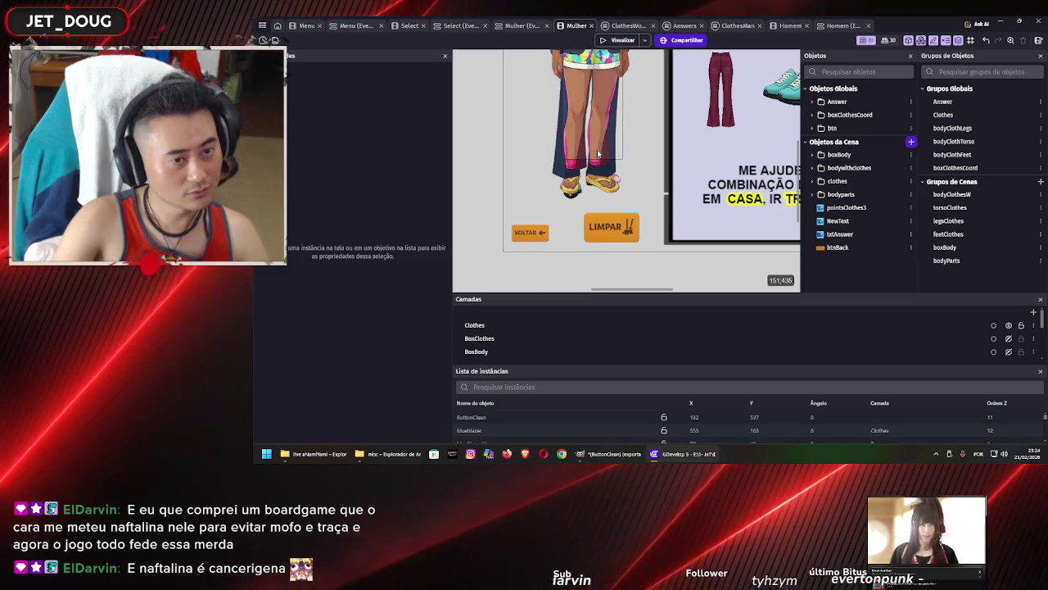
scroll(549, 160, "down", 5)
scroll(562, 156, "down", 1)
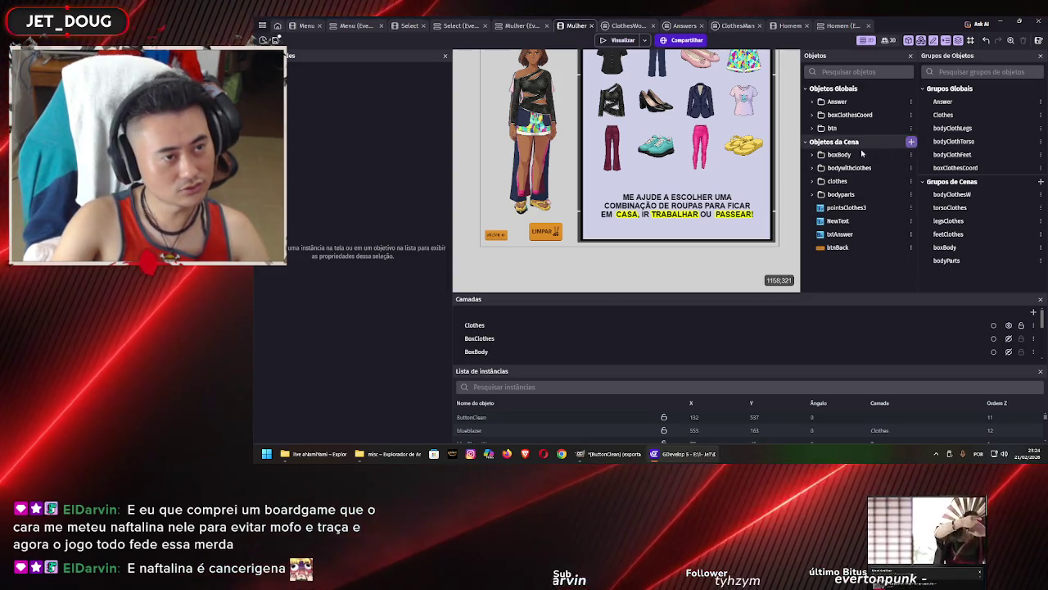
left_click(911, 141)
left_click(584, 122)
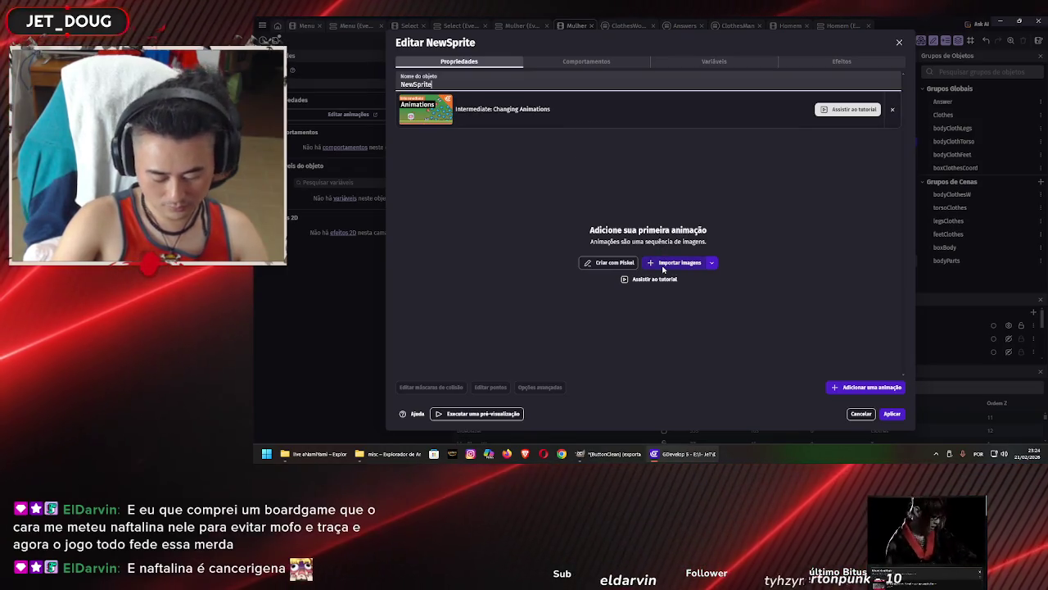
Start importing images for NewSprite and browse from Assets into the personagem vestidos folder
left_click(656, 261)
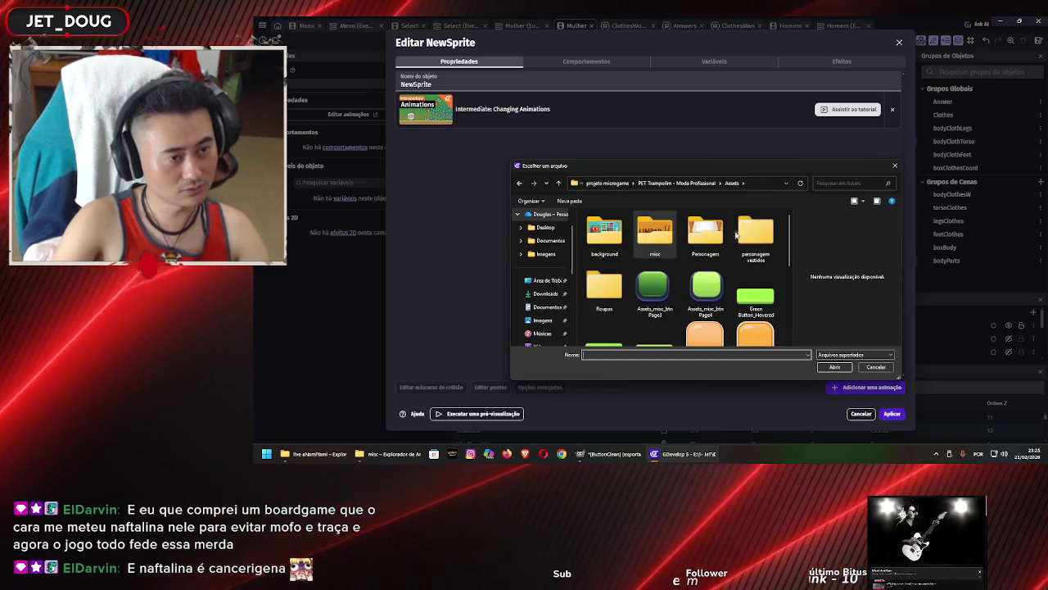
double_click(704, 238)
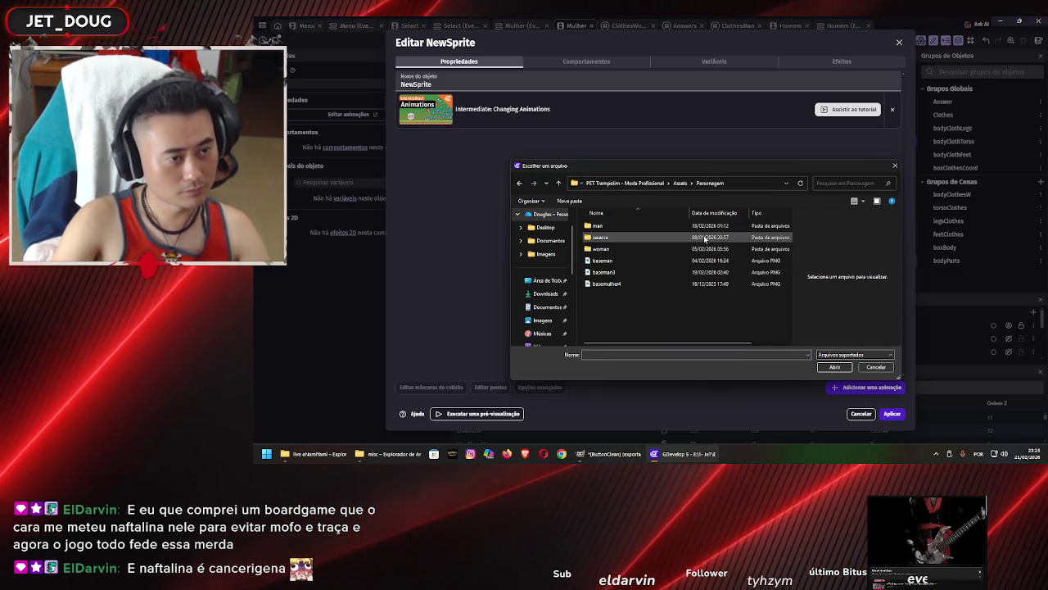
key("alt+Left")
left_click(699, 312)
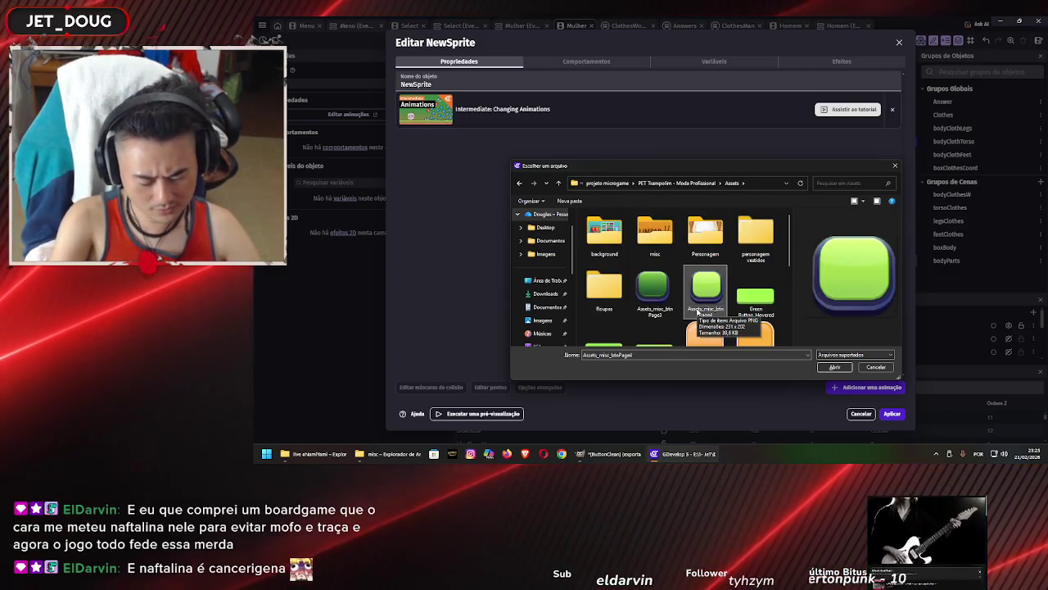
key("Up")
key("Right")
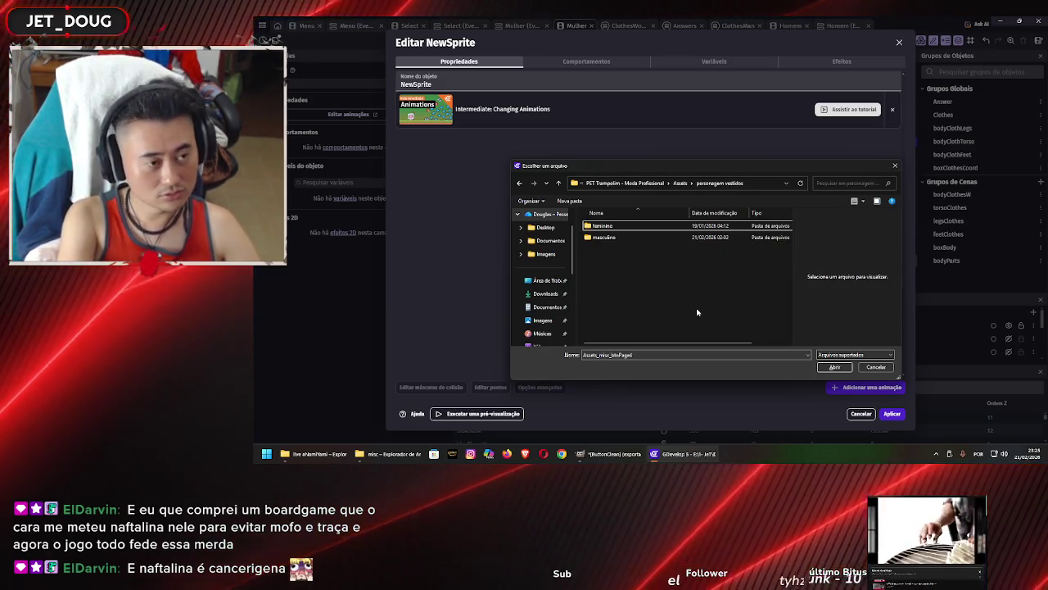
key("Return")
Go into masculino > blusas and select a shirt image for the animation
key("Down")
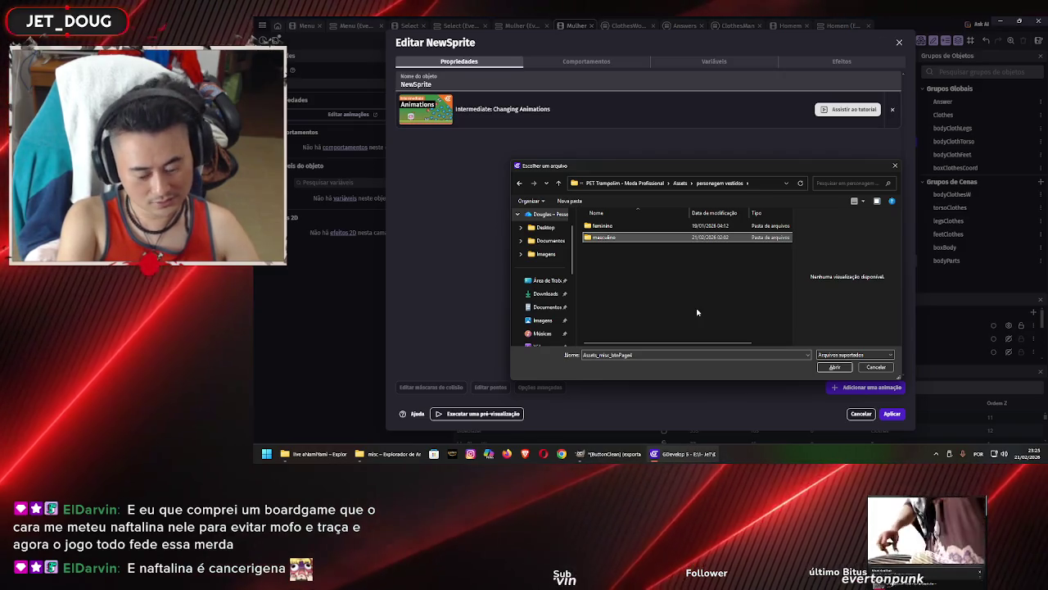
key("Return")
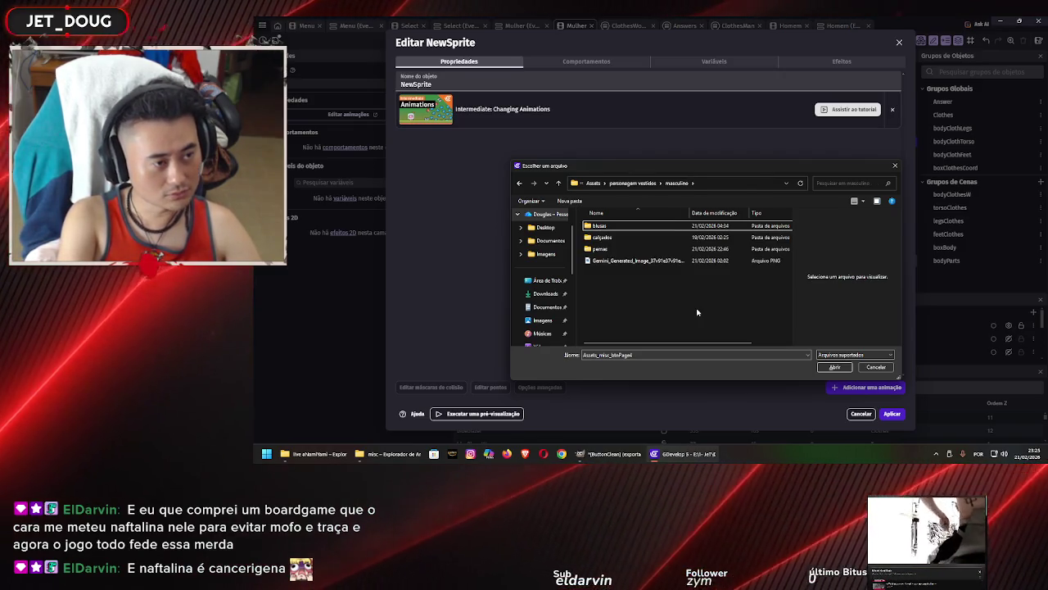
key("p")
key("b")
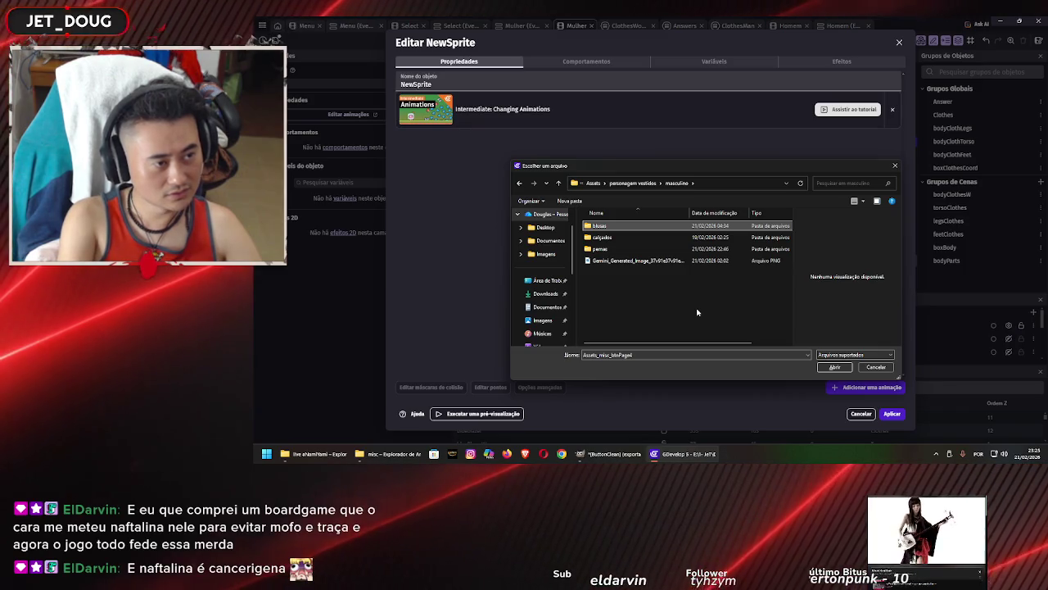
key("Return")
key("Right")
key("Escape")
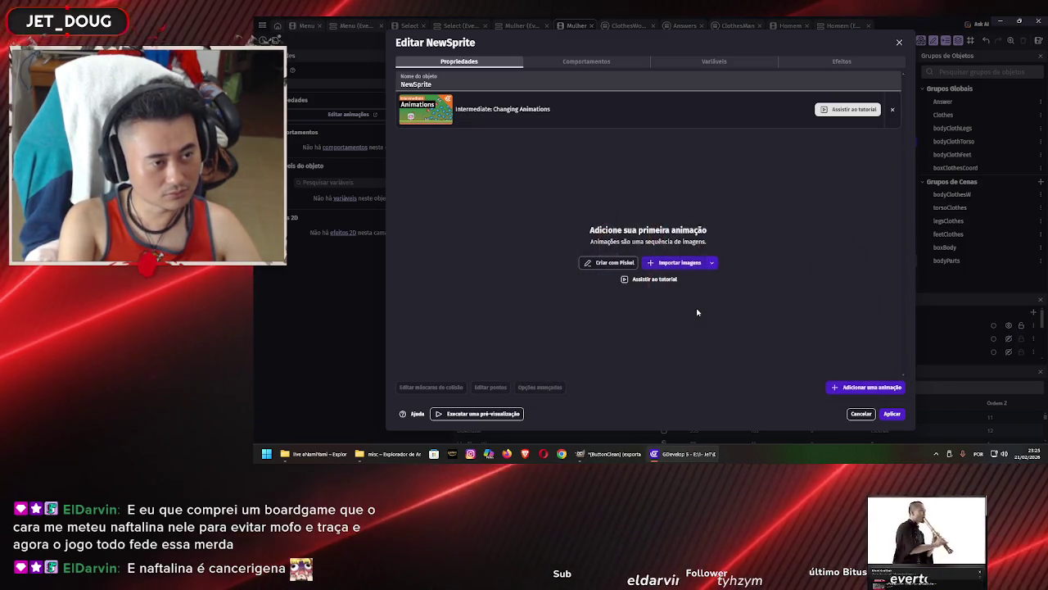